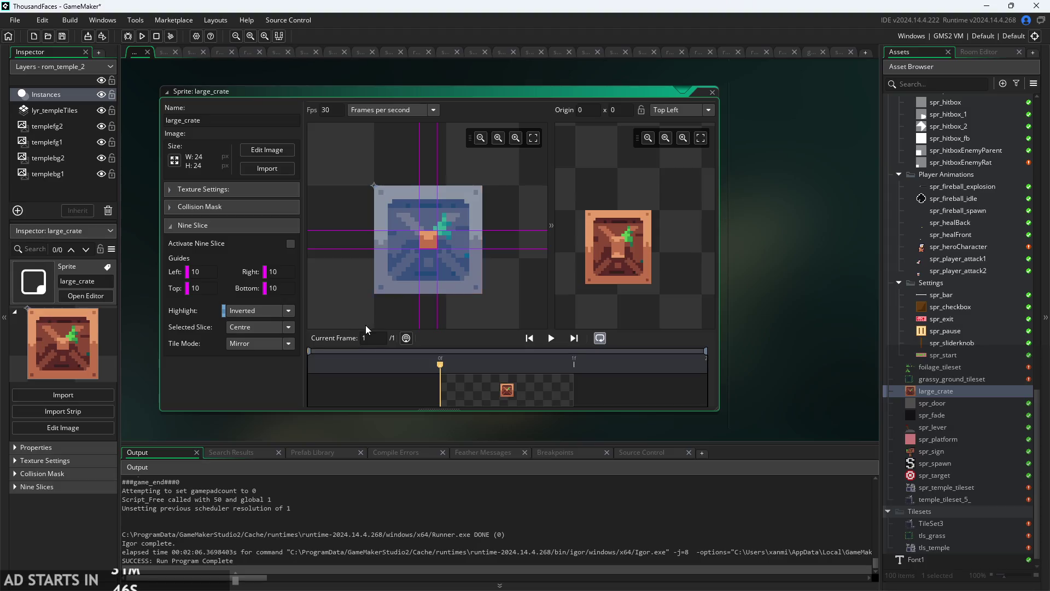
Pick the crate's centre slice, then set Selected Slice back to None.
left_click(426, 241)
left_click(259, 326)
left_click(258, 340)
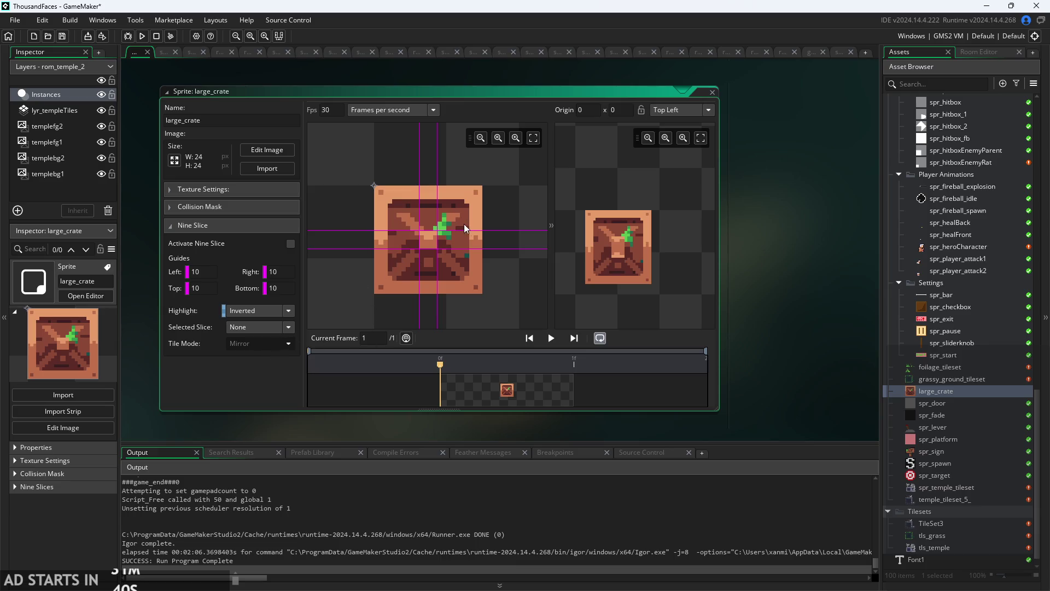
Drag the top, left and right nine-slice guides to 4 and enlarge the preview crate.
left_click_drag(433, 231, 435, 203)
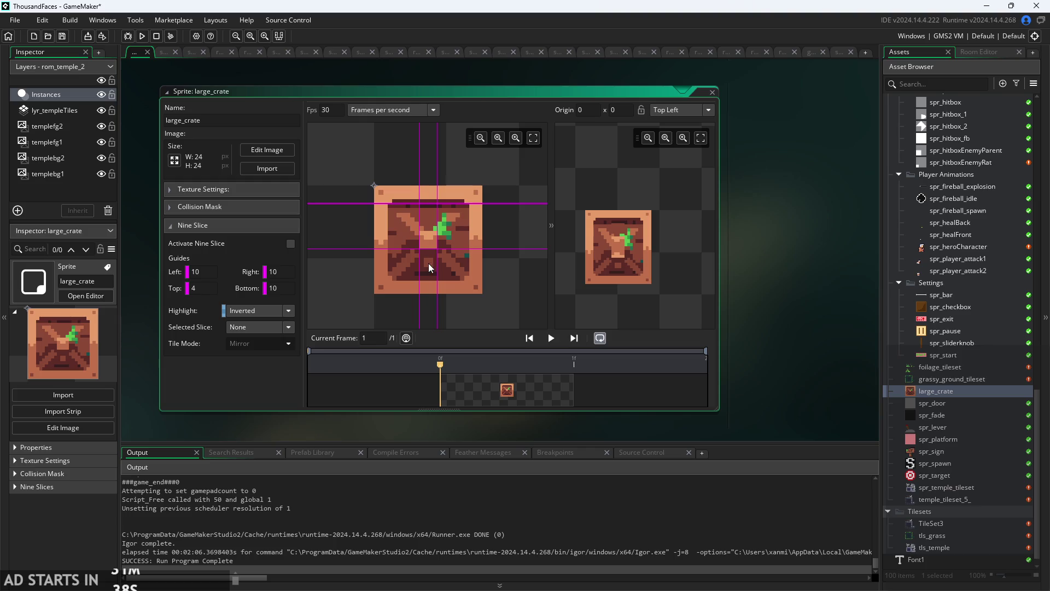
mouse_move(417, 244)
left_mouse_down()
mouse_move(392, 250)
mouse_move(419, 277)
left_mouse_up()
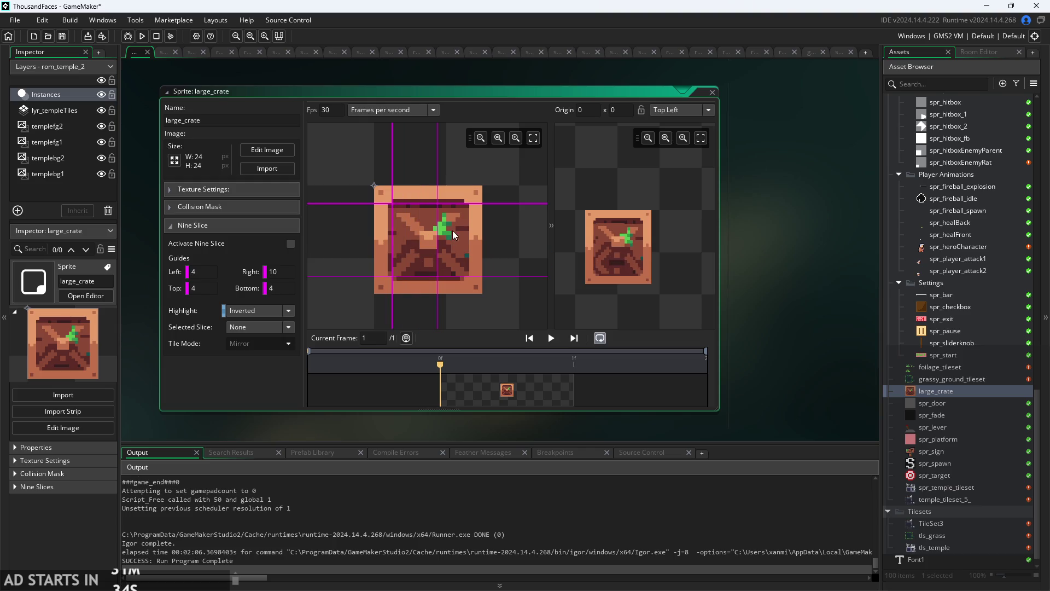
left_click_drag(437, 235, 462, 237)
scroll(491, 238, "up", 2)
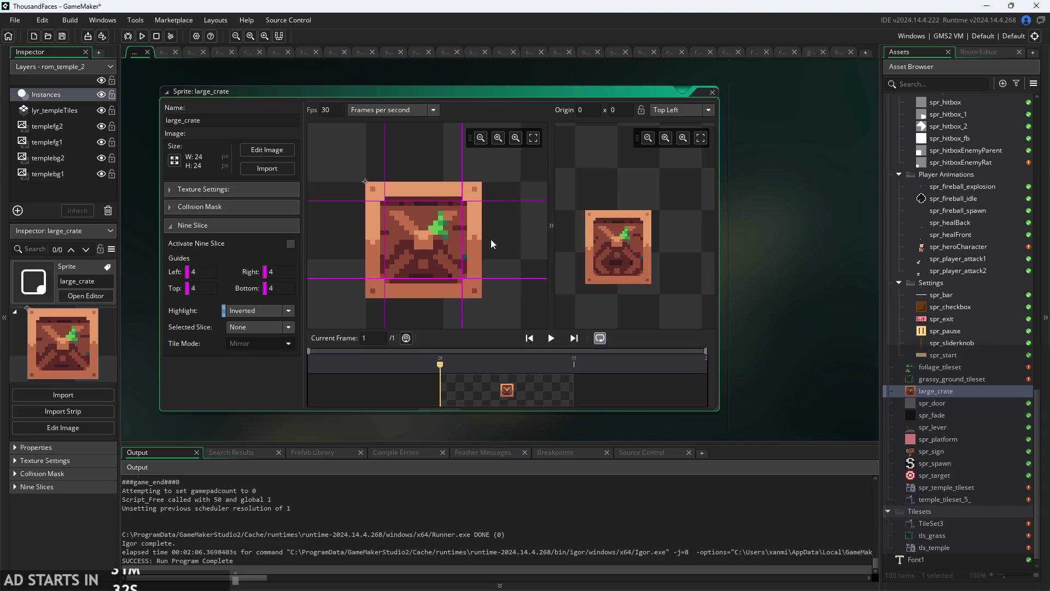
scroll(491, 244, "down", 1)
mouse_move(652, 284)
left_mouse_down()
mouse_move(714, 331)
mouse_move(663, 300)
mouse_move(664, 281)
left_mouse_up()
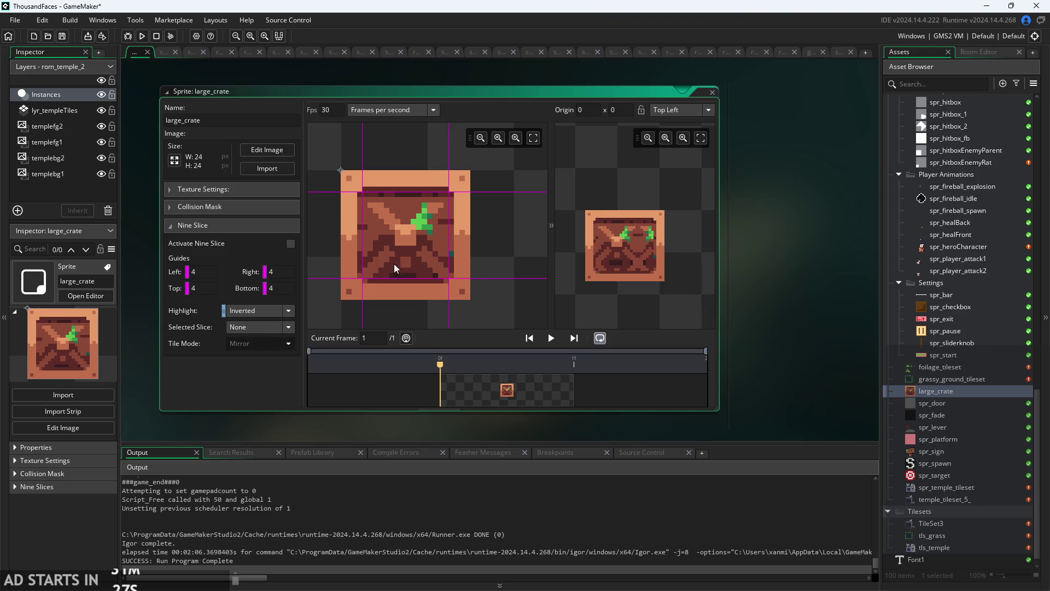
left_click(401, 263)
Set the centre slice's Tile Mode to Repeat and resize the preview to test it.
left_click(407, 256)
left_click(407, 261)
left_click(289, 343)
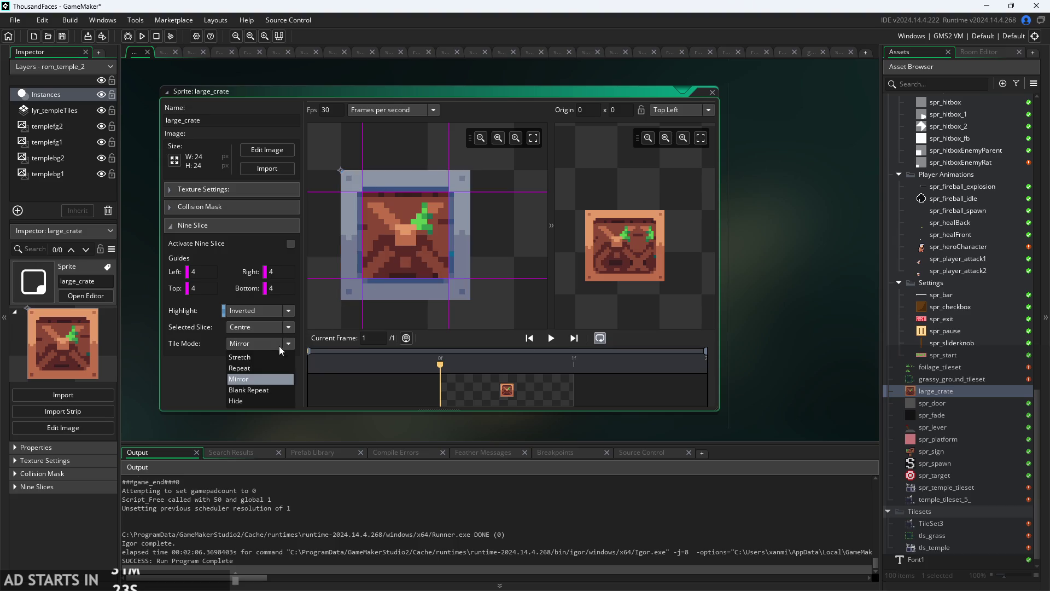
left_click(275, 372)
mouse_move(666, 283)
left_mouse_down()
mouse_move(714, 328)
mouse_move(651, 272)
left_mouse_up()
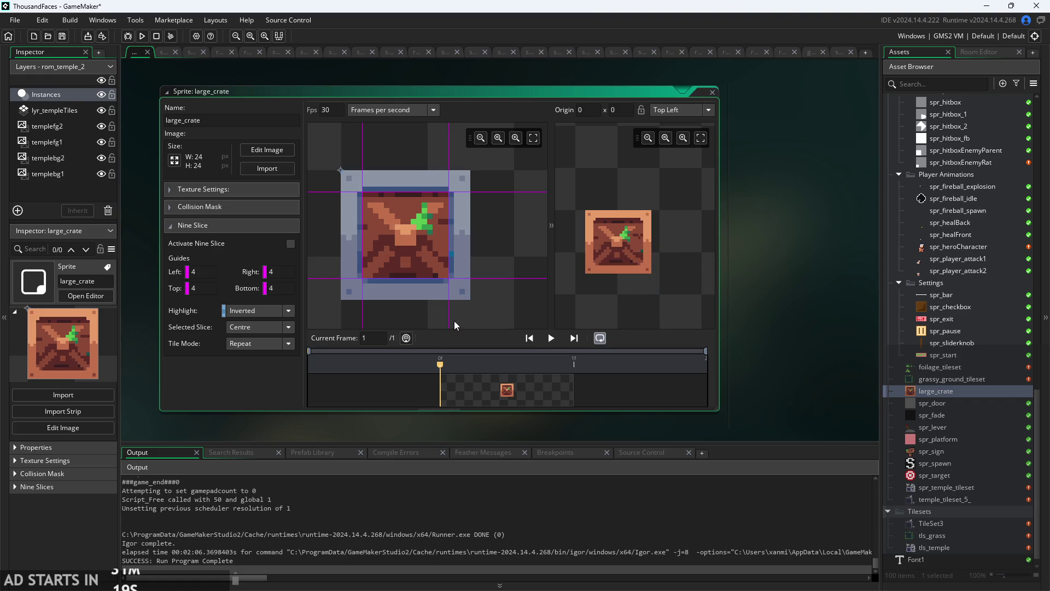
Try Blank Repeat, then a hidden centre, resizing the preview crate after each.
left_click(258, 345)
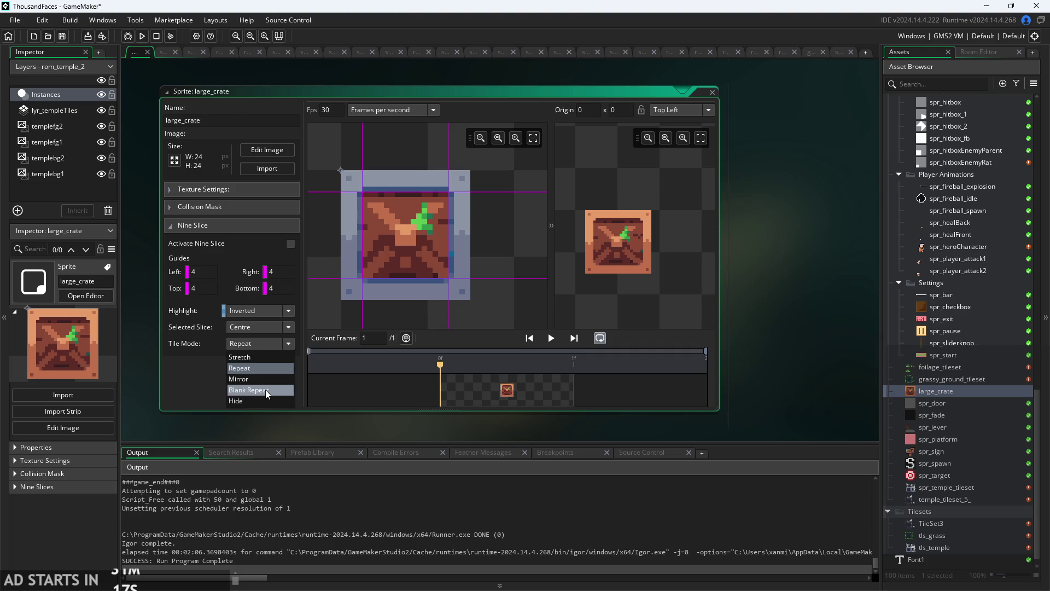
left_click(265, 390)
mouse_move(653, 280)
left_mouse_down()
mouse_move(711, 327)
mouse_move(647, 265)
mouse_move(649, 276)
left_mouse_up()
left_click(251, 344)
left_click(265, 401)
mouse_move(631, 267)
mouse_move(650, 278)
left_mouse_down()
mouse_move(636, 263)
mouse_move(629, 310)
mouse_move(688, 272)
mouse_move(638, 277)
mouse_move(653, 271)
left_mouse_up()
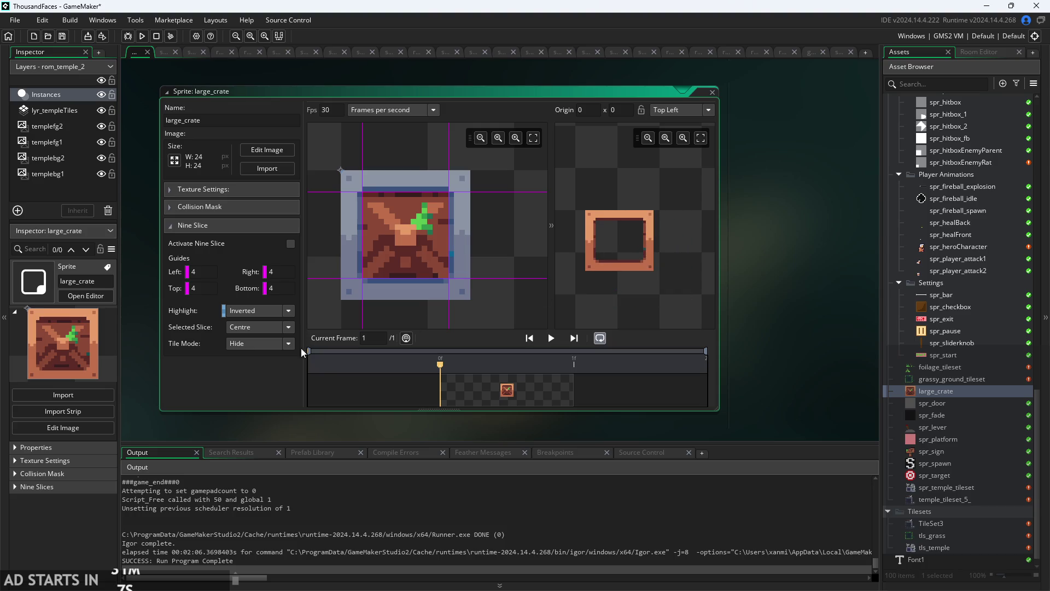
Try Stretch on the centre slice, then set its Tile Mode back to Repeat.
left_click(247, 347)
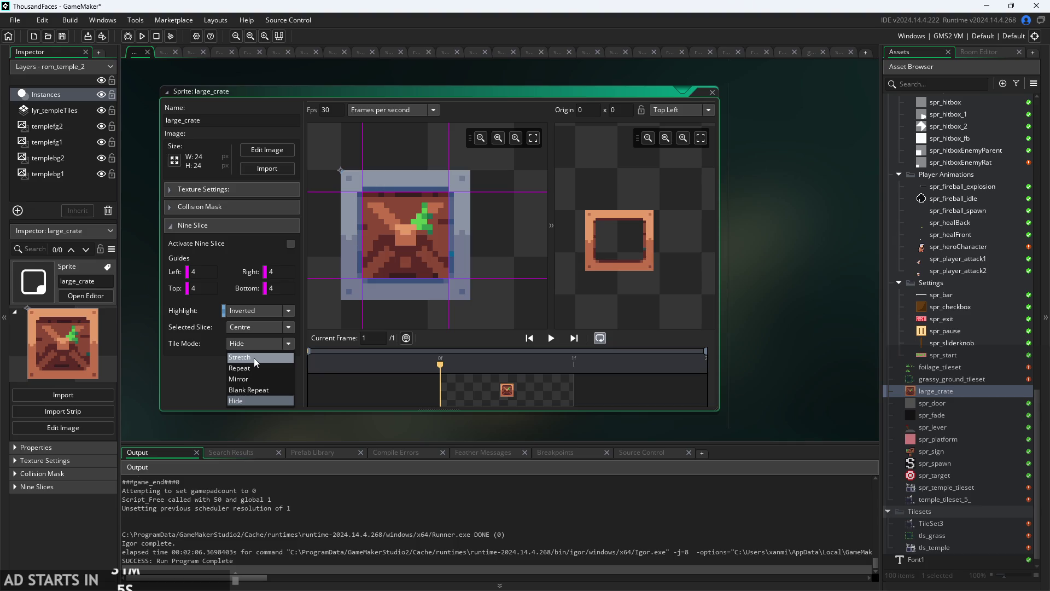
left_click(255, 357)
mouse_move(656, 270)
mouse_move(658, 281)
left_mouse_down()
mouse_move(649, 271)
mouse_move(661, 265)
mouse_move(684, 327)
mouse_move(645, 317)
mouse_move(654, 283)
mouse_move(679, 322)
mouse_move(654, 311)
mouse_move(648, 277)
left_mouse_up()
left_click(288, 343)
left_click(260, 372)
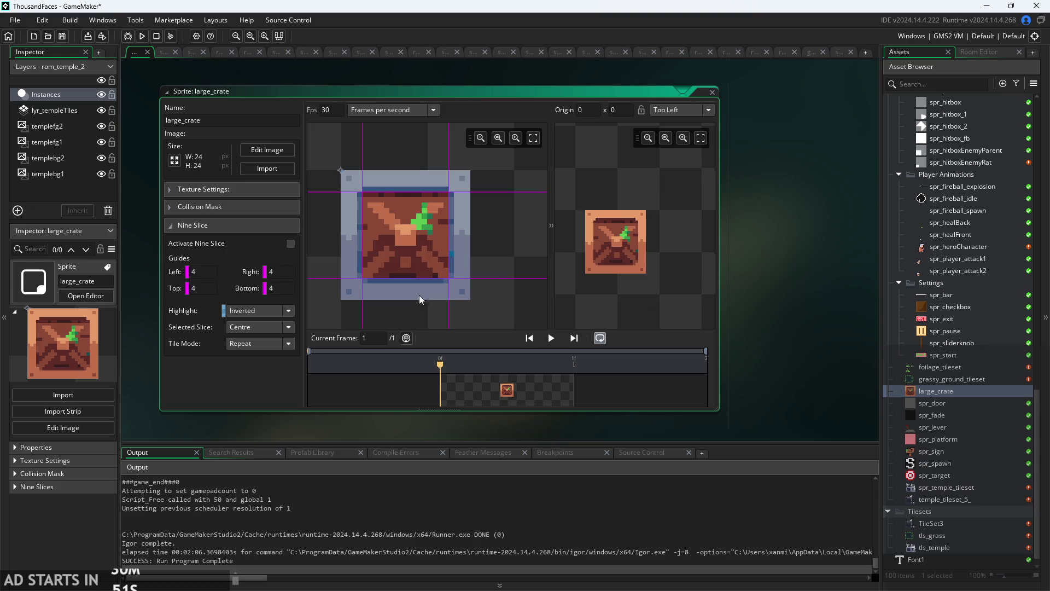
With no slice selected, move the Left guide inward and set Right to 8.
left_click(396, 241)
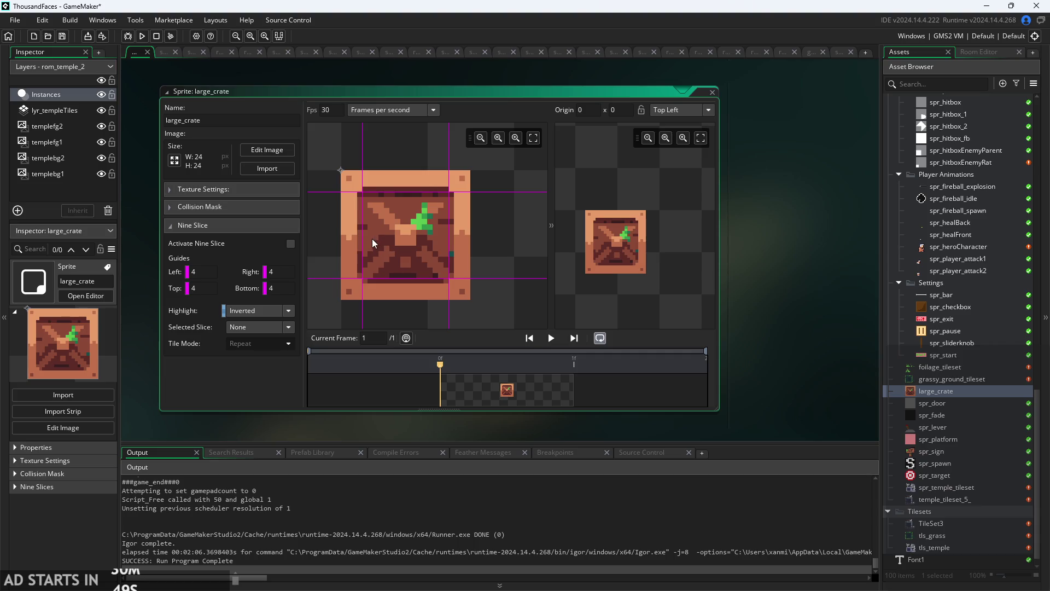
left_click_drag(362, 241, 379, 235)
left_click(284, 270)
type("8")
left_click(278, 288)
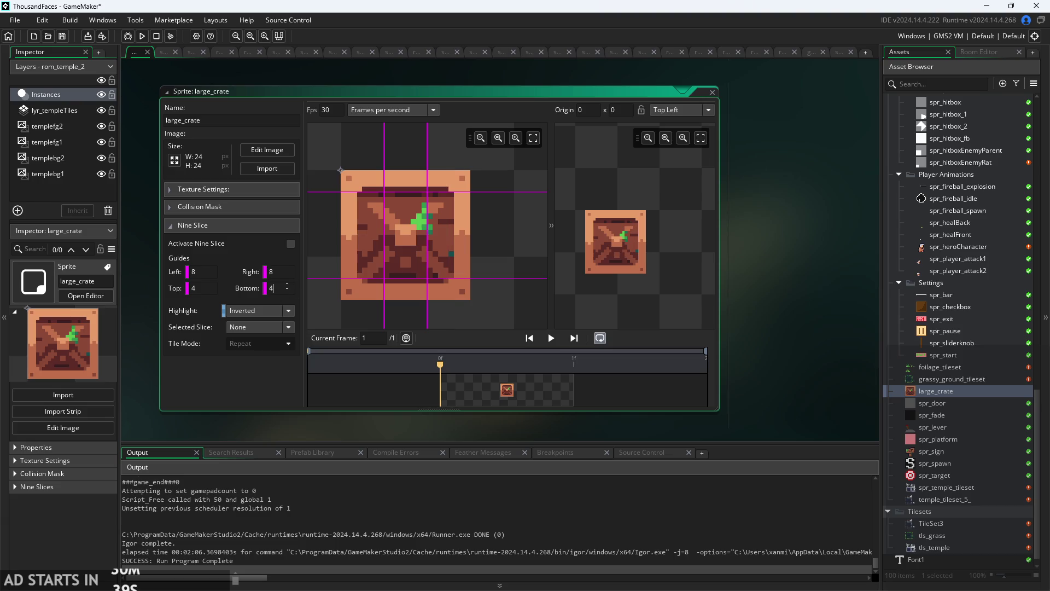
type("8")
Set the Top guide to 8 and stretch the preview crate slightly.
left_click(210, 288)
key("BackSpace")
type("8")
left_click(350, 310)
mouse_move(657, 271)
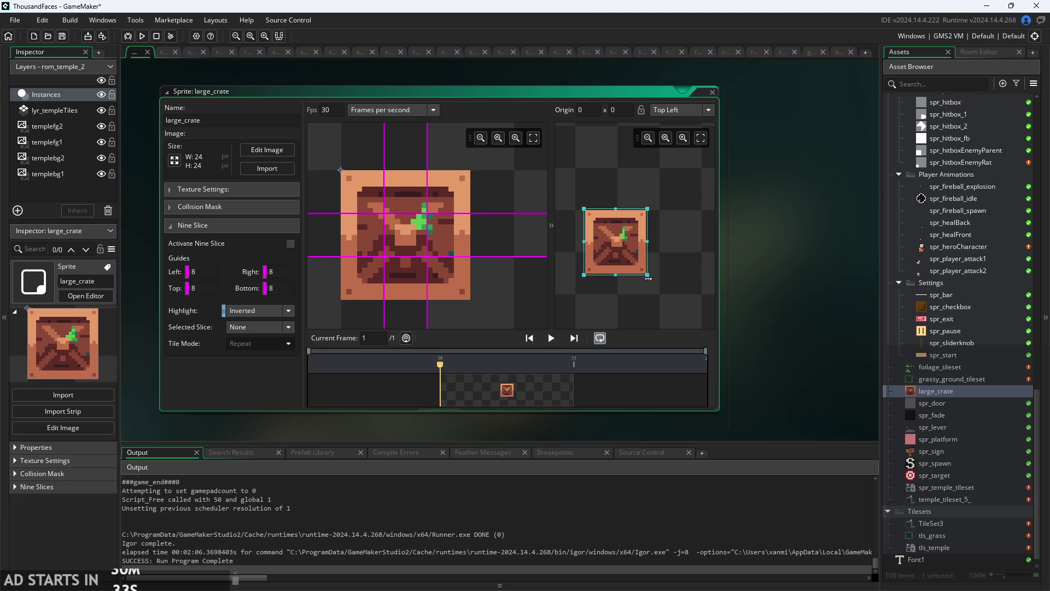
mouse_move(647, 275)
left_mouse_down()
mouse_move(688, 319)
mouse_move(721, 333)
mouse_move(659, 291)
left_mouse_up()
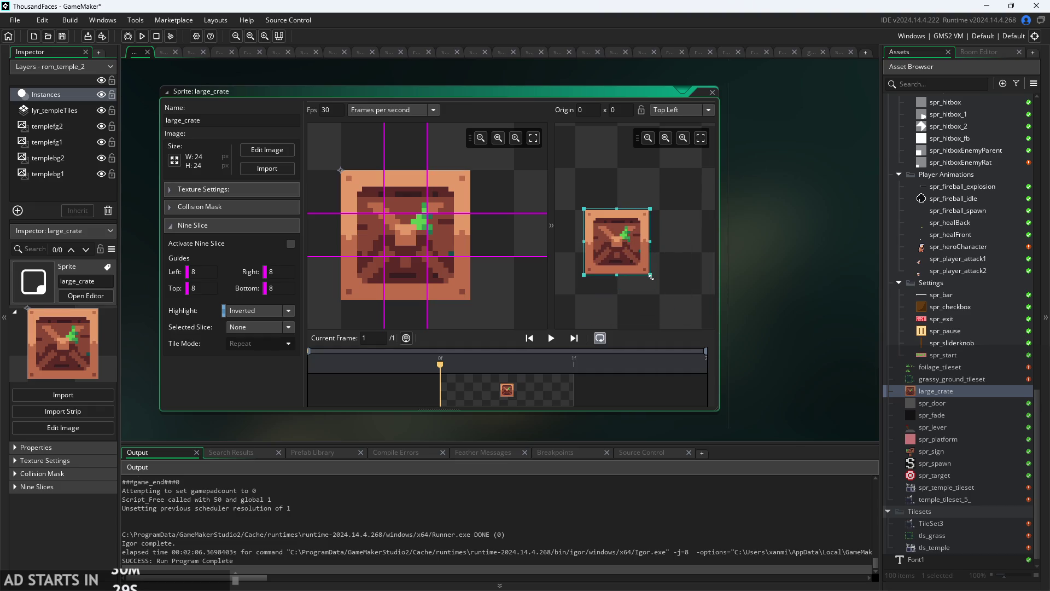
left_click(244, 326)
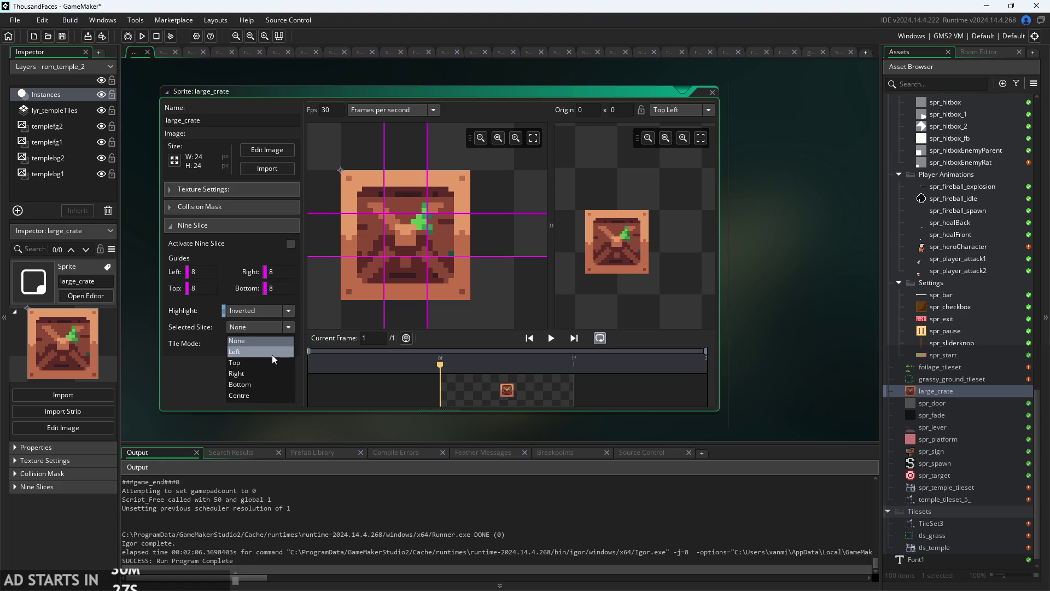
left_click(244, 395)
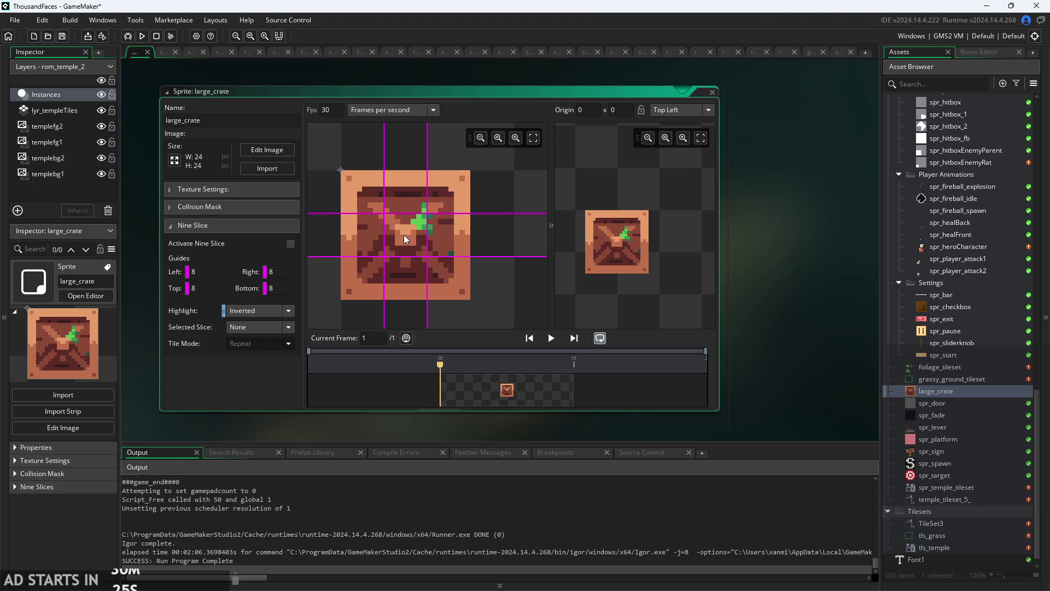
left_click(267, 344)
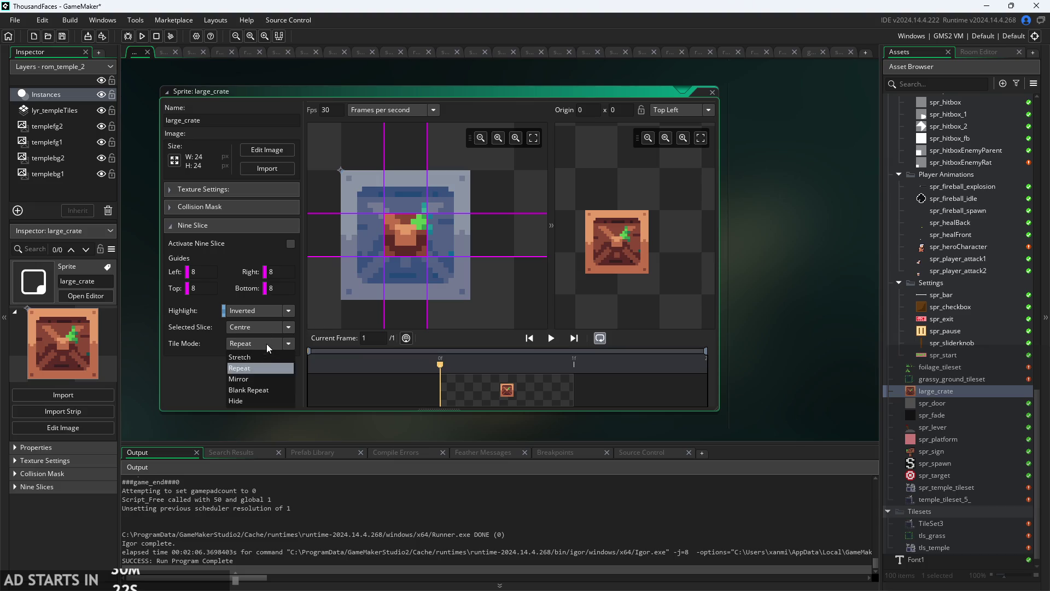
left_click(270, 356)
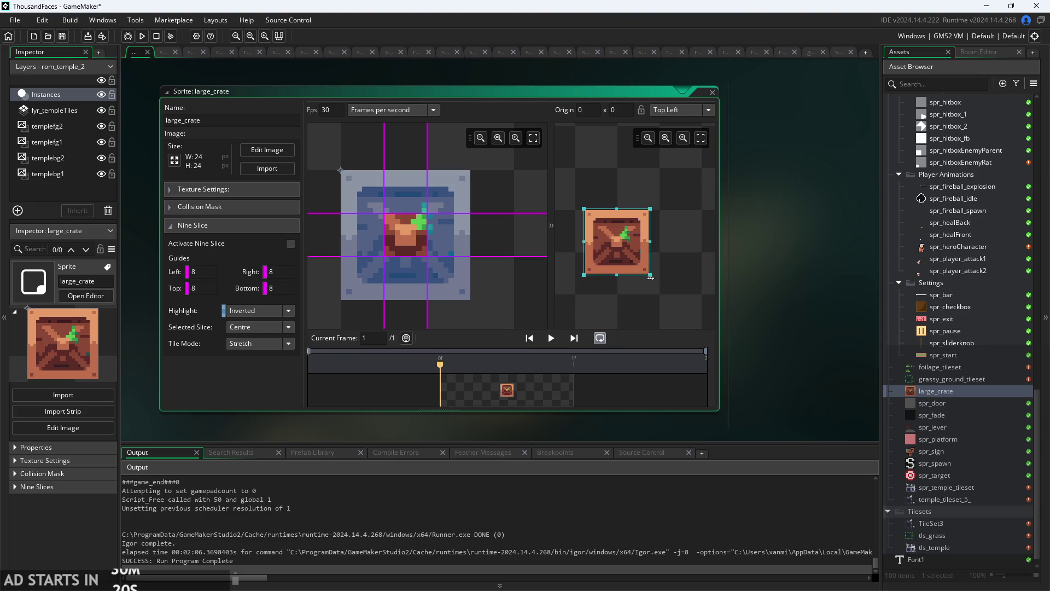
mouse_move(650, 277)
left_mouse_down()
mouse_move(651, 326)
mouse_move(700, 291)
mouse_move(715, 329)
mouse_move(647, 276)
mouse_move(658, 292)
mouse_move(654, 284)
left_mouse_up()
left_click(442, 229)
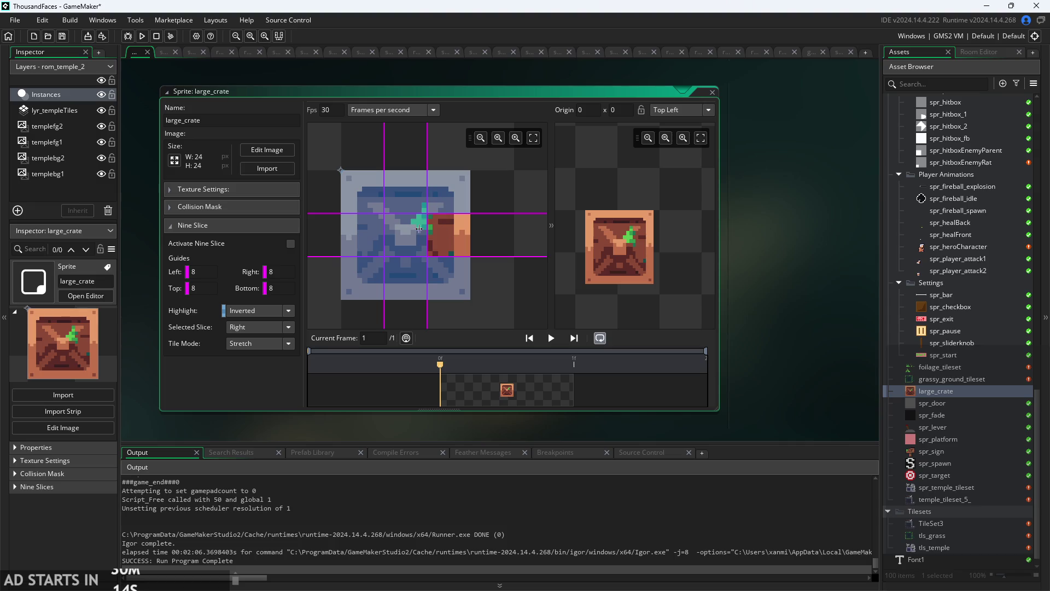
left_click(416, 234)
left_click(403, 197)
left_click(361, 204)
left_click(368, 238)
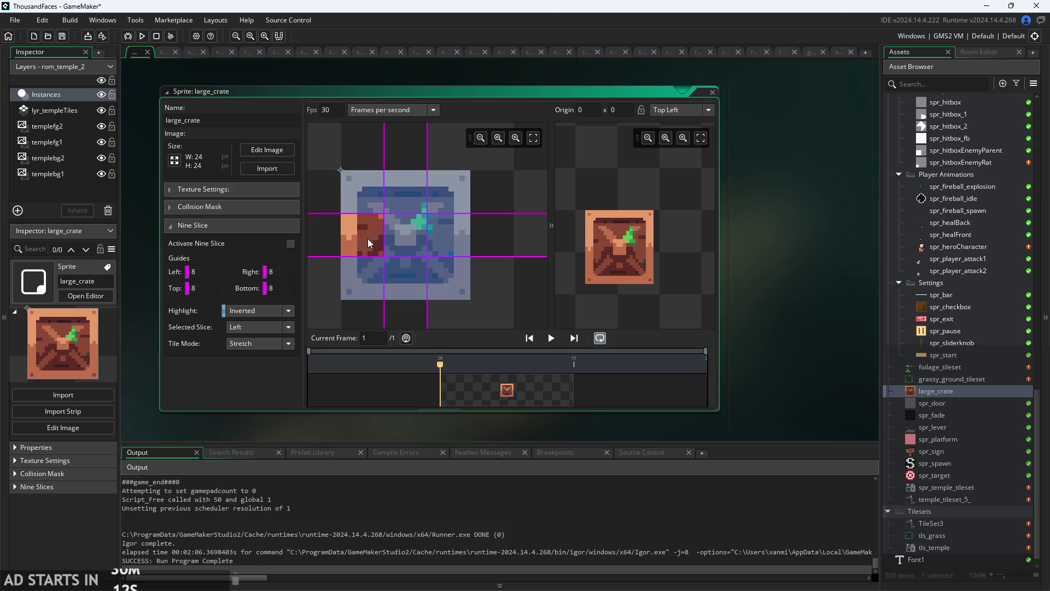
left_click(371, 201)
left_click(405, 236)
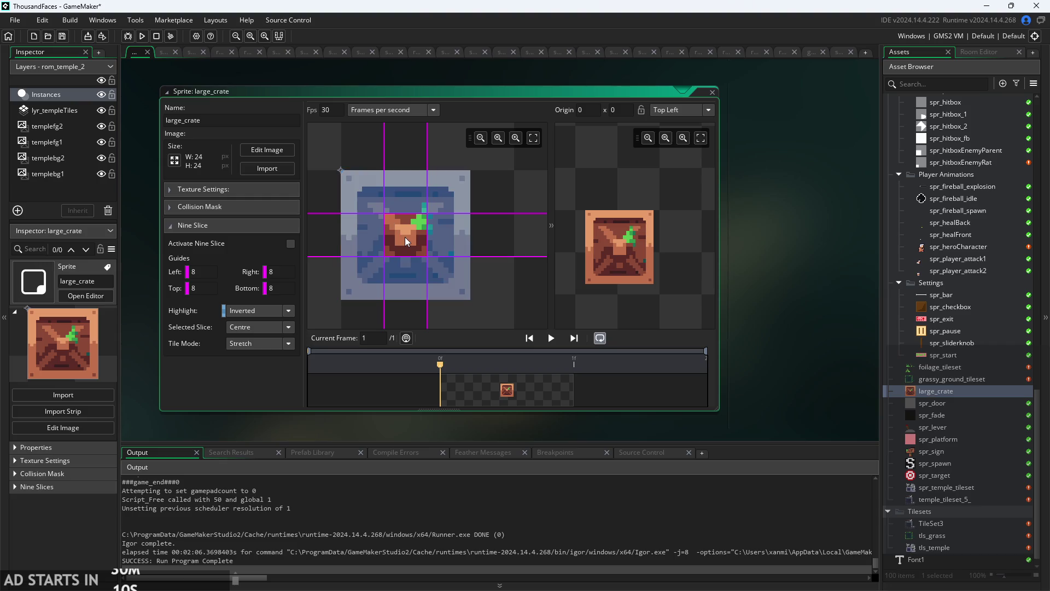
left_click(278, 343)
left_click(270, 367)
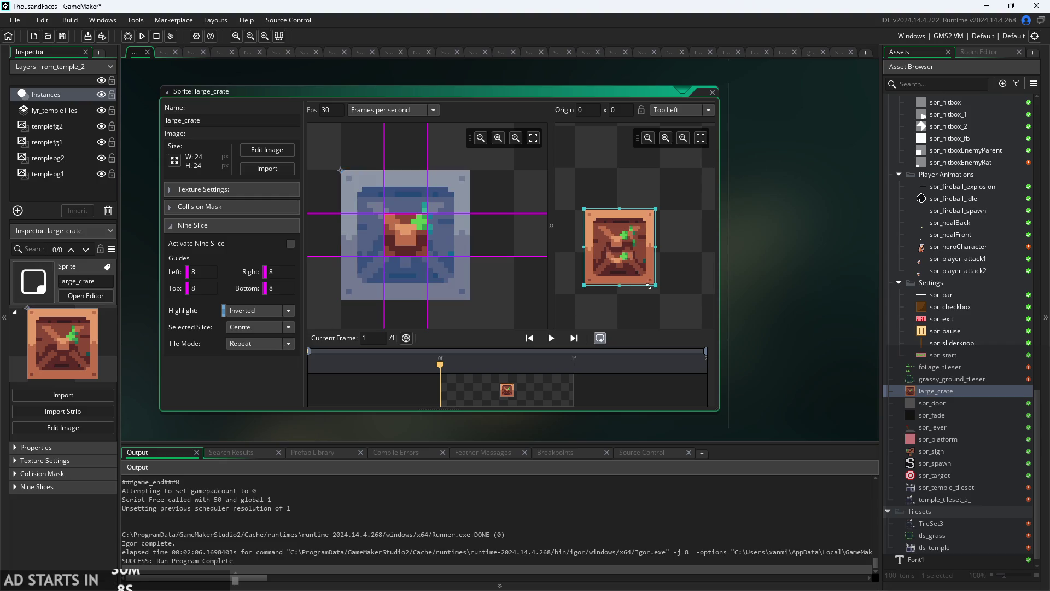
mouse_move(653, 284)
left_mouse_down()
mouse_move(684, 339)
mouse_move(735, 332)
mouse_move(705, 261)
mouse_move(682, 251)
mouse_move(660, 283)
mouse_move(669, 298)
mouse_move(658, 254)
mouse_move(654, 271)
mouse_move(673, 275)
mouse_move(647, 258)
mouse_move(645, 331)
mouse_move(660, 264)
mouse_move(641, 283)
mouse_move(651, 271)
mouse_move(658, 278)
mouse_move(649, 328)
mouse_move(597, 300)
mouse_move(602, 315)
mouse_move(636, 309)
left_mouse_up()
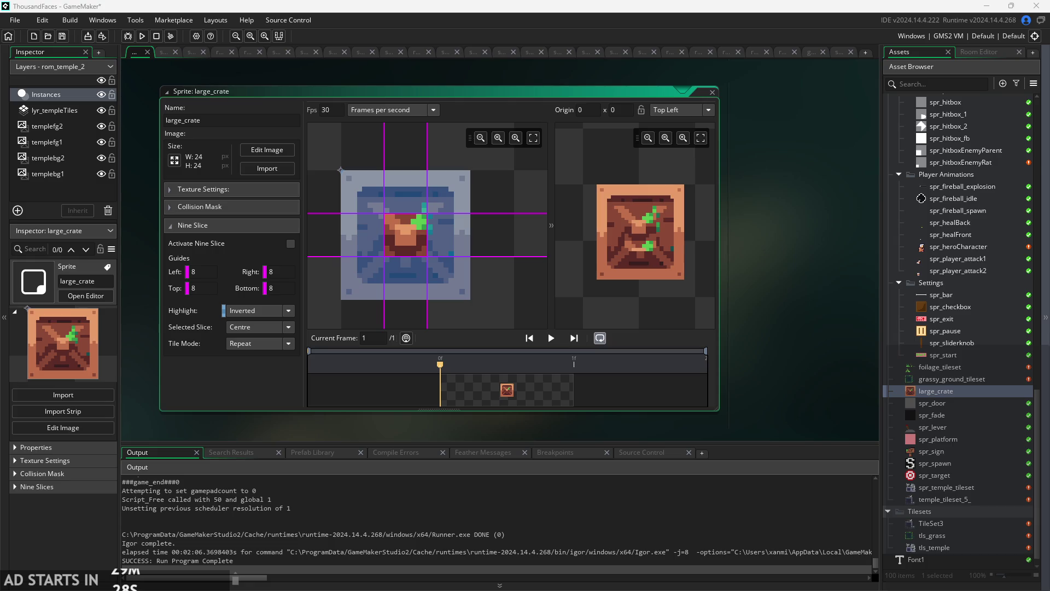
Set the large_crate sprite's selected slice back to None.
left_click(468, 297)
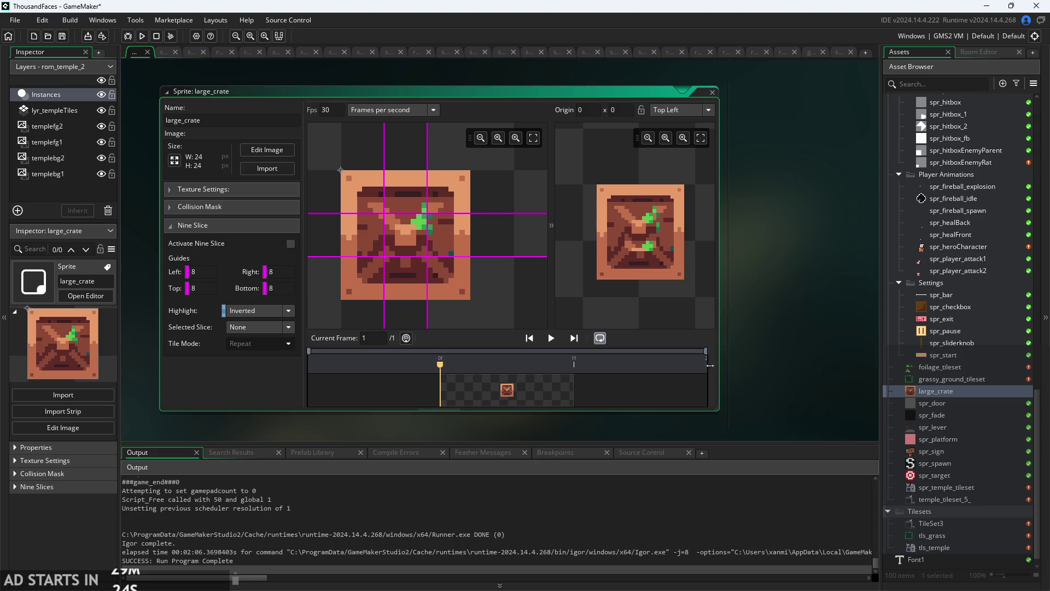
Enlarge the large_crate editor window and preview pane, then zoom onto the Nine Slice settings.
scroll(783, 280, "down", 3)
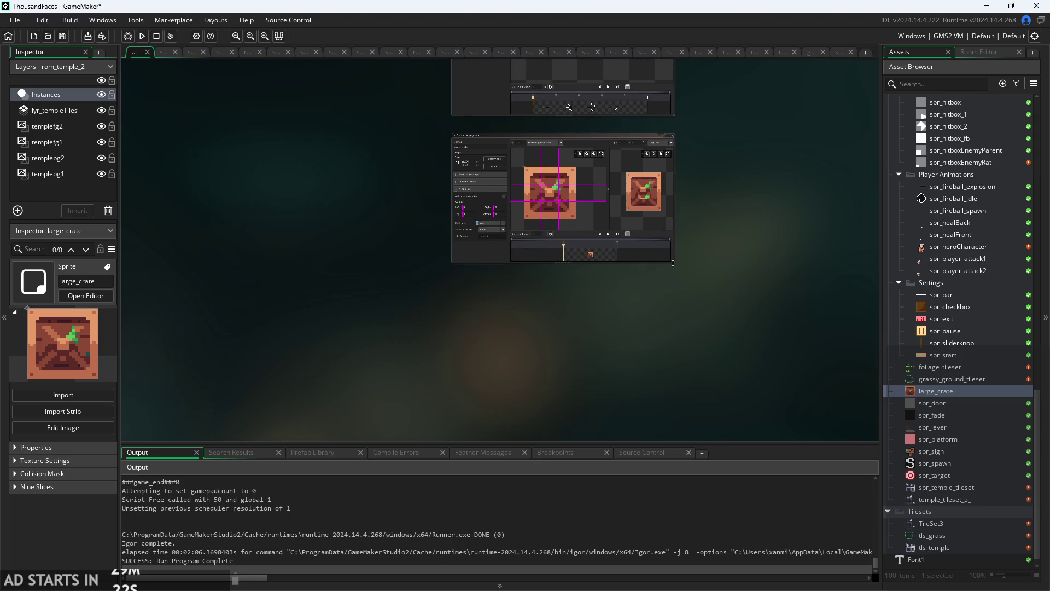
left_click_drag(673, 263, 758, 301)
mouse_move(677, 301)
left_mouse_down()
mouse_move(752, 306)
mouse_move(817, 332)
left_mouse_up()
left_click_drag(693, 239, 654, 244)
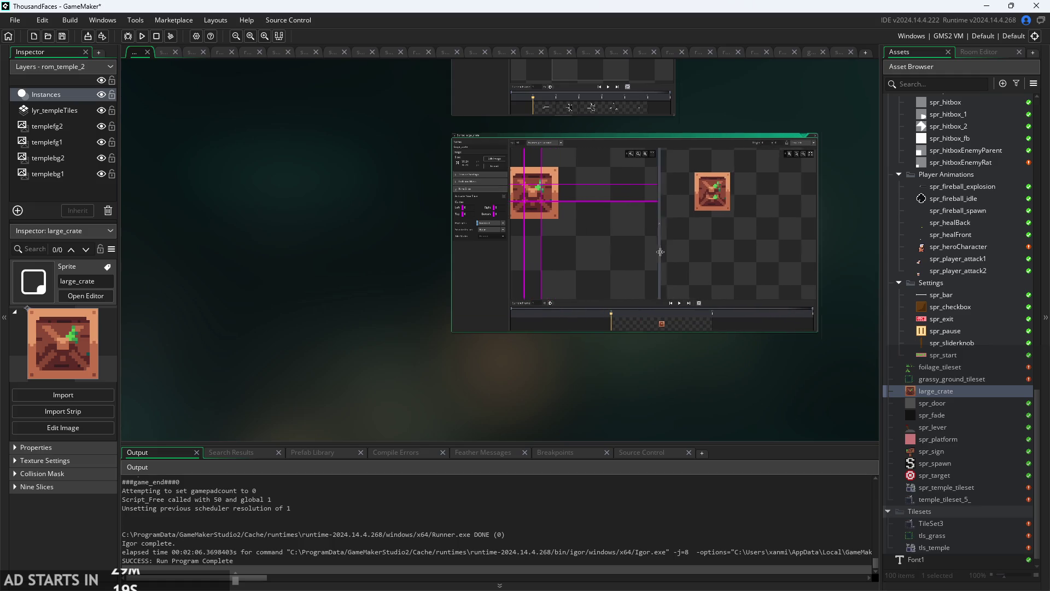
scroll(592, 228, "up", 2)
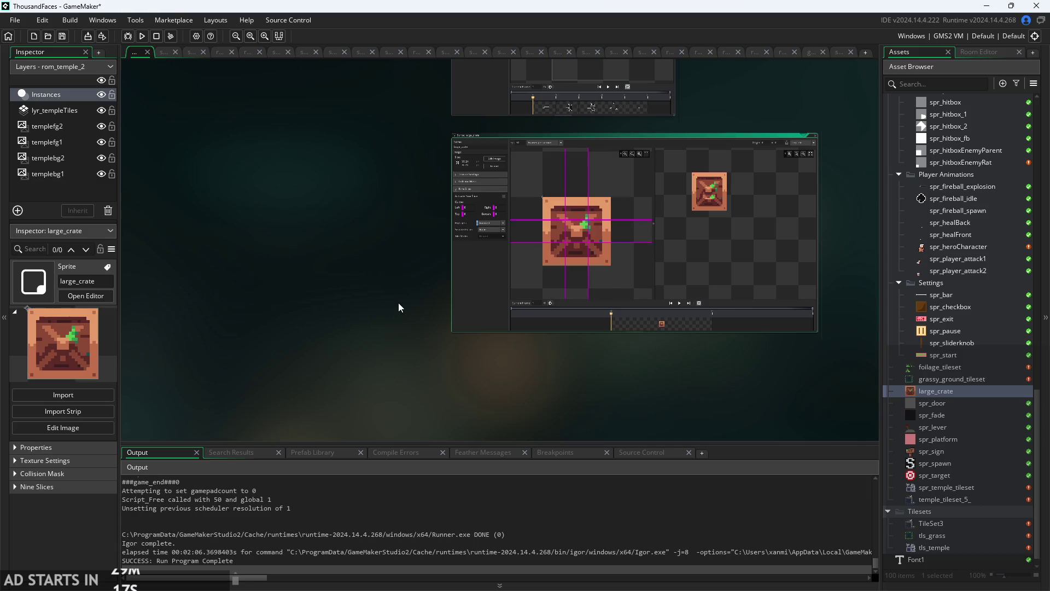
scroll(398, 303, "up", 4)
scroll(178, 294, "down", 1)
scroll(178, 293, "right", 2)
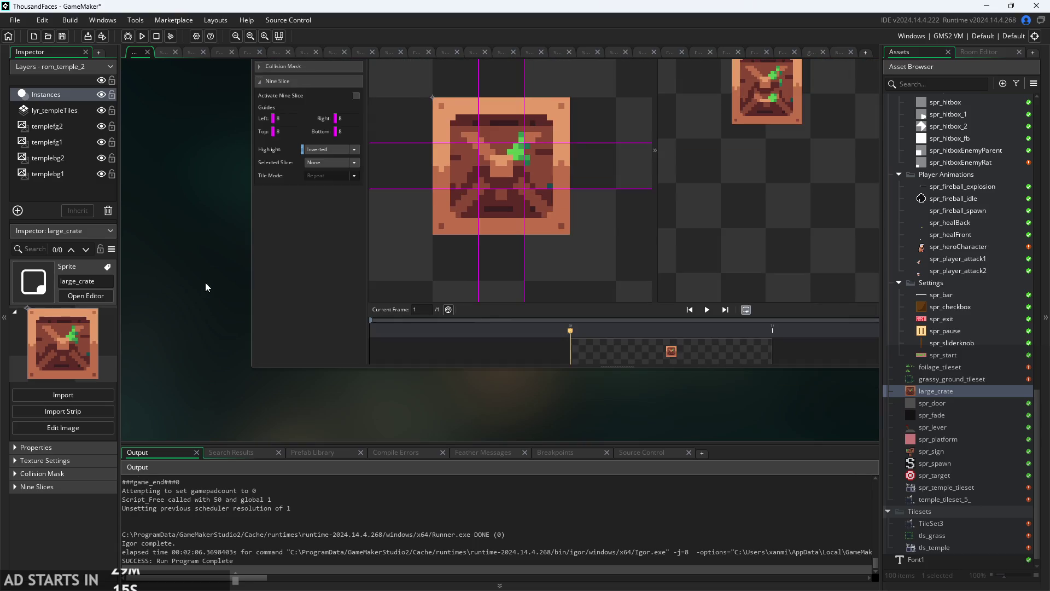
scroll(205, 282, "up", 1)
scroll(211, 312, "down", 1)
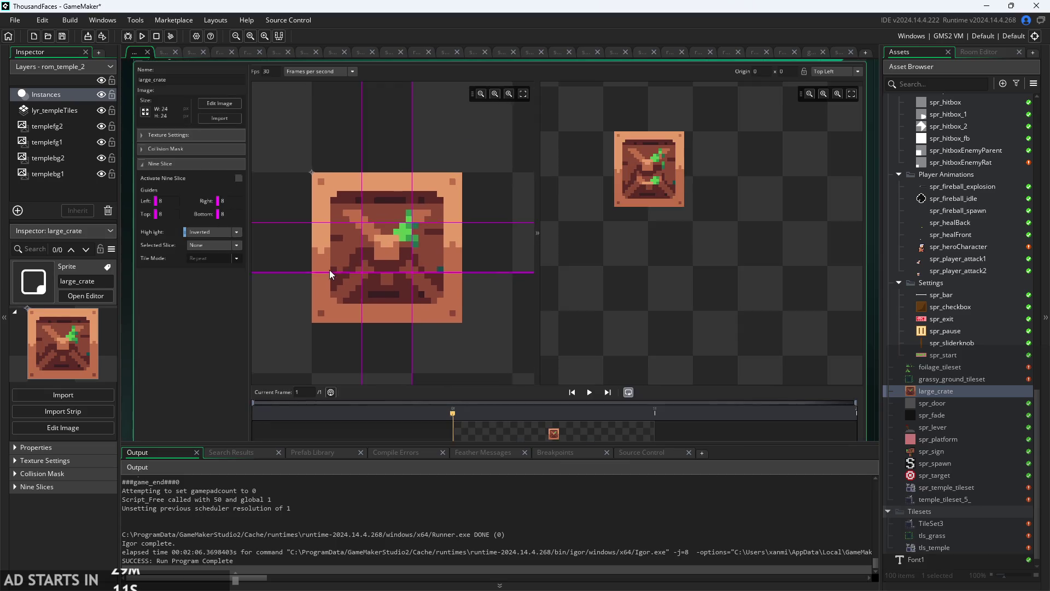
scroll(223, 291, "left", 1)
scroll(223, 290, "up", 1)
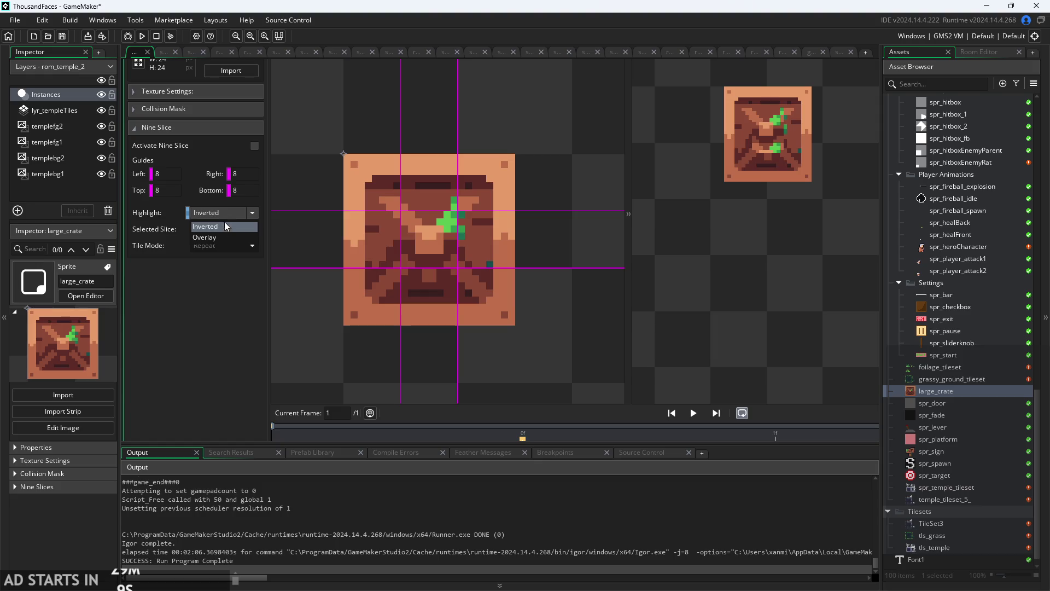
Set the nine-slice Highlight style to Inverted.
left_click(445, 236)
left_click(241, 217)
left_click(244, 235)
Inspect the right, left, top, middle and centre slices of the crate in turn.
left_click(468, 221)
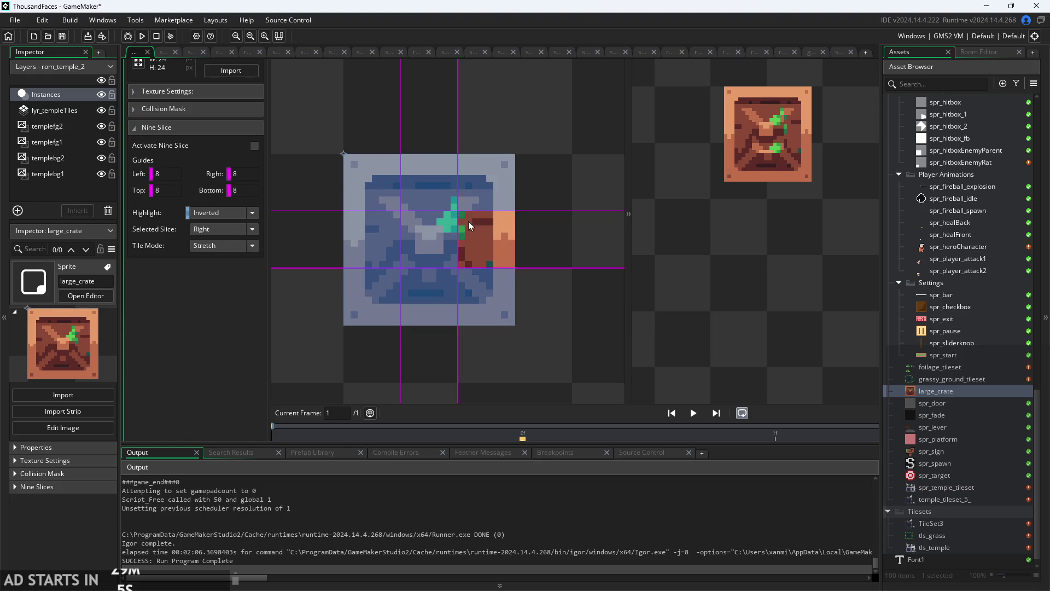
left_click(469, 184)
left_click(368, 232)
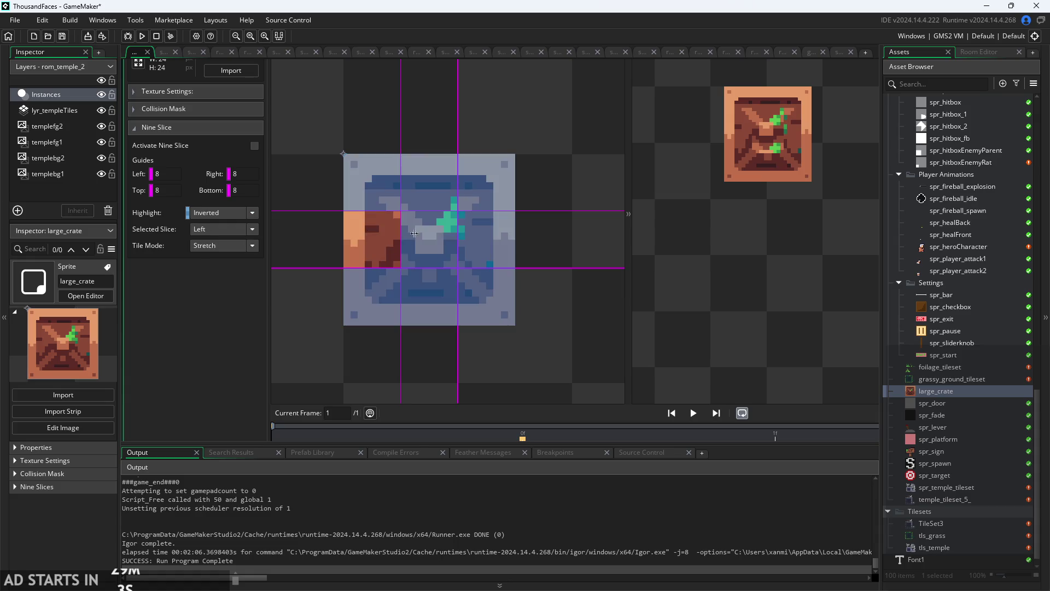
left_click(436, 201)
left_click(501, 201)
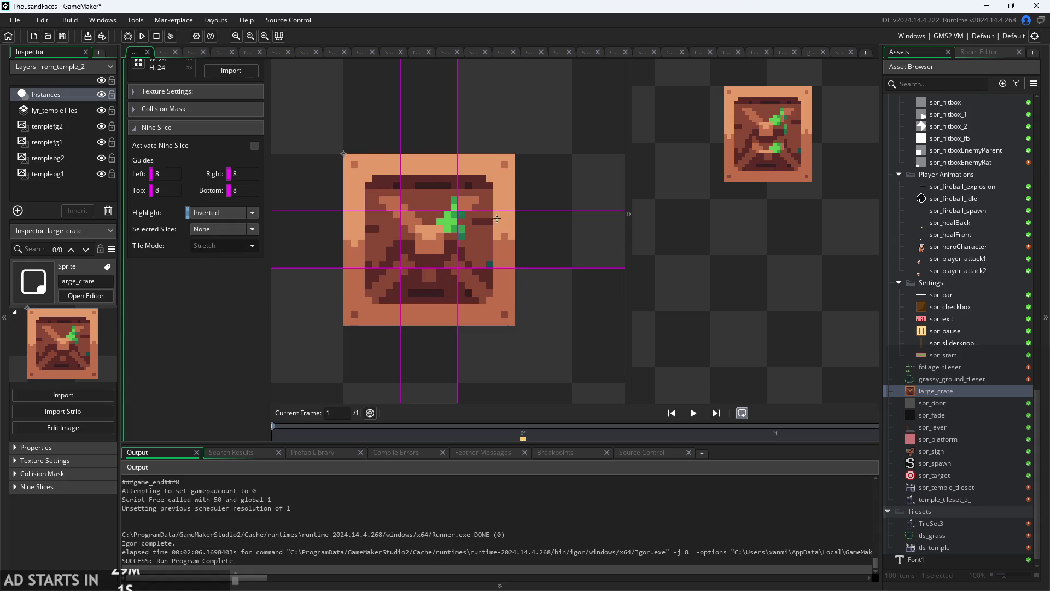
left_click(490, 241)
left_click(487, 310)
left_click(369, 242)
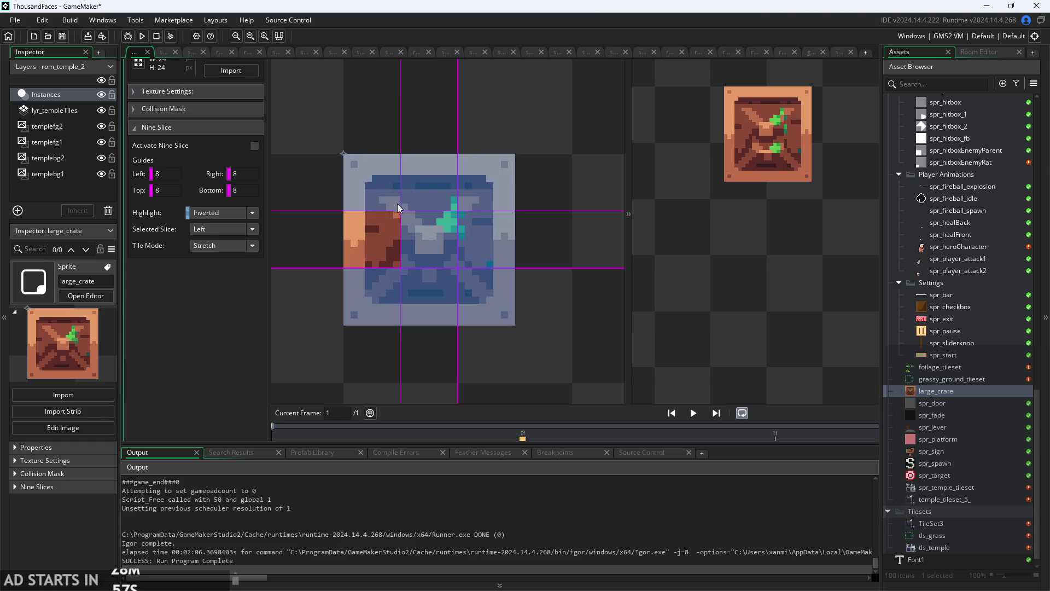
left_click(376, 190)
left_click(419, 226)
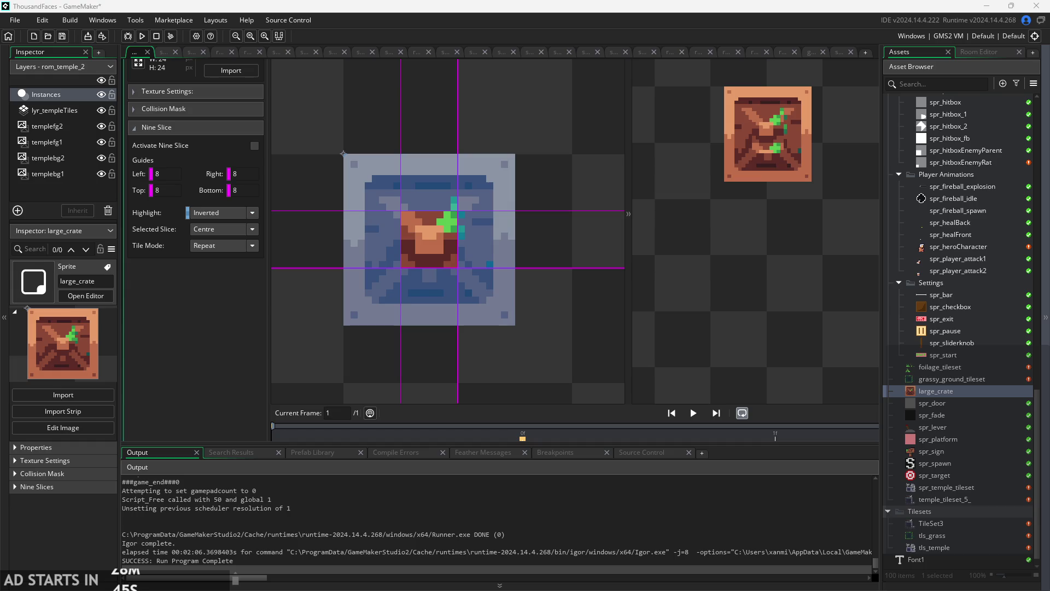
Switch the centre slice's Tile Mode from Repeat to Stretch.
left_click(788, 233)
scroll(795, 241, "down", 2)
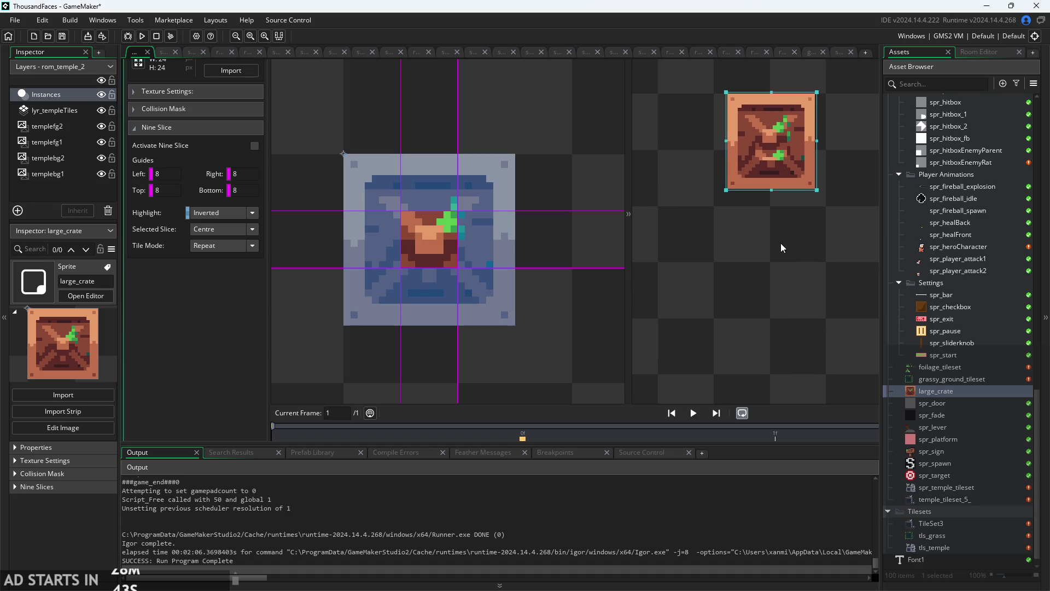
left_click(215, 244)
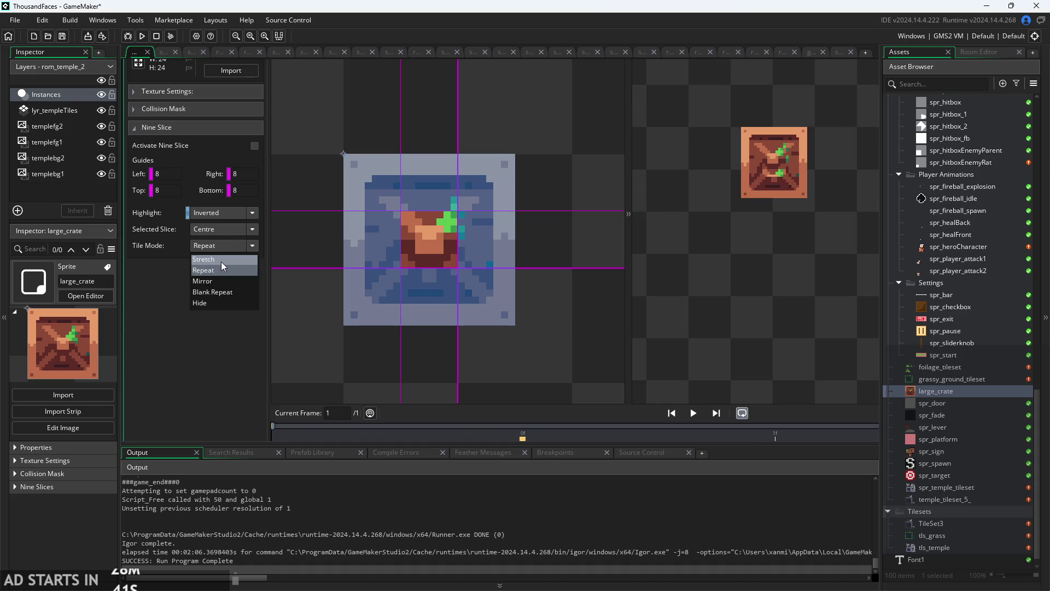
left_click(221, 261)
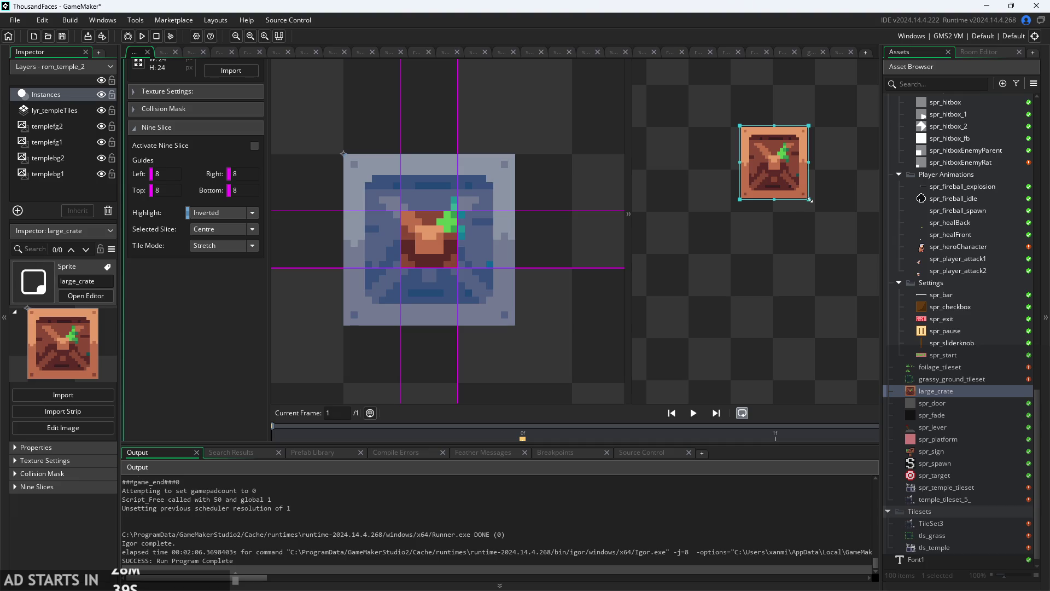
left_click(441, 216)
Drag the right, left and bottom guides to 4 and widen the preview crate.
mouse_move(457, 217)
left_mouse_down()
mouse_move(485, 216)
mouse_move(445, 185)
left_mouse_up()
left_click_drag(395, 224, 373, 227)
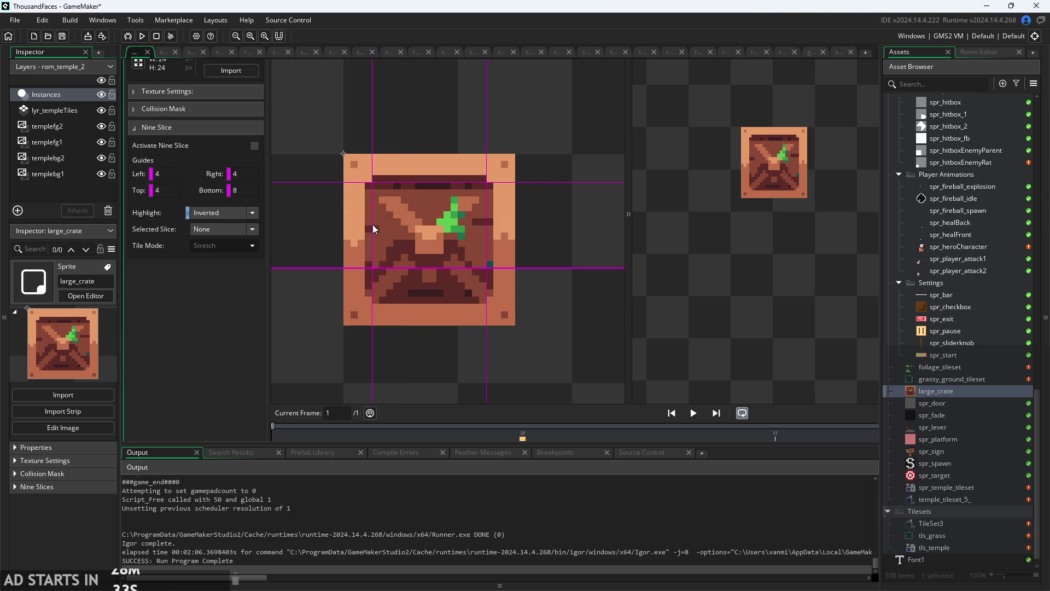
left_click_drag(493, 269, 491, 297)
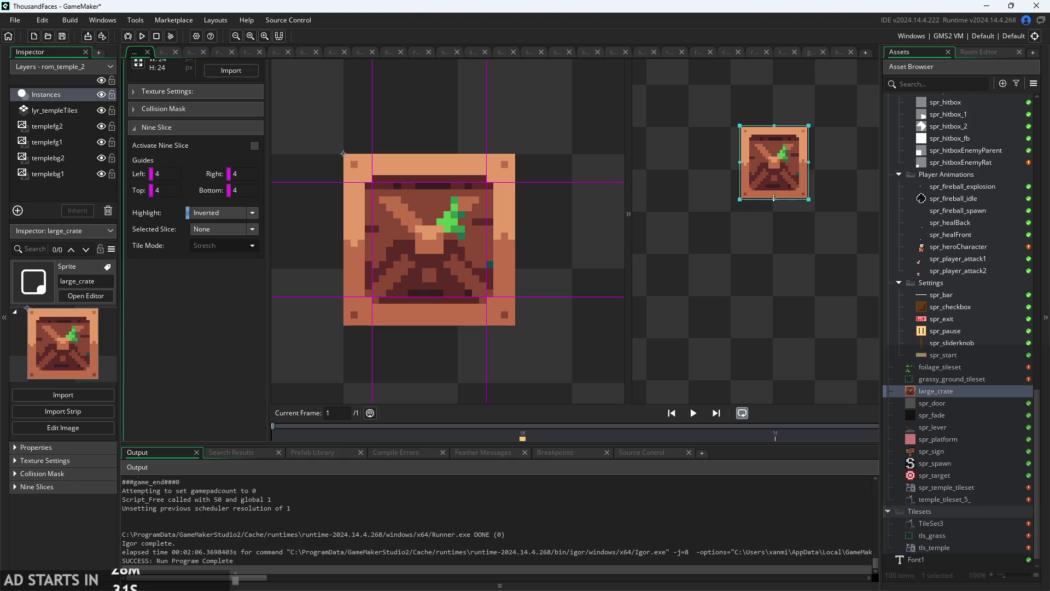
mouse_move(810, 201)
left_mouse_down()
mouse_move(876, 331)
mouse_move(758, 316)
left_mouse_up()
mouse_move(878, 281)
left_mouse_down()
mouse_move(870, 219)
mouse_move(798, 170)
mouse_move(788, 170)
mouse_move(825, 276)
mouse_move(774, 263)
mouse_move(843, 339)
mouse_move(832, 315)
mouse_move(841, 214)
left_mouse_up()
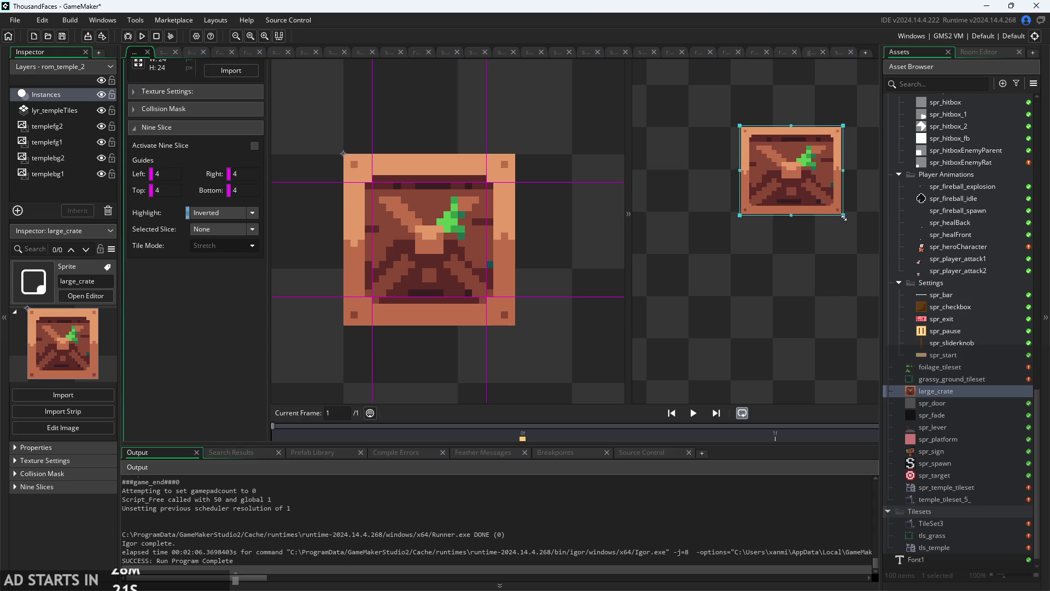
Check the right slice's tiling options, then collapse the Nine Slice section.
left_click(503, 244)
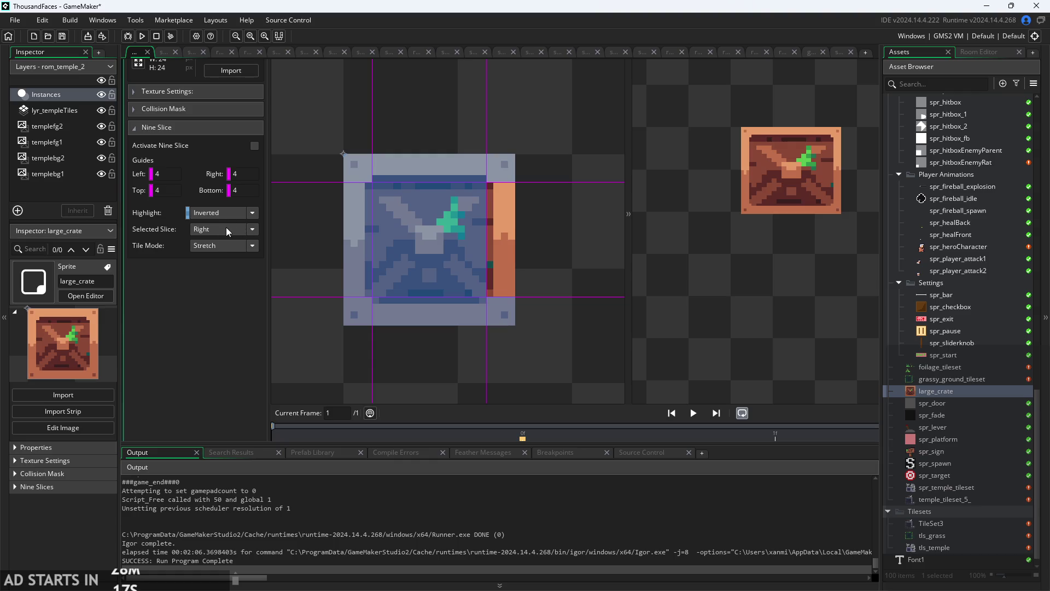
left_click(229, 244)
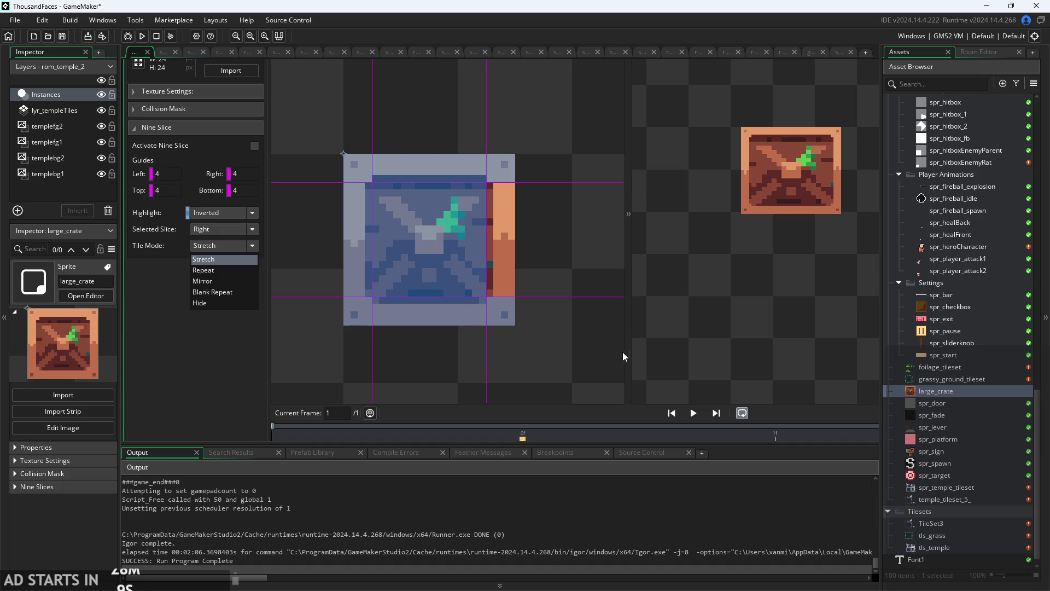
left_click(576, 374)
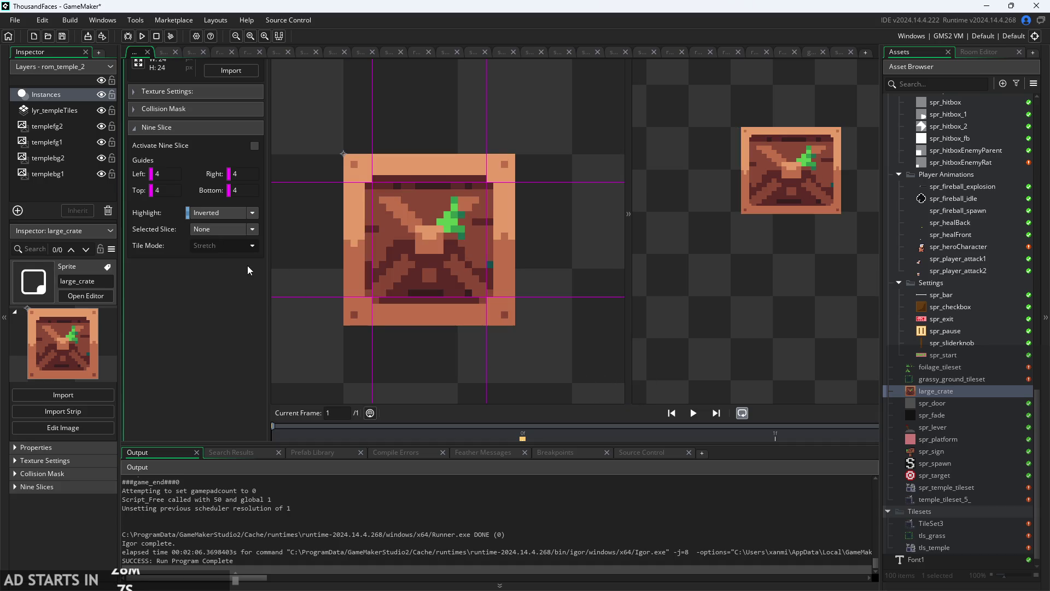
left_click(209, 127)
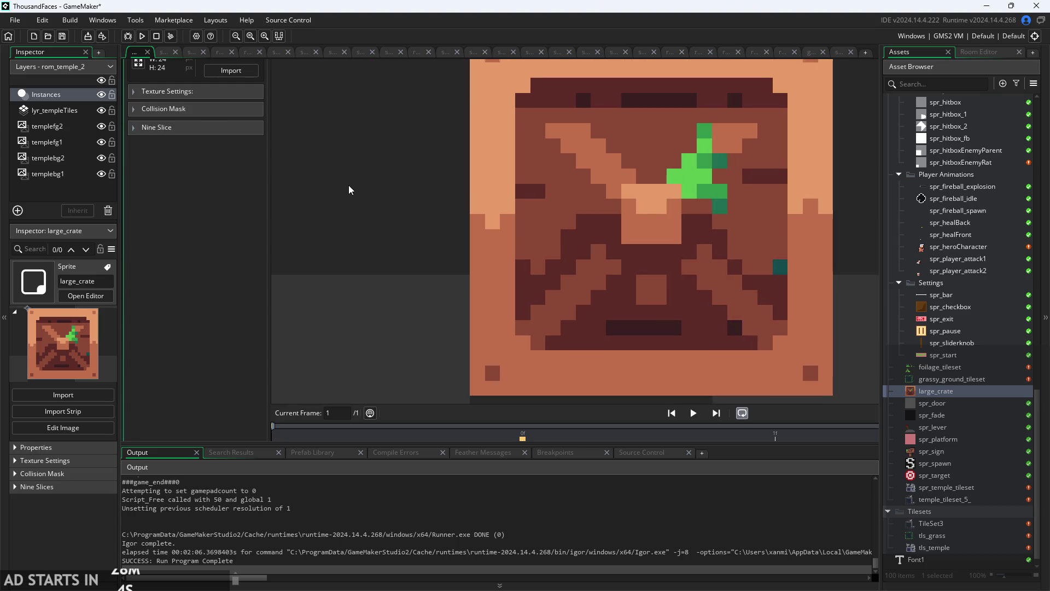
Drag the small crate image into the Asset Browser to create the 8×8 small_crate sprite.
scroll(349, 185, "down", 1)
scroll(349, 185, "down", 2)
scroll(143, 303, "down", 3)
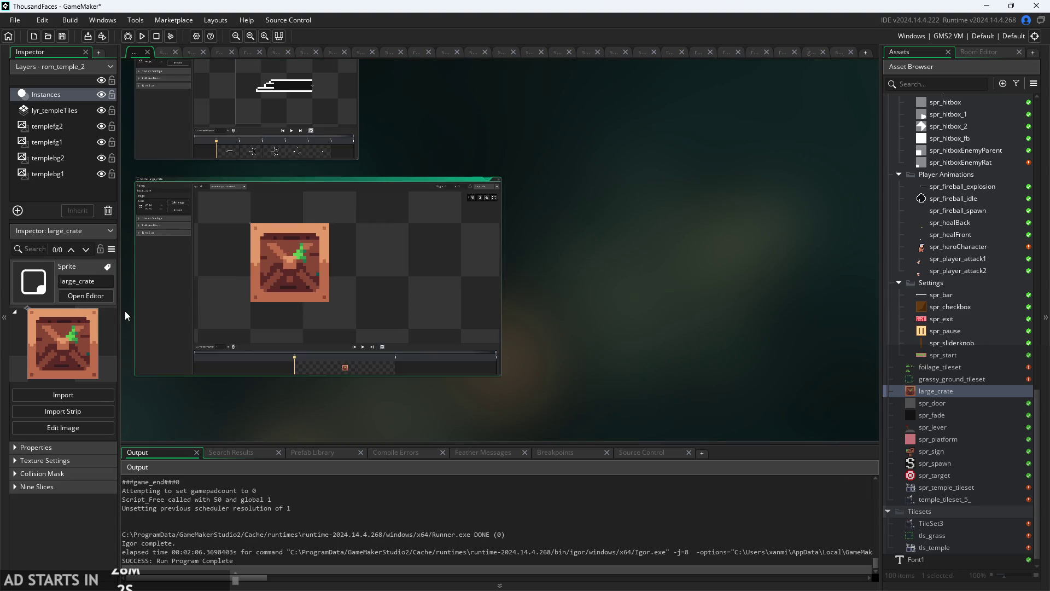
scroll(136, 311, "up", 4)
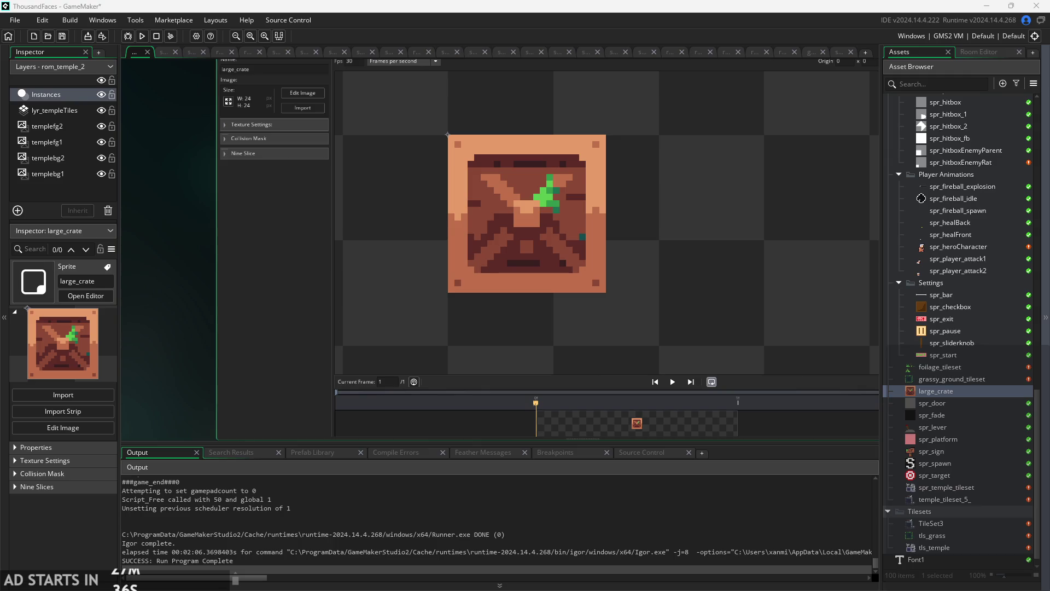
left_click_drag(961, 459, 937, 402)
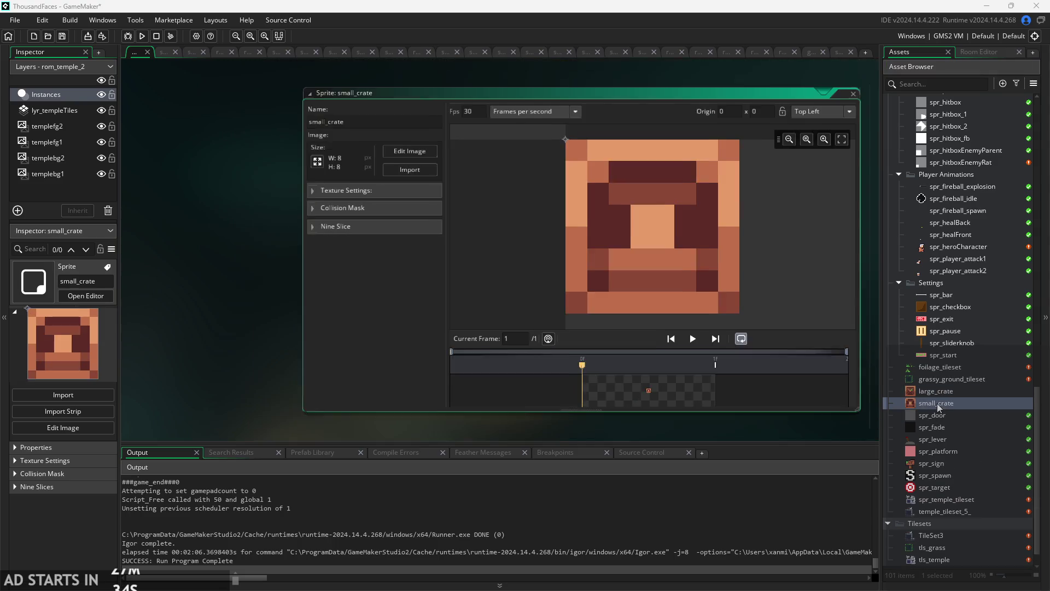
Zoom and pan the workspace to recentre the small_crate sprite editor.
scroll(624, 271, "down", 2)
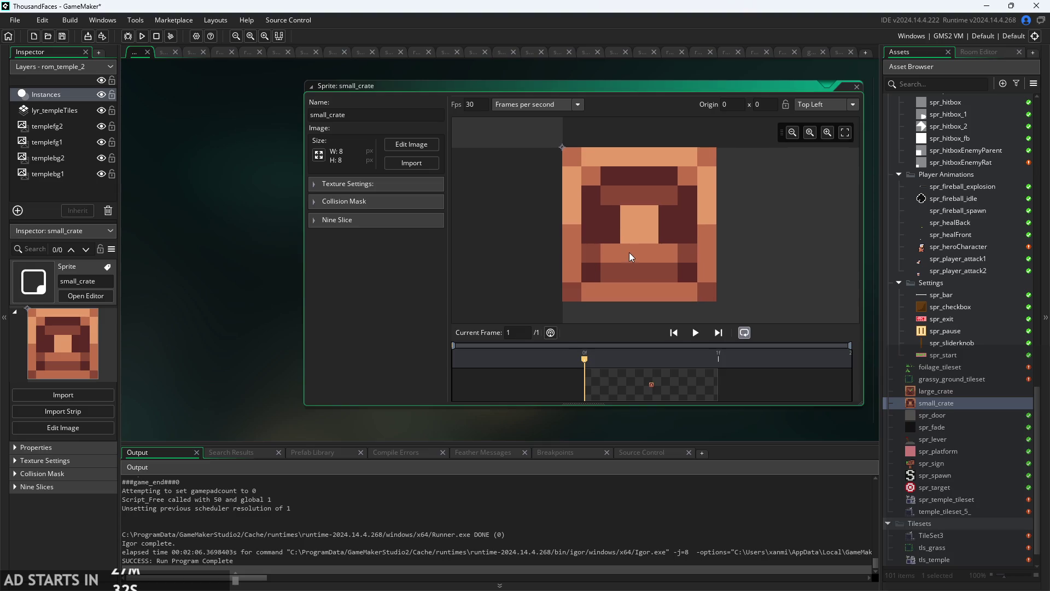
scroll(629, 254, "down", 3)
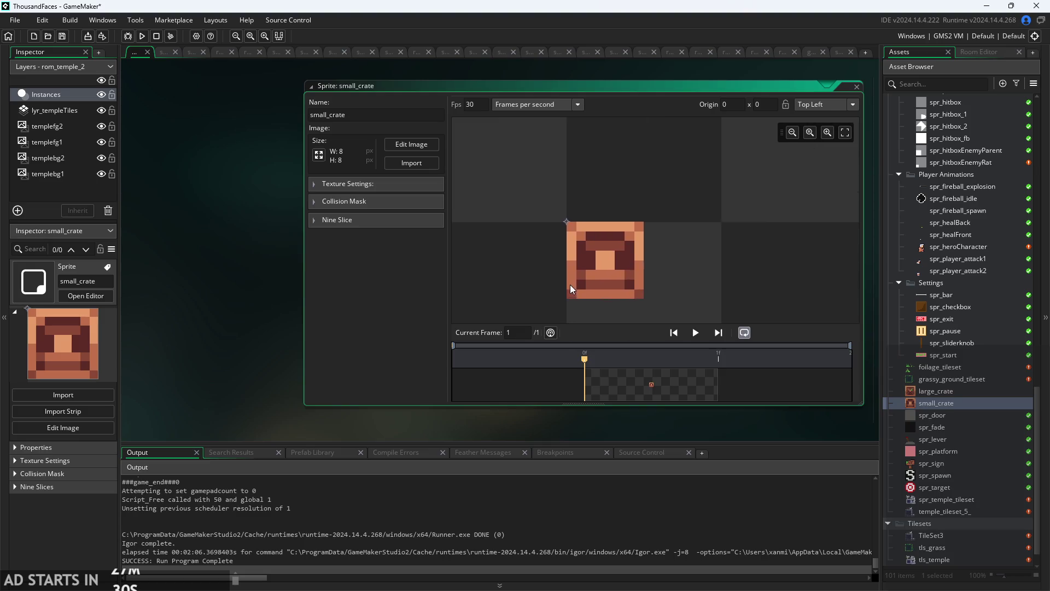
scroll(182, 297, "down", 5)
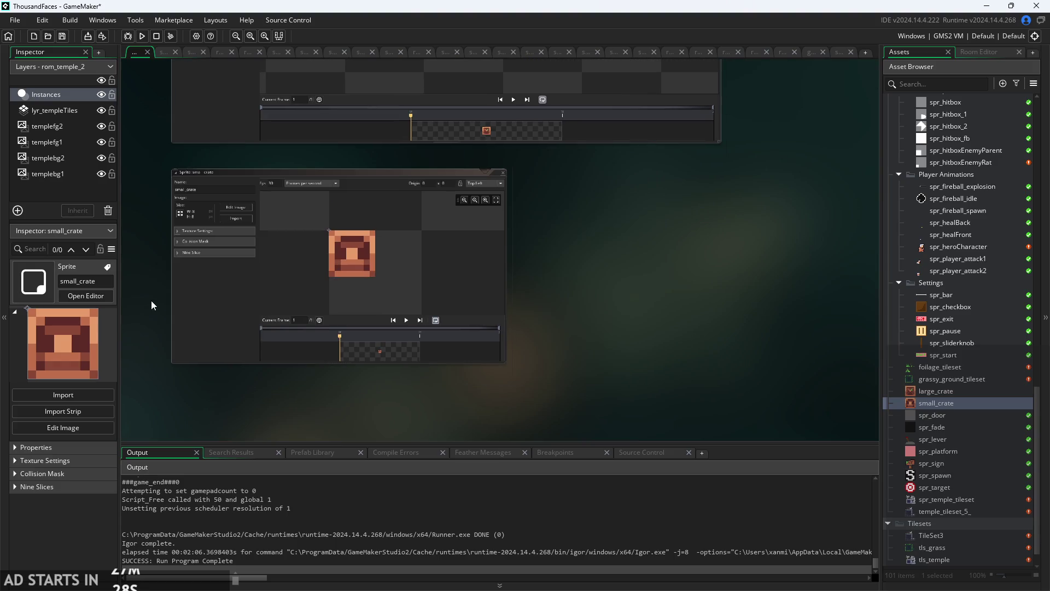
scroll(165, 299, "up", 3)
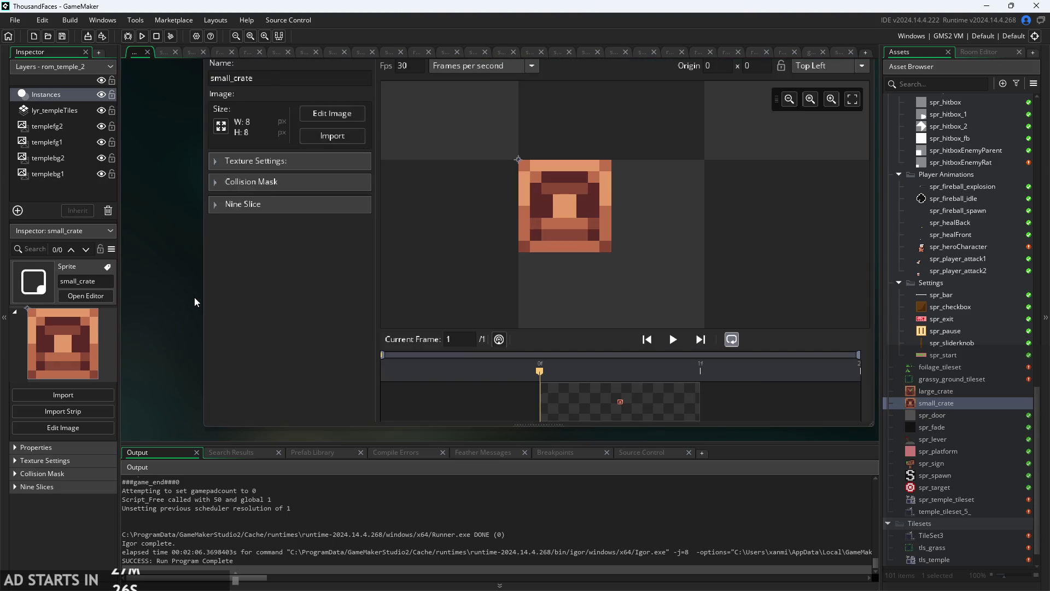
left_click_drag(201, 300, 213, 297)
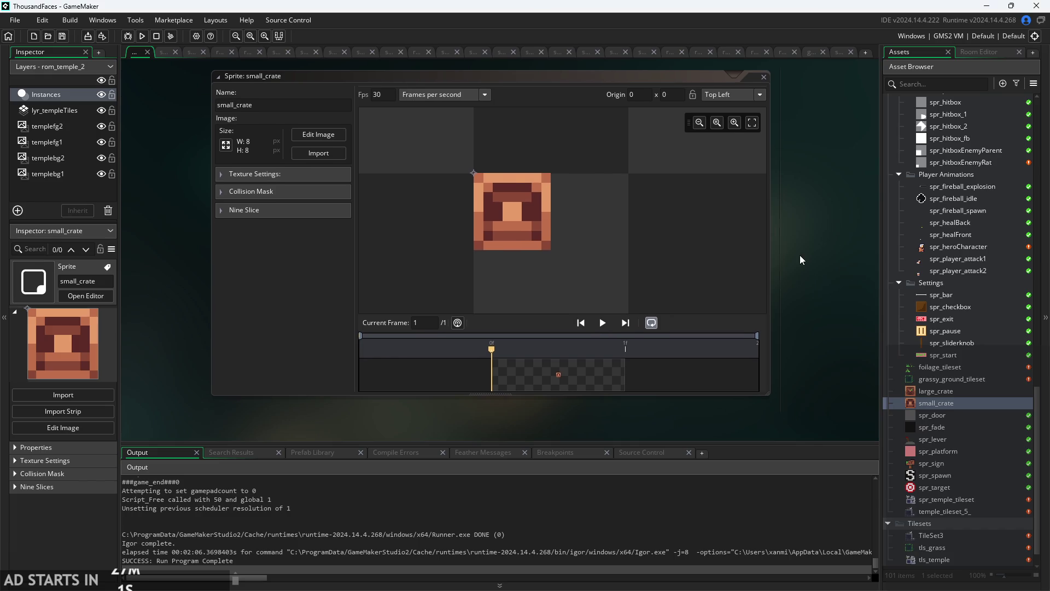
Open the grassy_ground_tileset sprite from the Asset Browser.
scroll(799, 255, "down", 1)
scroll(757, 286, "up", 1)
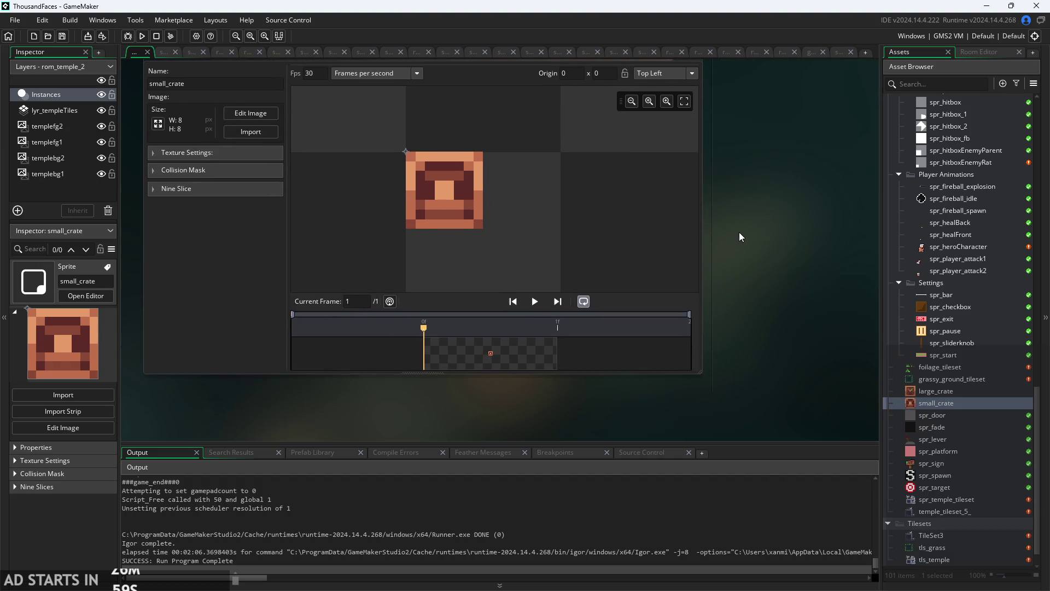
scroll(742, 232, "down", 1)
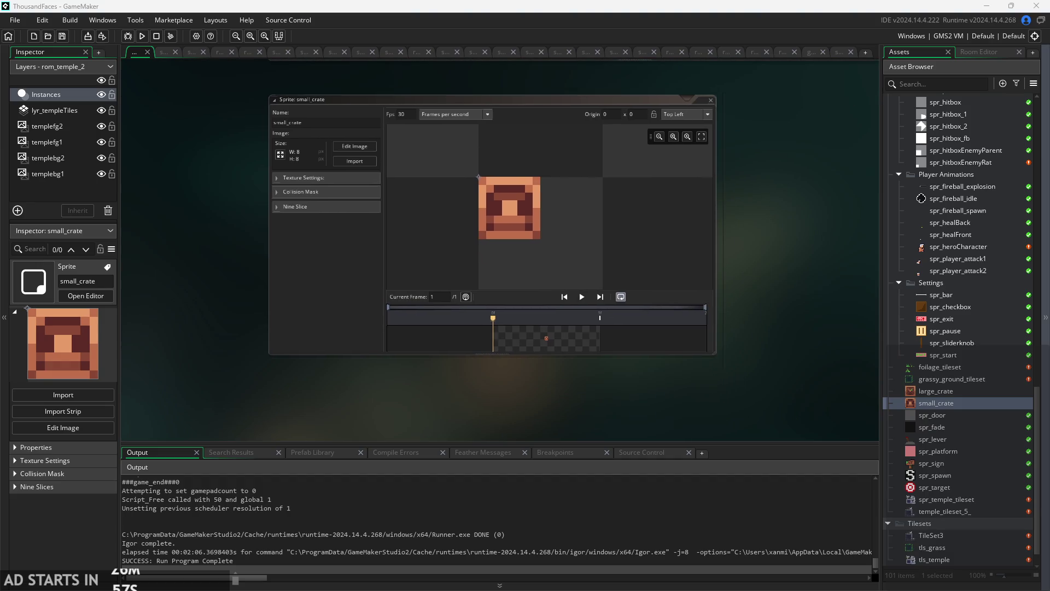
scroll(743, 257, "up", 1)
scroll(769, 287, "up", 1)
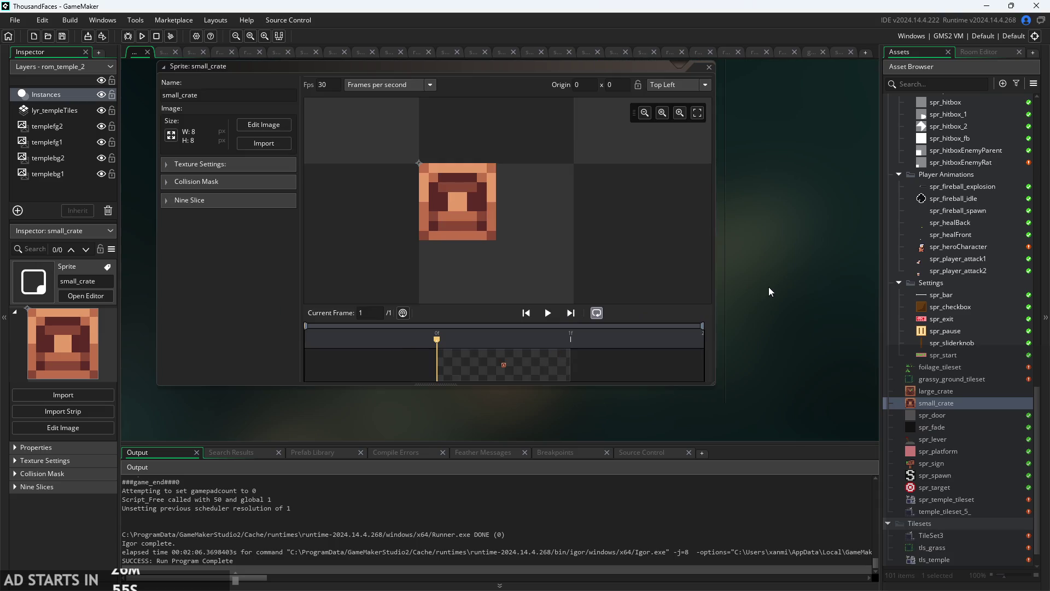
scroll(802, 261, "up", 1)
scroll(802, 261, "down", 1)
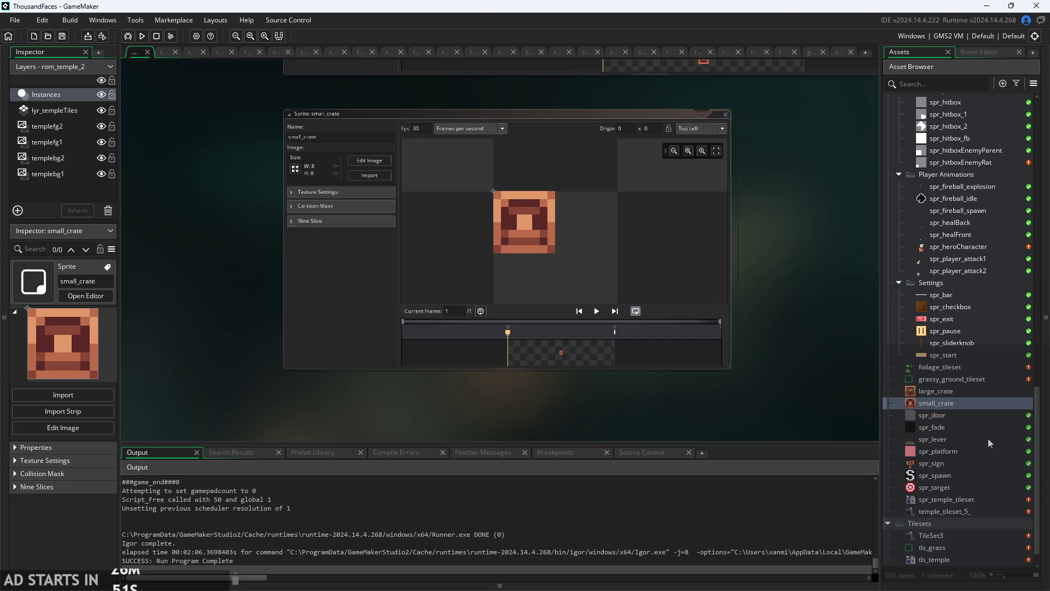
scroll(858, 373, "down", 1)
double_click(989, 379)
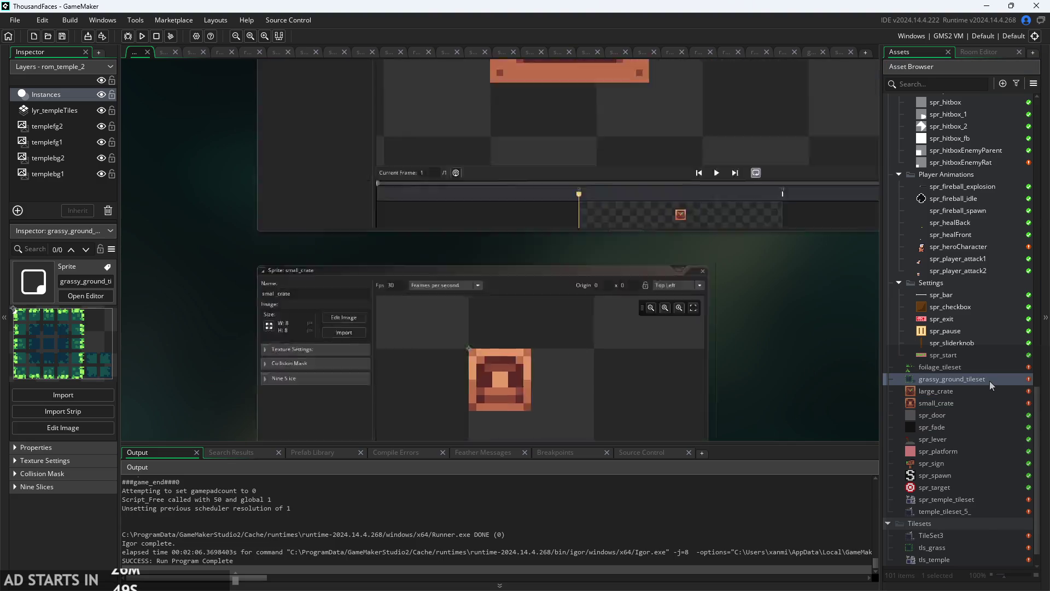
Zoom and pan around the grassy_ground_tileset sprite image.
scroll(558, 253, "down", 2)
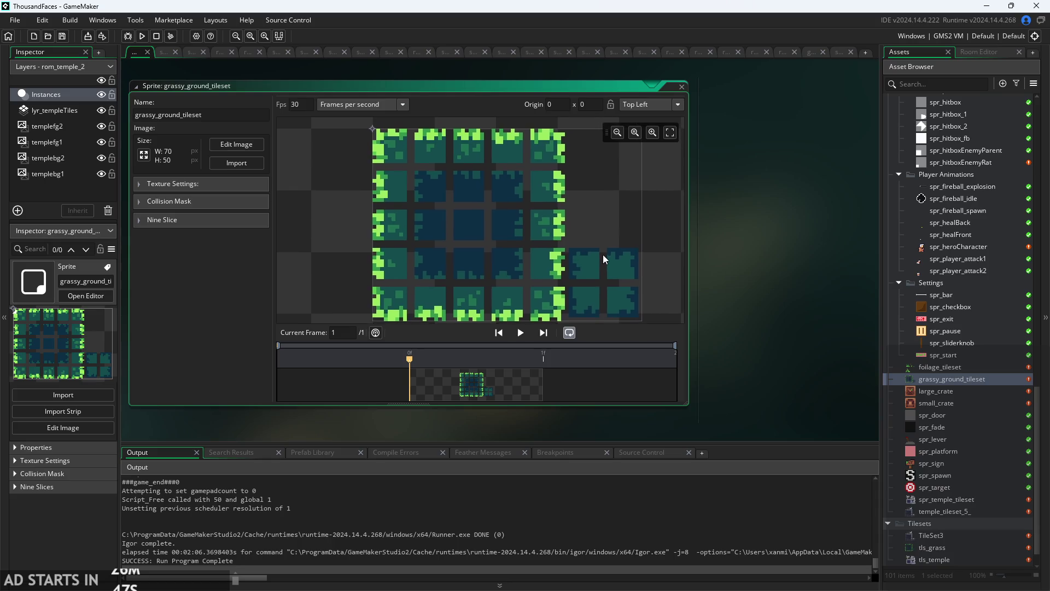
scroll(779, 293, "up", 2)
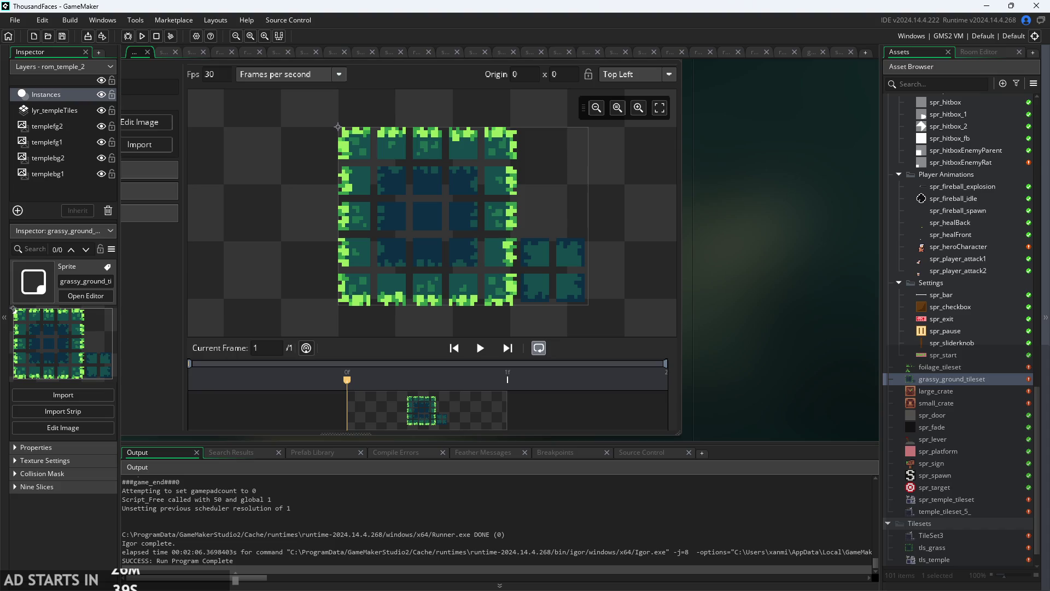
scroll(816, 338, "left", 2)
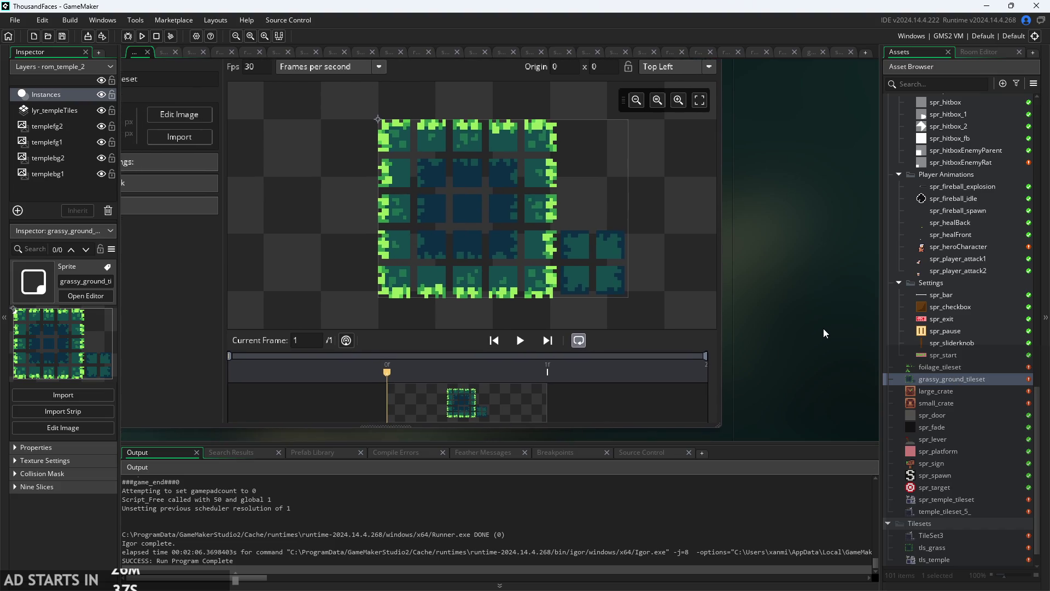
scroll(815, 325, "up", 1)
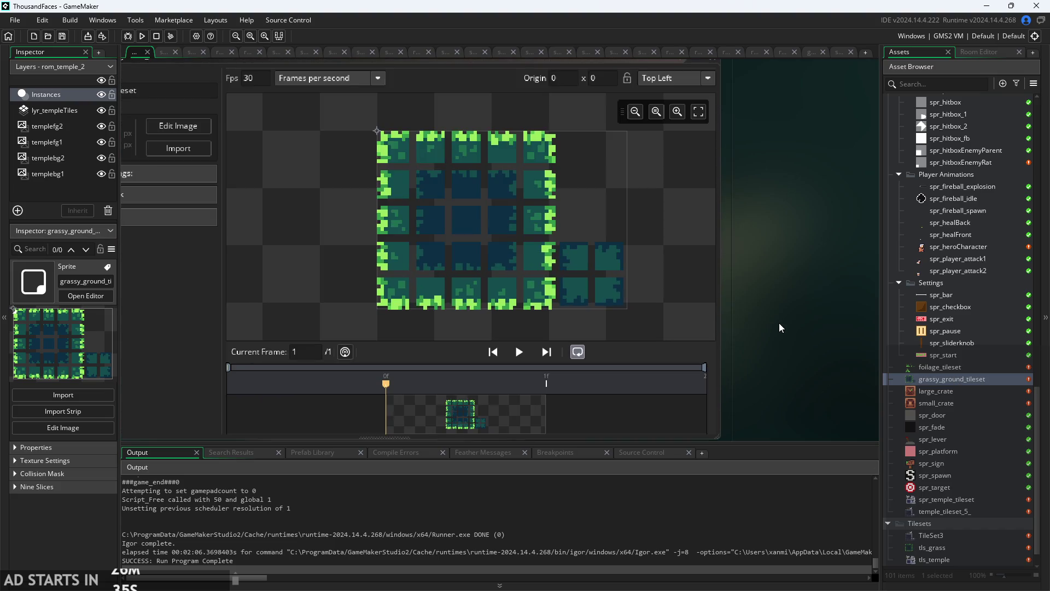
Open Script1 from the Asset Browser's Scripts folder.
scroll(976, 377, "down", 1)
scroll(956, 374, "up", 4)
scroll(956, 373, "up", 10)
double_click(954, 352)
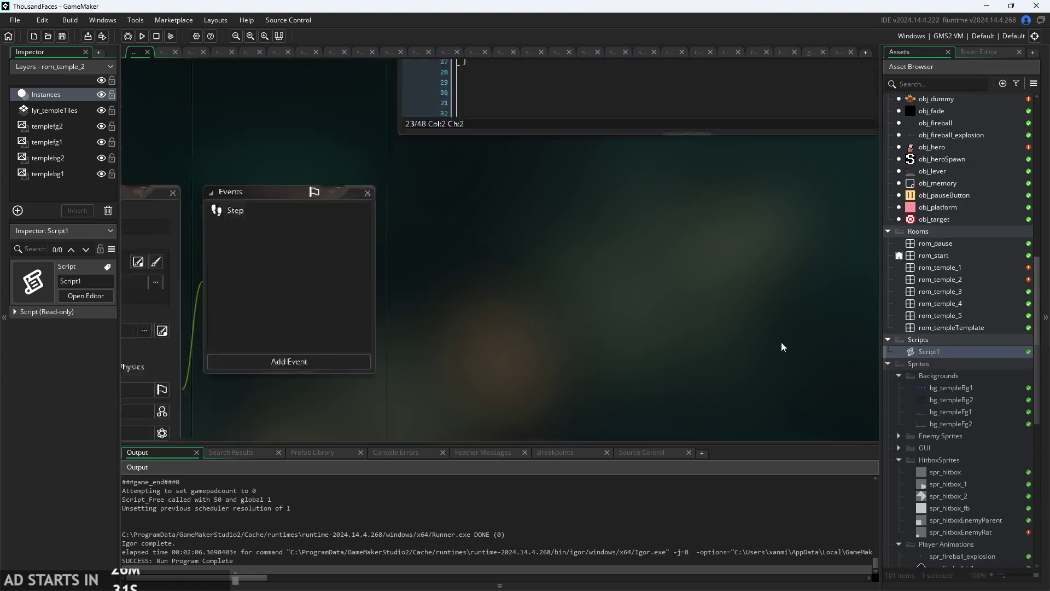
scroll(394, 351, "down", 2)
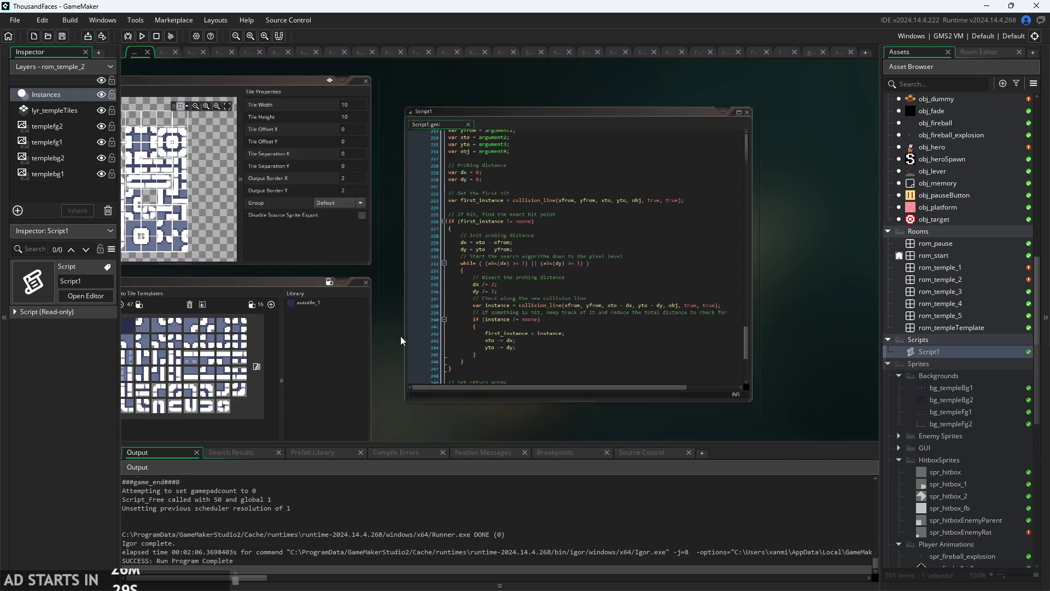
left_click_drag(405, 351, 523, 328)
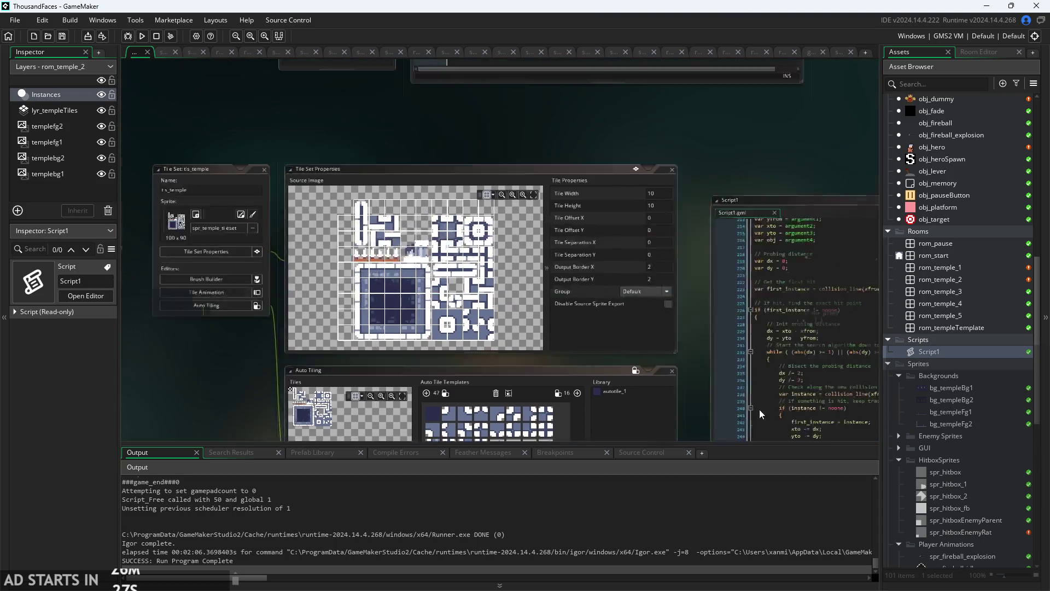
scroll(546, 294, "down", 2)
scroll(487, 289, "up", 3)
scroll(487, 290, "down", 1)
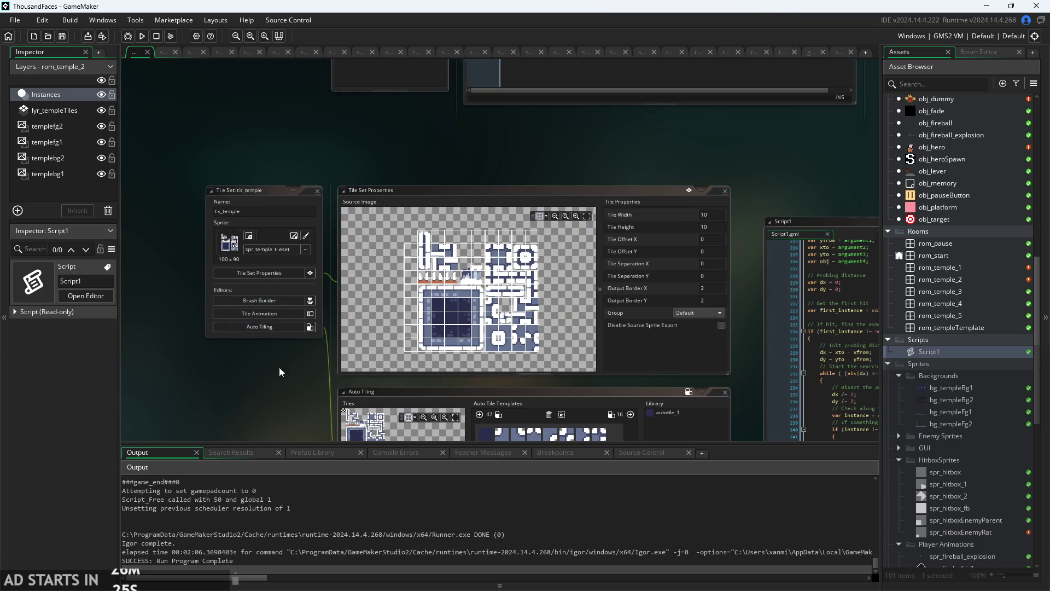
scroll(279, 367, "up", 2)
scroll(482, 350, "up", 3)
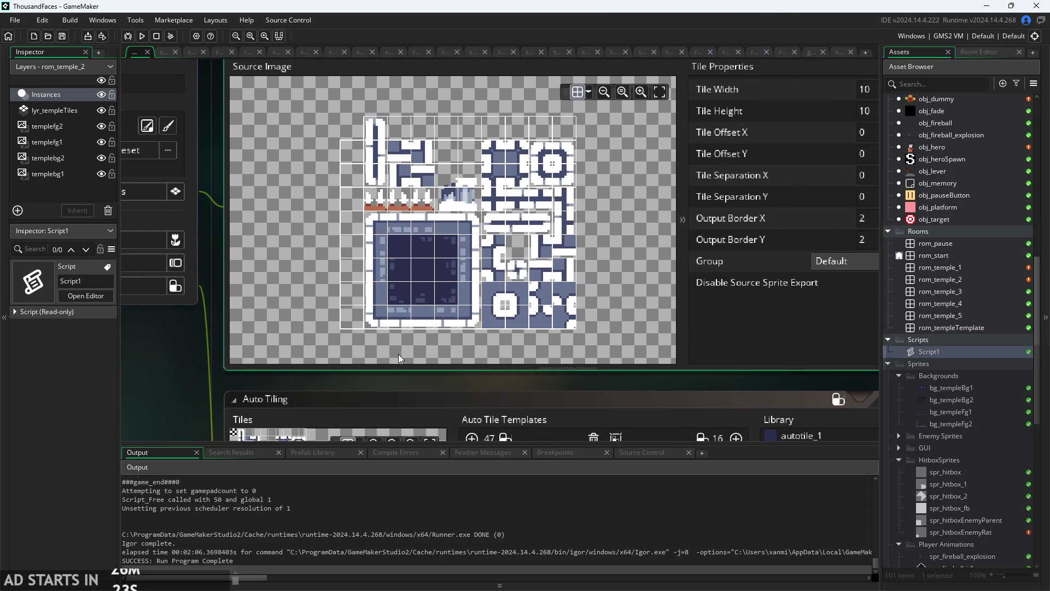
scroll(559, 247, "up", 1)
scroll(559, 246, "up", 2)
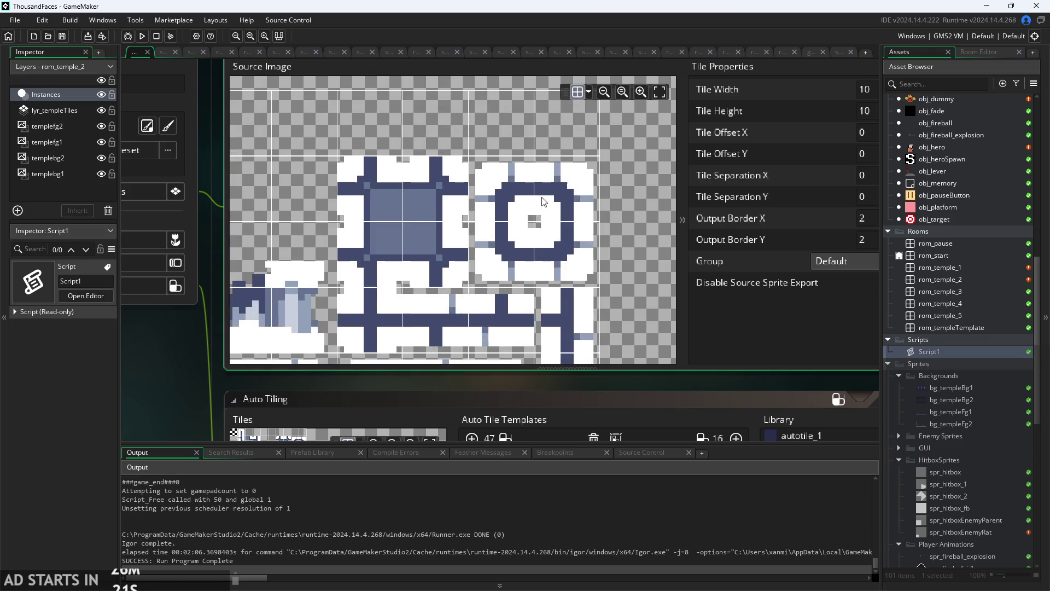
scroll(589, 251, "down", 2)
left_click_drag(589, 252, 604, 215)
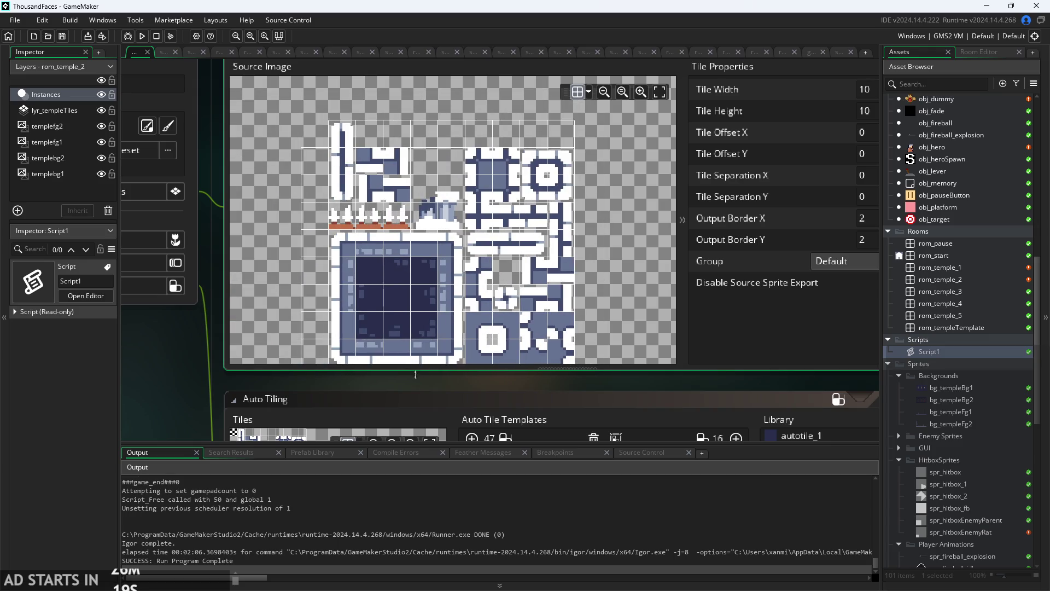
scroll(416, 377, "down", 1)
scroll(250, 350, "down", 2)
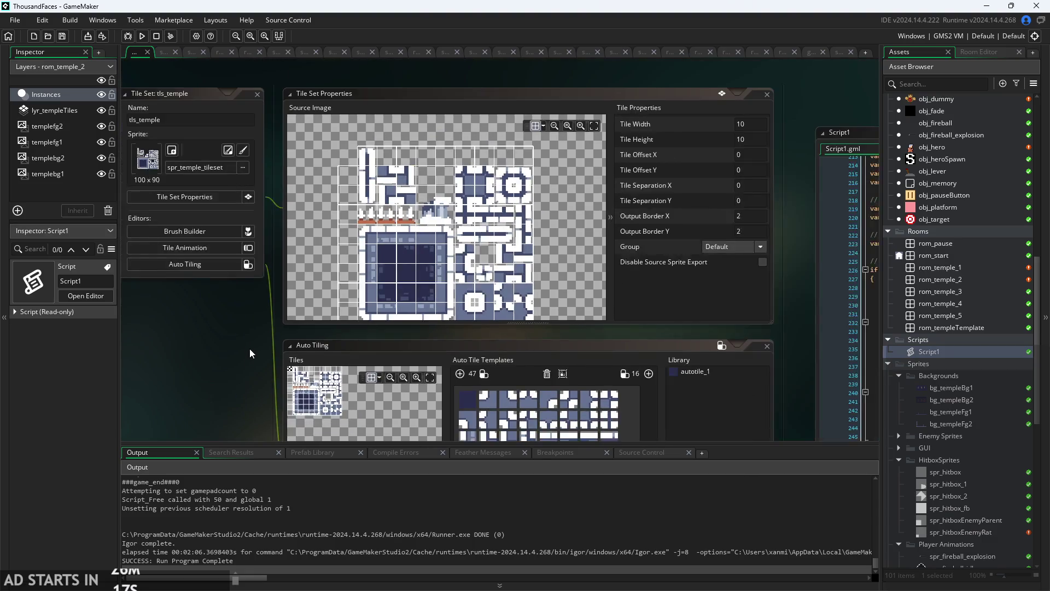
scroll(216, 312, "down", 1)
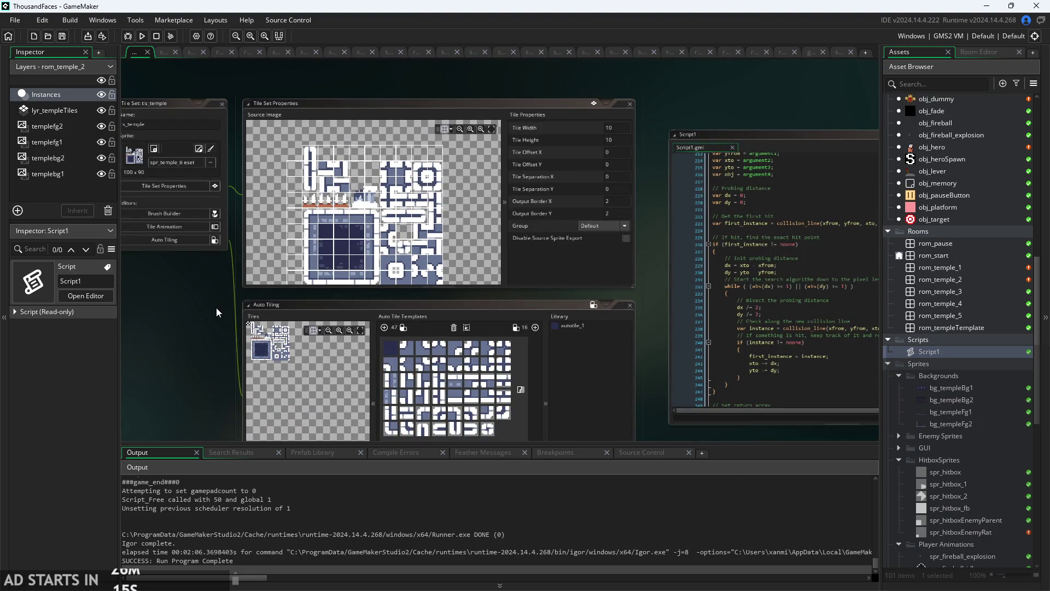
scroll(215, 308, "down", 1)
scroll(209, 291, "down", 1)
scroll(197, 320, "up", 2)
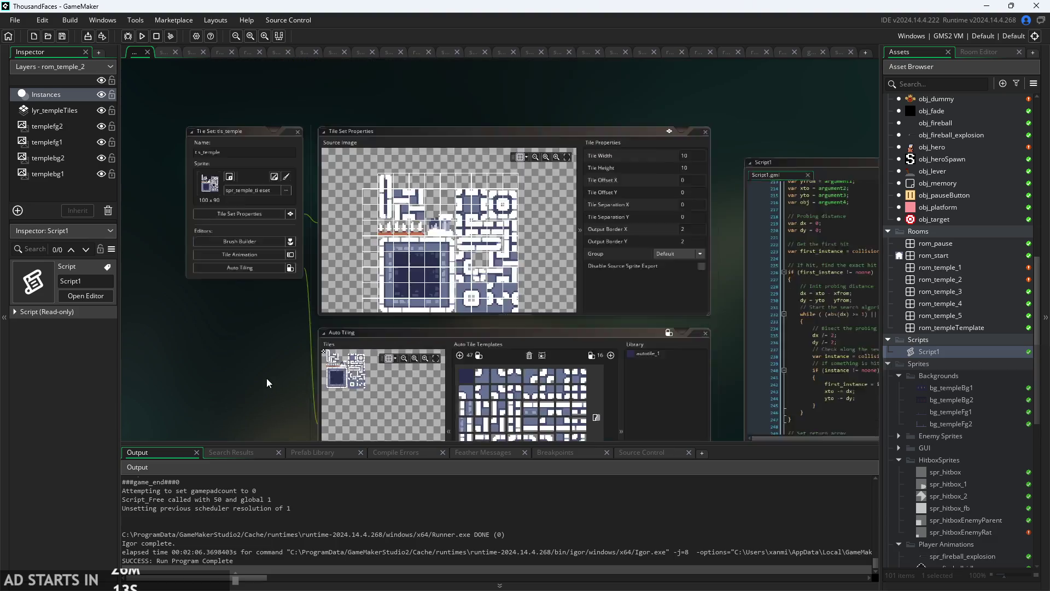
scroll(208, 350, "up", 1)
scroll(202, 350, "down", 1)
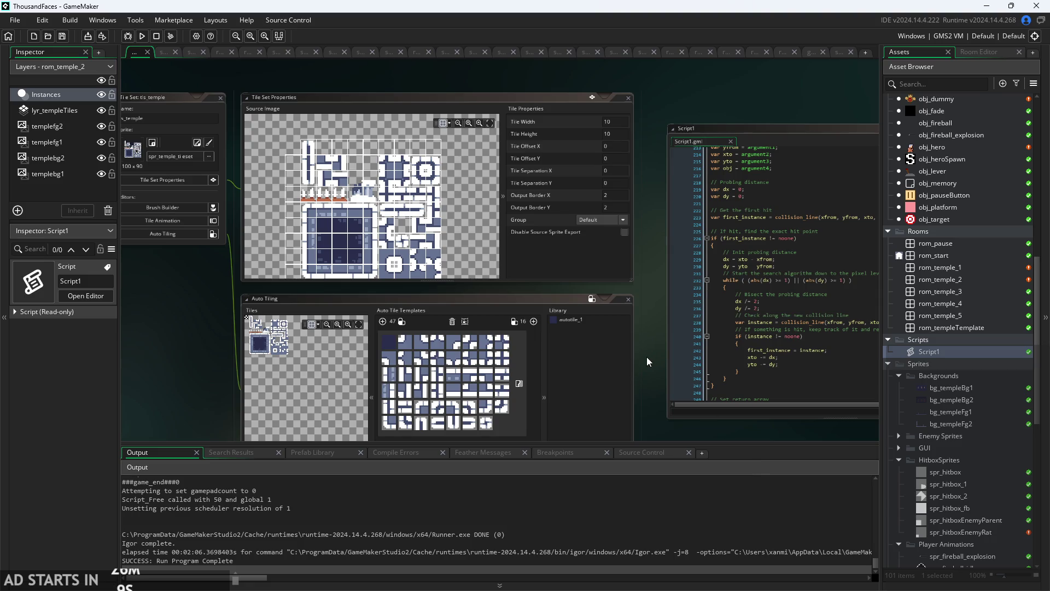
scroll(647, 357, "down", 2)
scroll(615, 284, "up", 2)
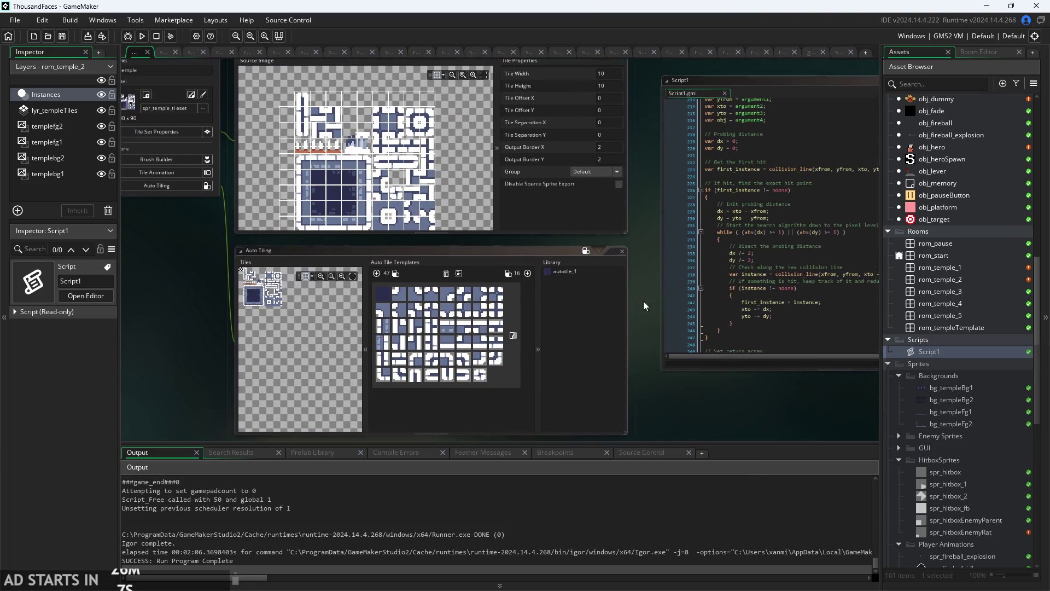
scroll(540, 301, "up", 3)
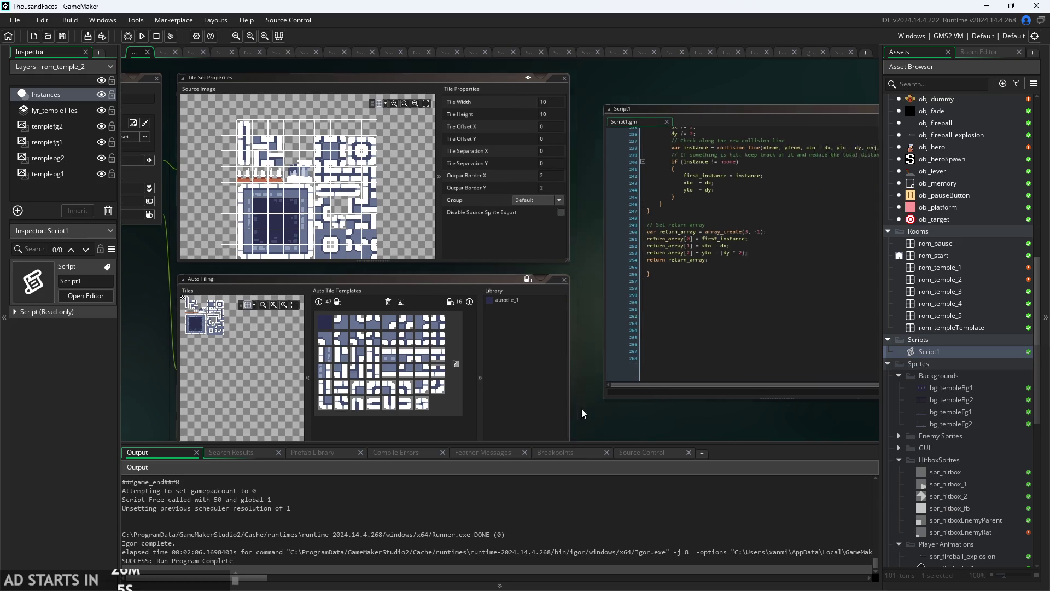
scroll(541, 300, "up", 3)
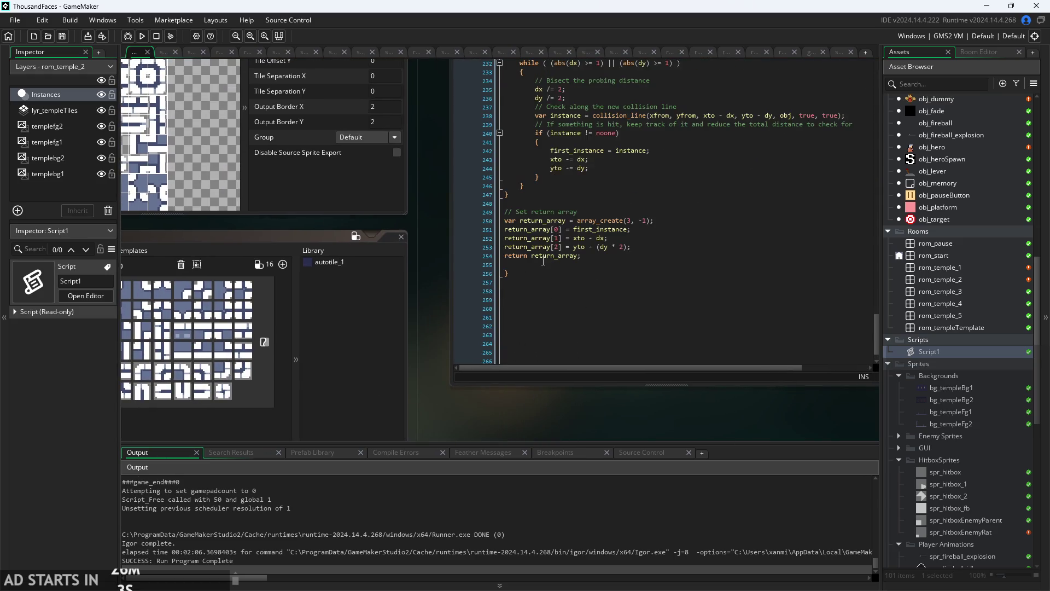
scroll(429, 358, "up", 1)
scroll(429, 359, "up", 2)
scroll(601, 285, "up", 1)
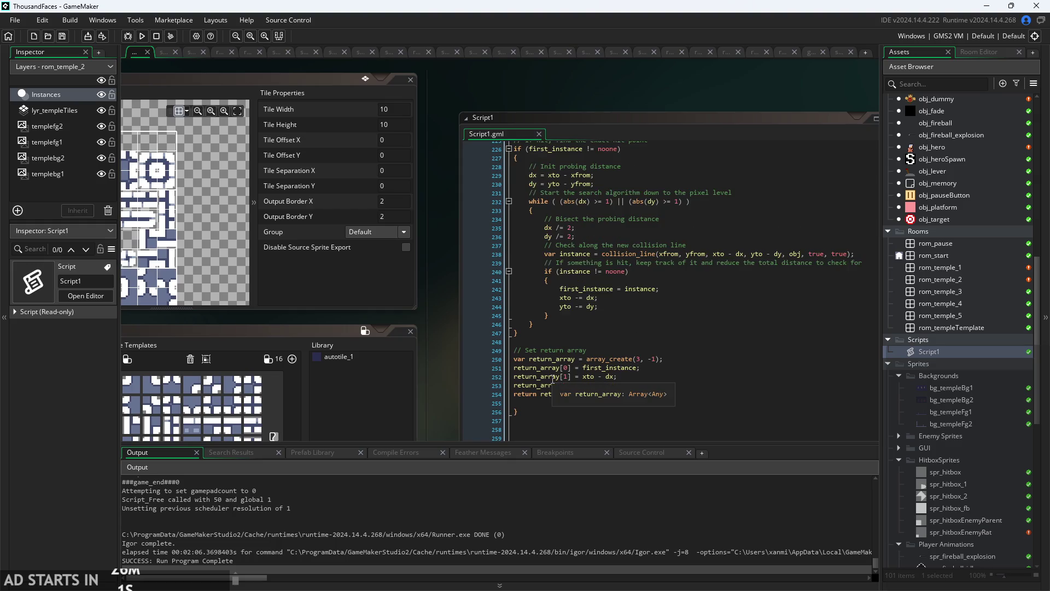
scroll(636, 354, "up", 15)
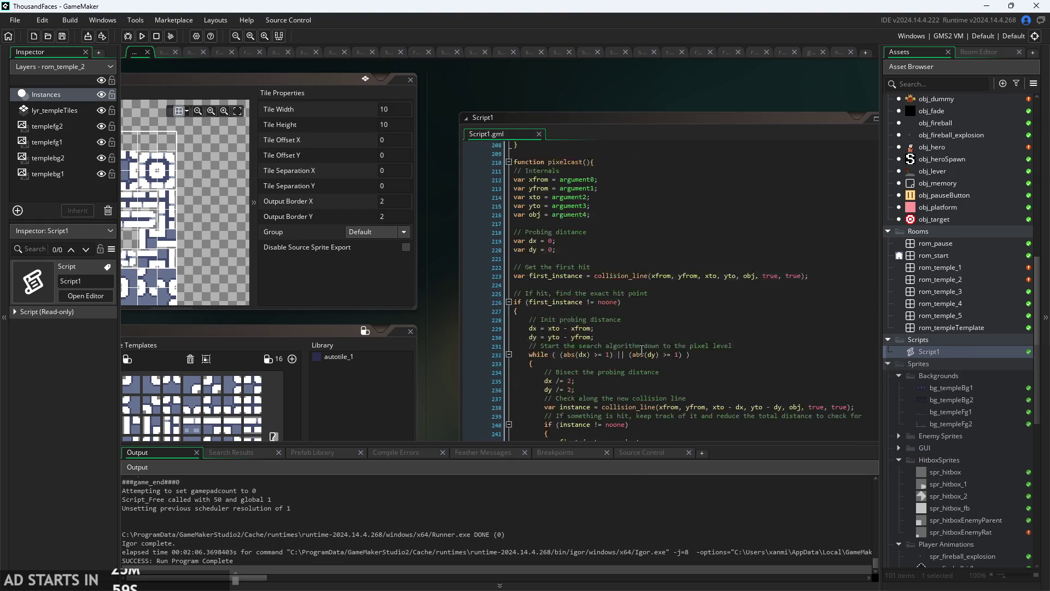
scroll(641, 350, "up", 17)
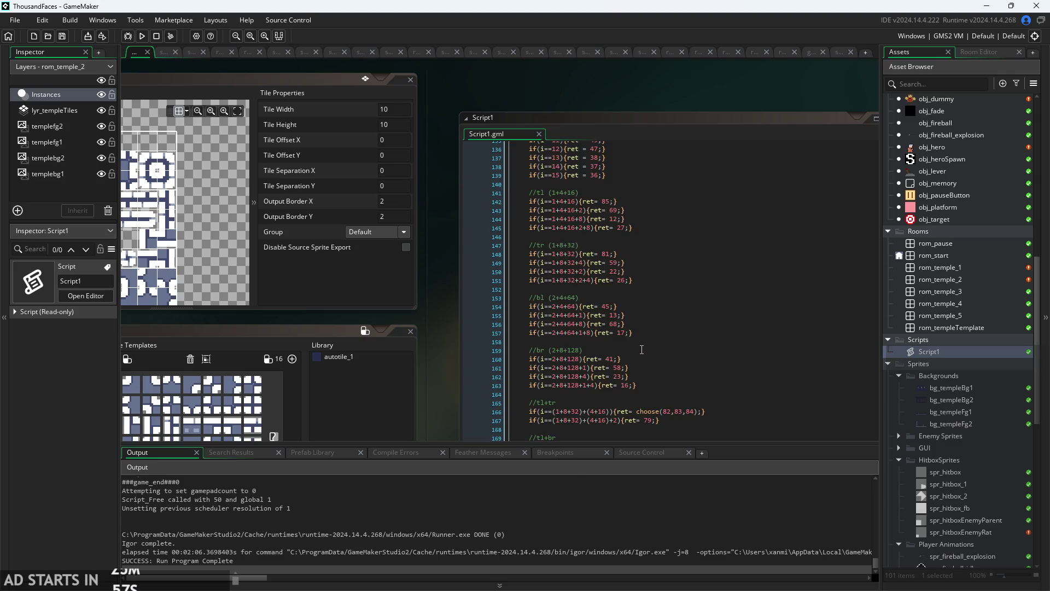
left_click(629, 311)
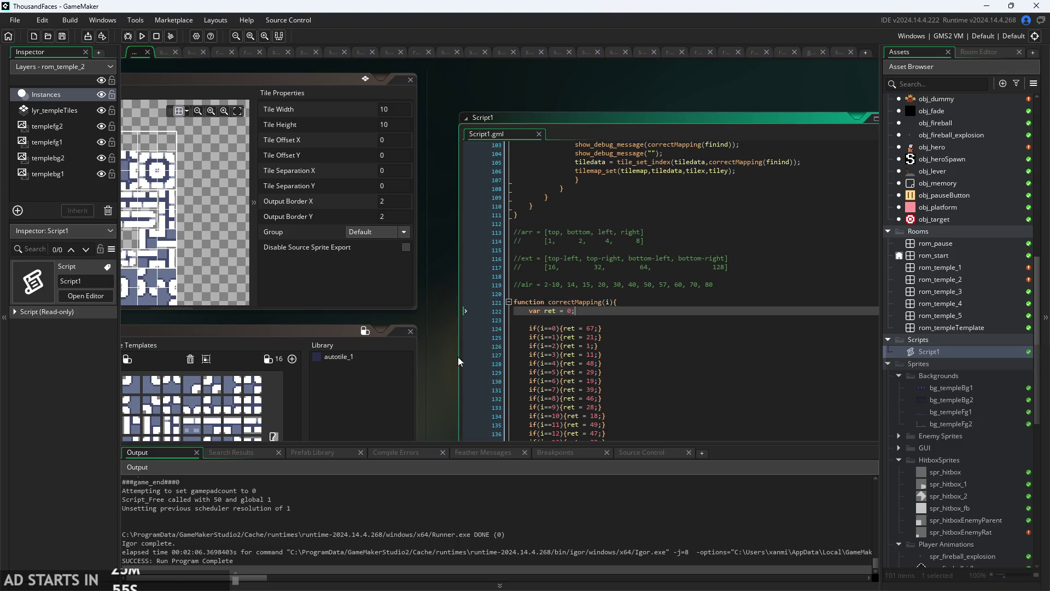
scroll(448, 372, "up", 3)
scroll(576, 308, "down", 17)
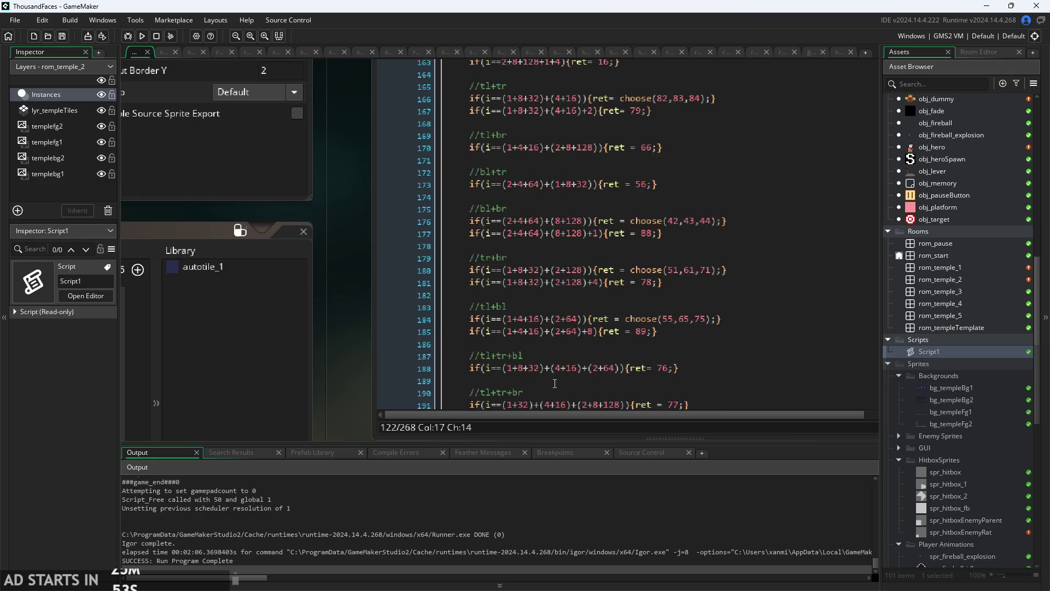
scroll(521, 233, "up", 2)
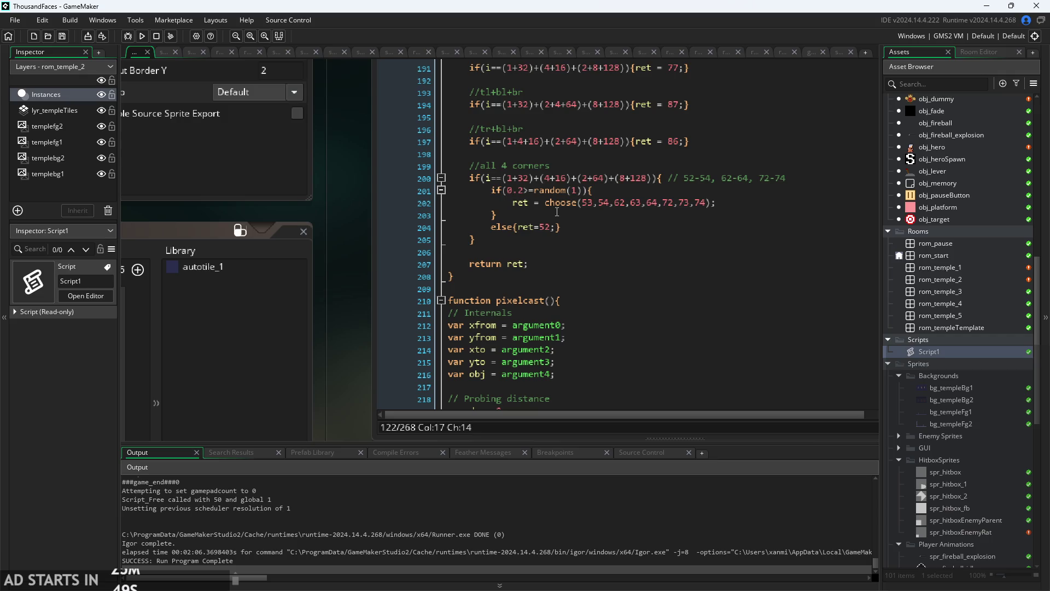
left_click(557, 211)
scroll(350, 243, "down", 2)
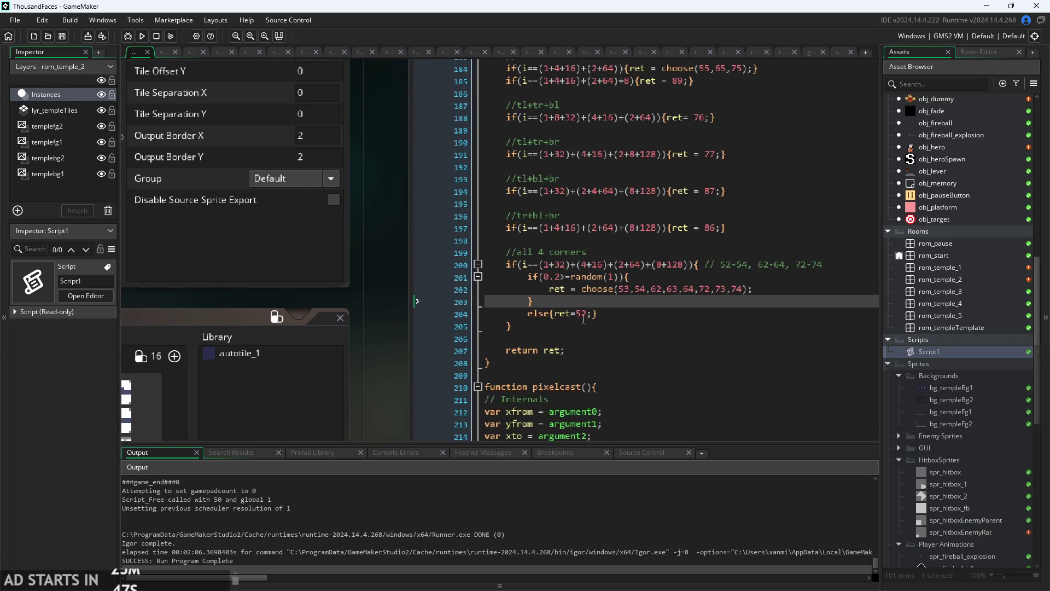
left_click(604, 316)
scroll(604, 318, "up", 1)
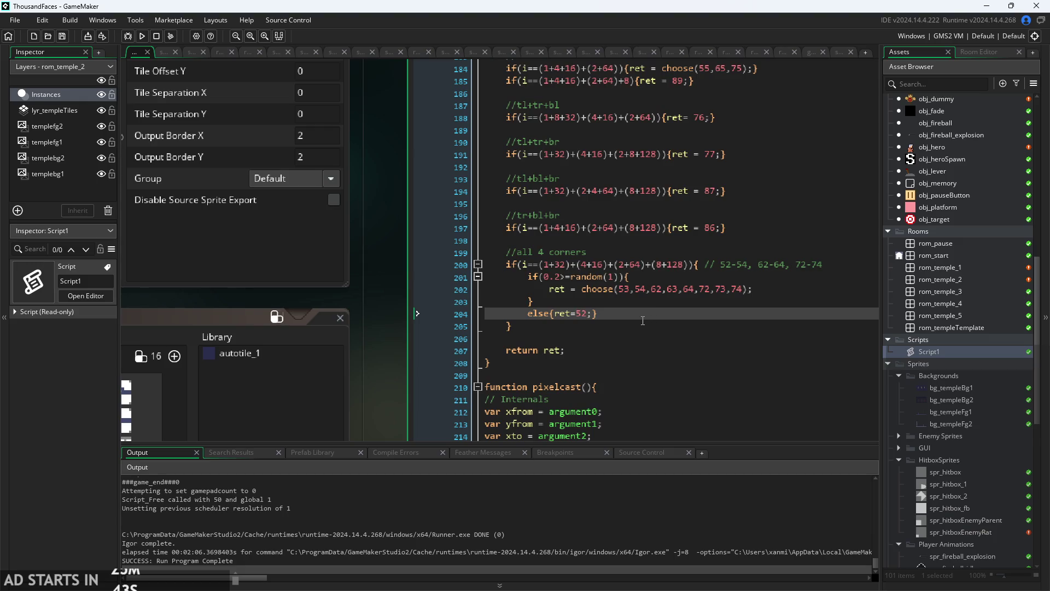
left_click(626, 298)
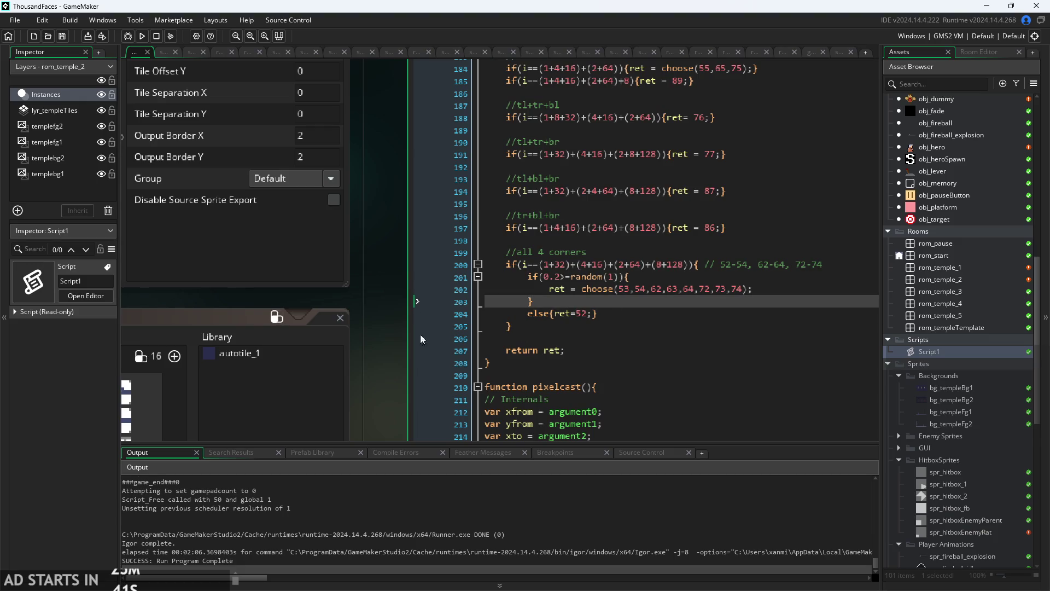
scroll(421, 339, "down", 2)
left_click_drag(422, 340, 737, 323)
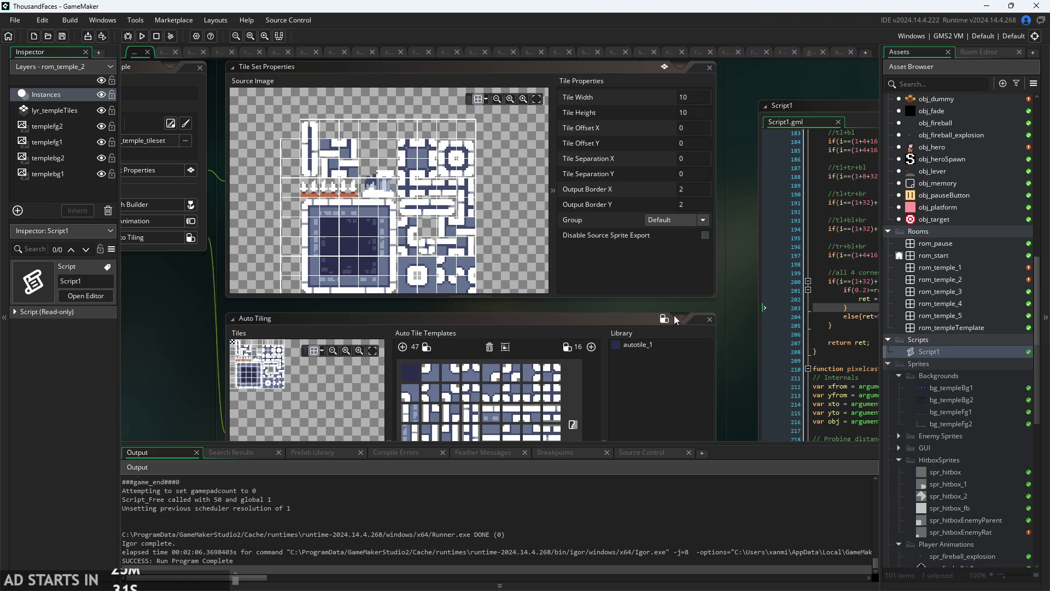
mouse_move(737, 308)
left_mouse_down()
mouse_move(761, 202)
mouse_move(754, 208)
mouse_move(777, 205)
left_mouse_up()
left_click_drag(384, 278, 394, 322)
mouse_move(336, 301)
left_mouse_down()
mouse_move(279, 313)
mouse_move(350, 355)
mouse_move(313, 343)
left_mouse_up()
scroll(365, 362, "up", 2)
scroll(276, 277, "up", 1)
left_click(247, 333)
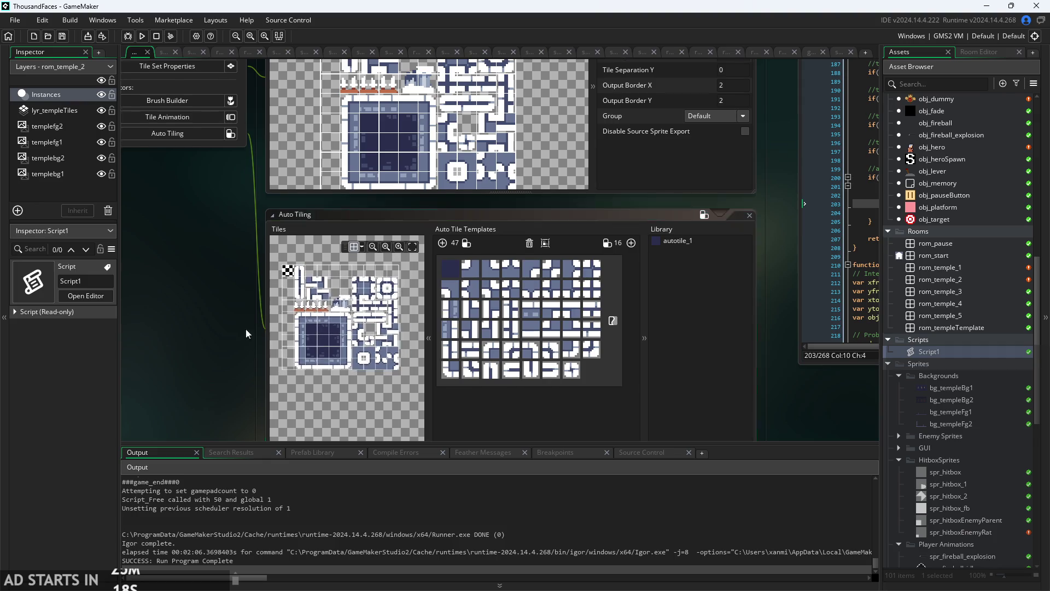
scroll(246, 333, "up", 5)
left_click(397, 229)
mouse_move(397, 229)
left_mouse_down()
mouse_move(391, 266)
mouse_move(339, 282)
left_mouse_up()
mouse_move(750, 286)
left_mouse_down()
mouse_move(749, 267)
mouse_move(723, 285)
left_mouse_up()
scroll(700, 278, "down", 3)
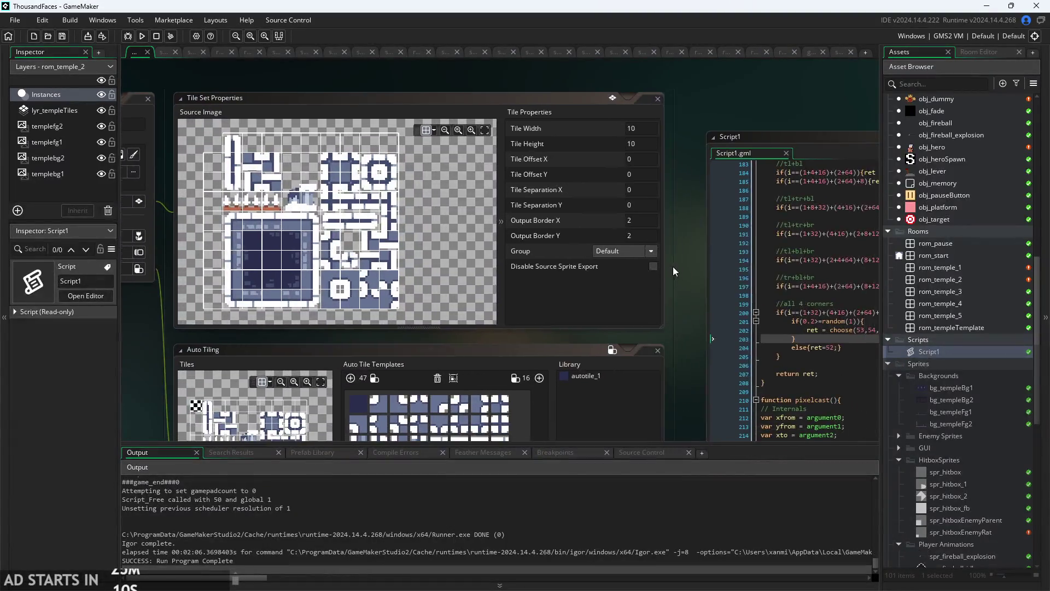
scroll(665, 238, "up", 2)
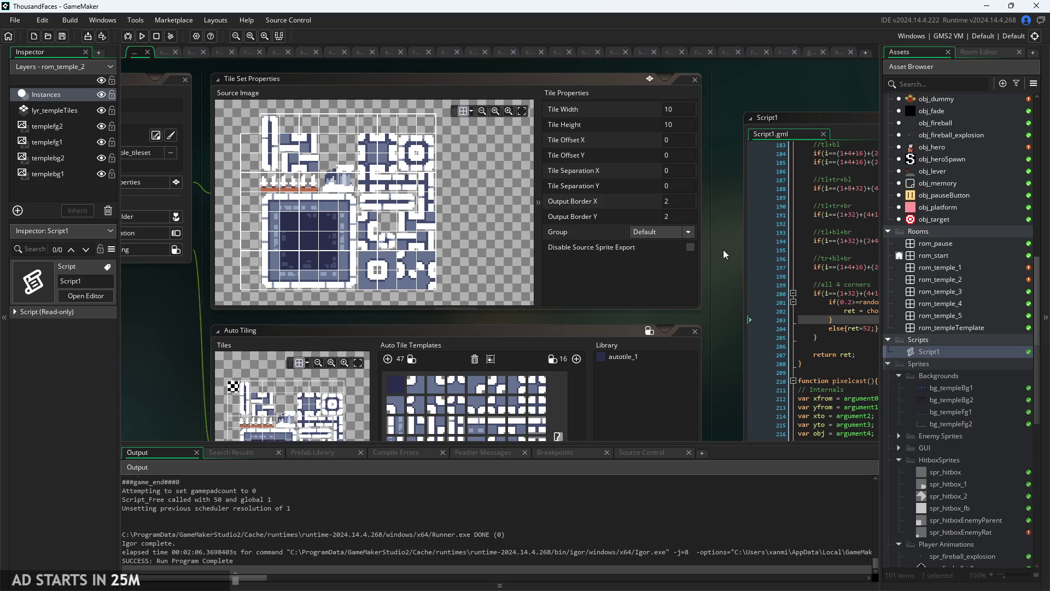
left_click_drag(737, 245, 807, 271)
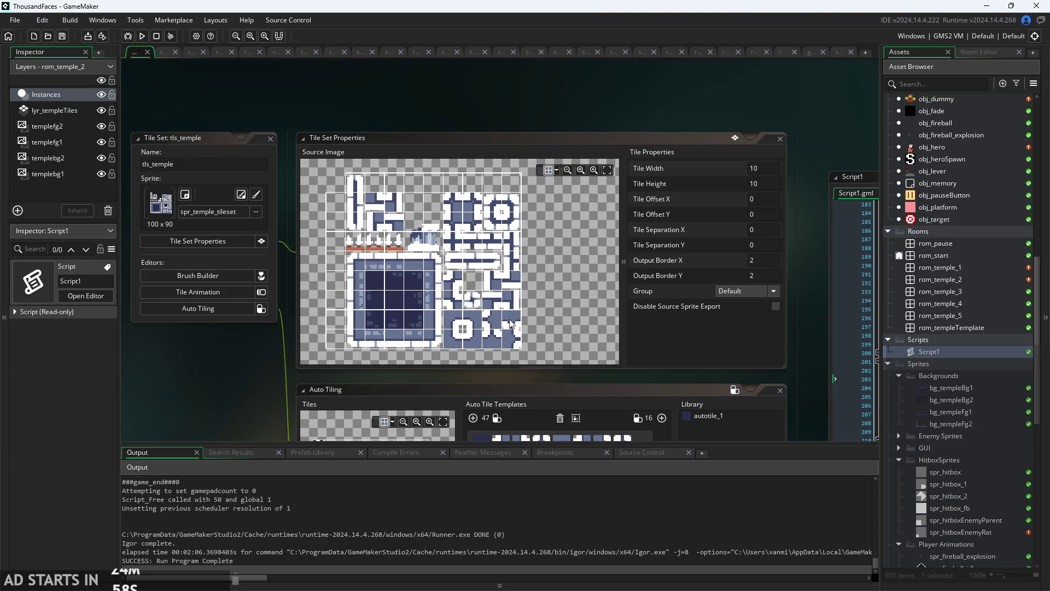
scroll(277, 354, "up", 1)
scroll(277, 355, "up", 2)
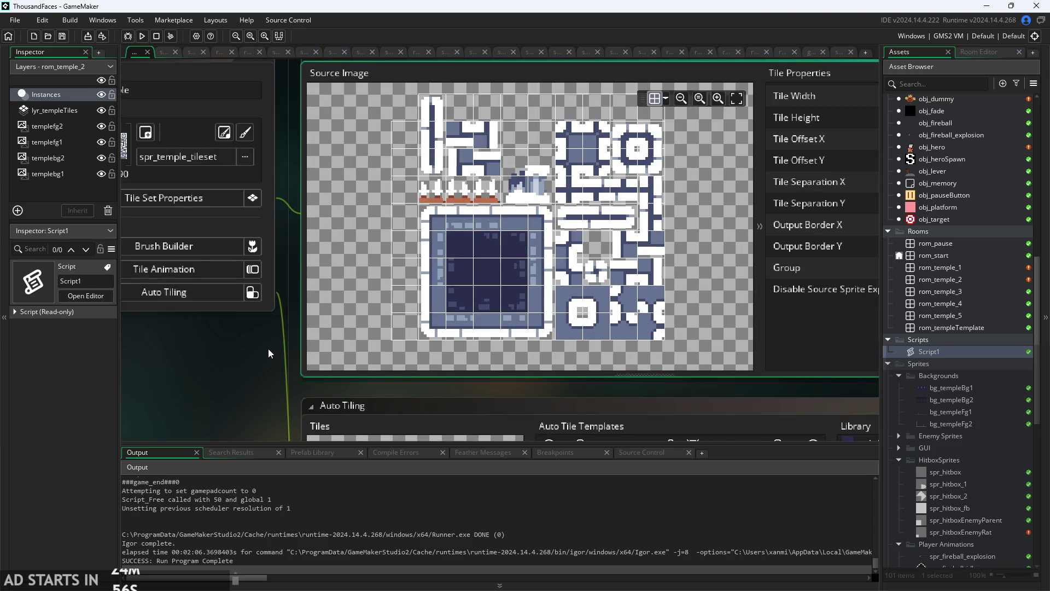
left_click_drag(508, 281, 494, 297)
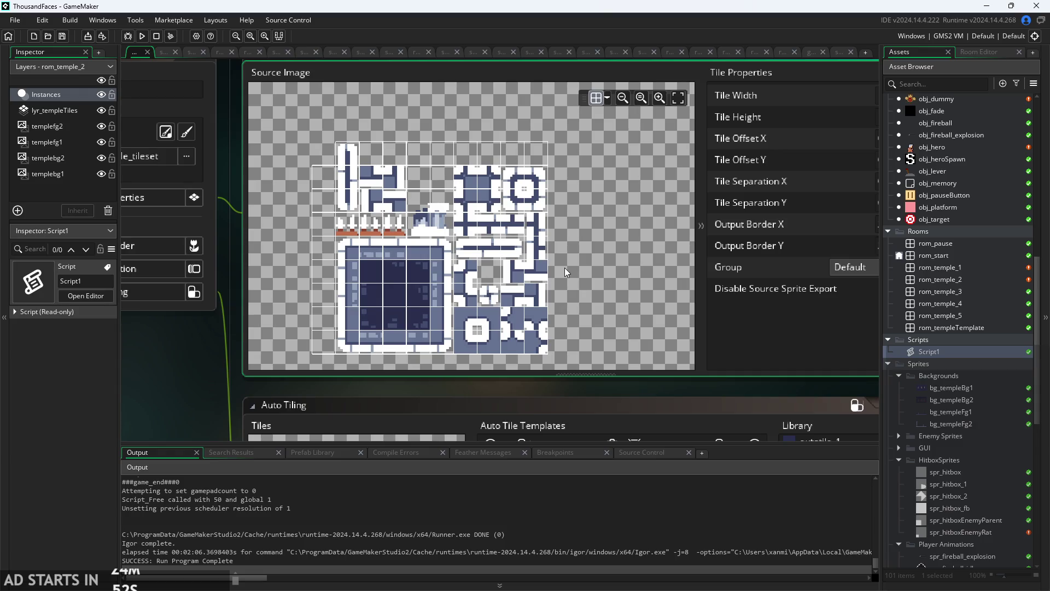
scroll(955, 285, "up", 10)
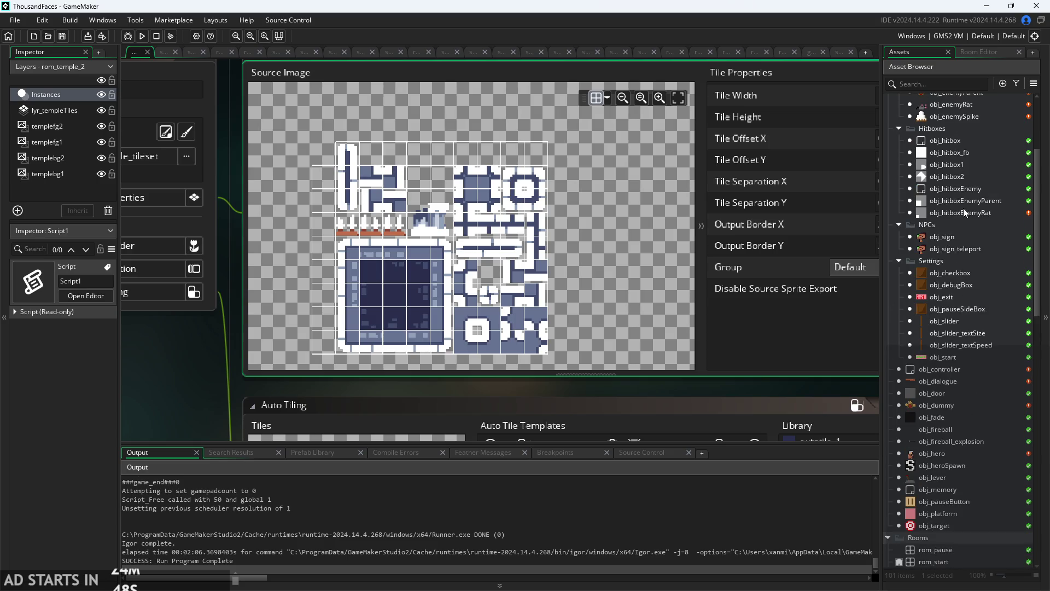
scroll(964, 206, "up", 2)
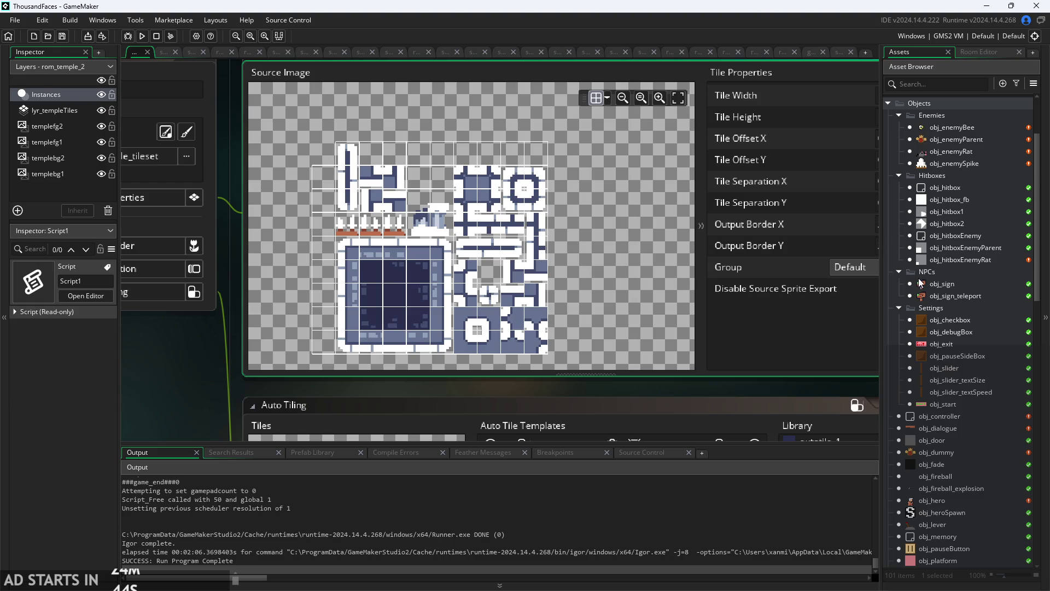
left_click_drag(517, 253, 545, 253)
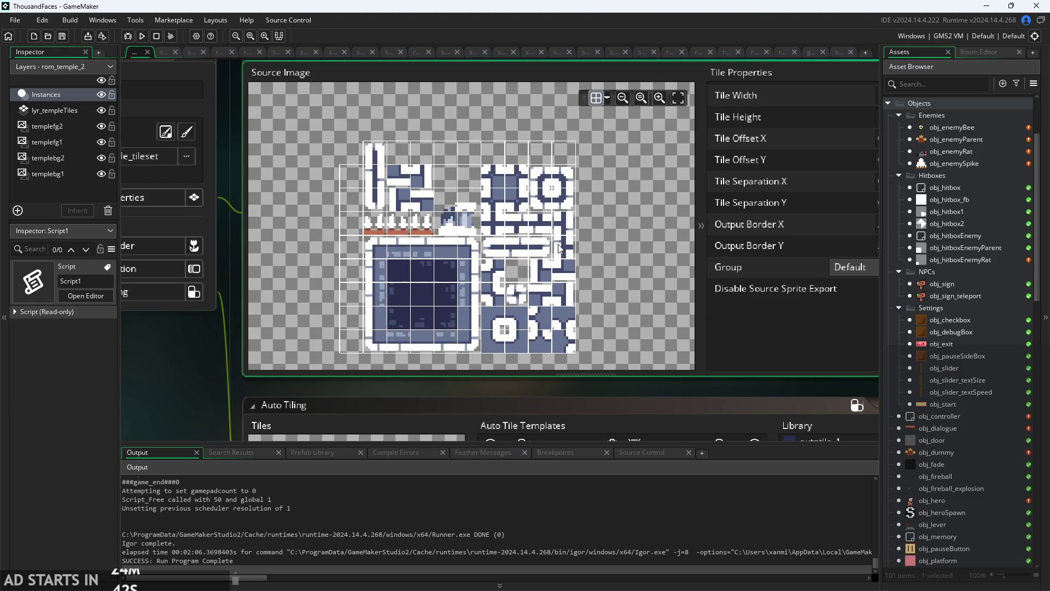
scroll(598, 252, "down", 4)
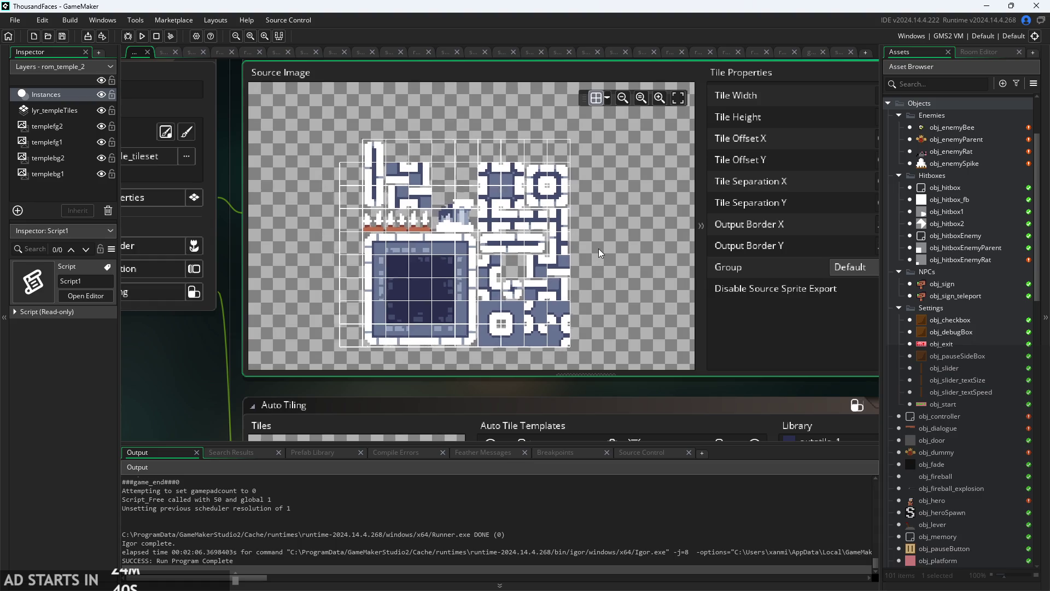
scroll(404, 299, "down", 2)
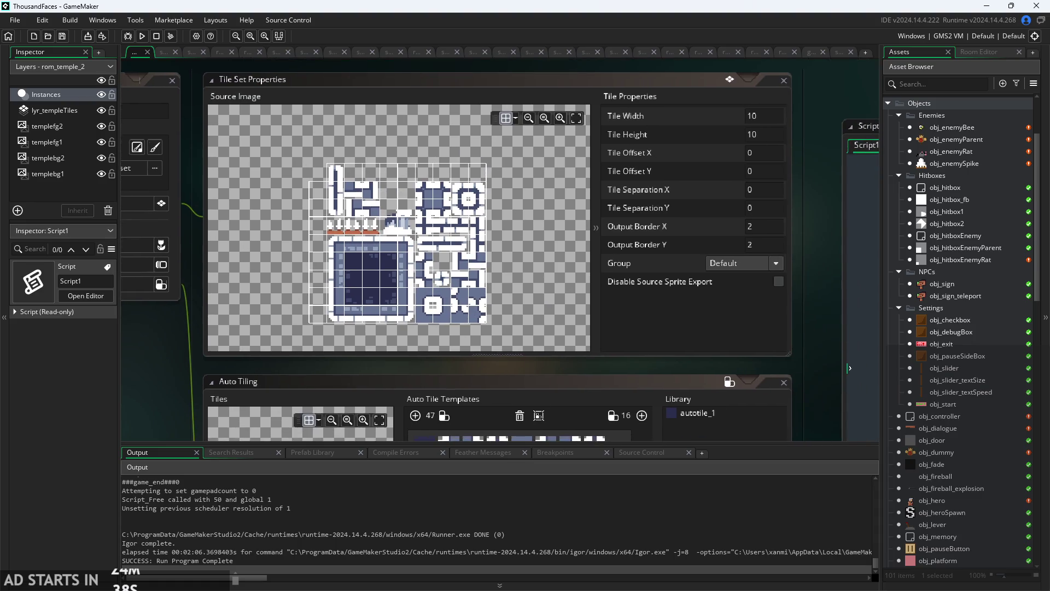
scroll(350, 209, "up", 5)
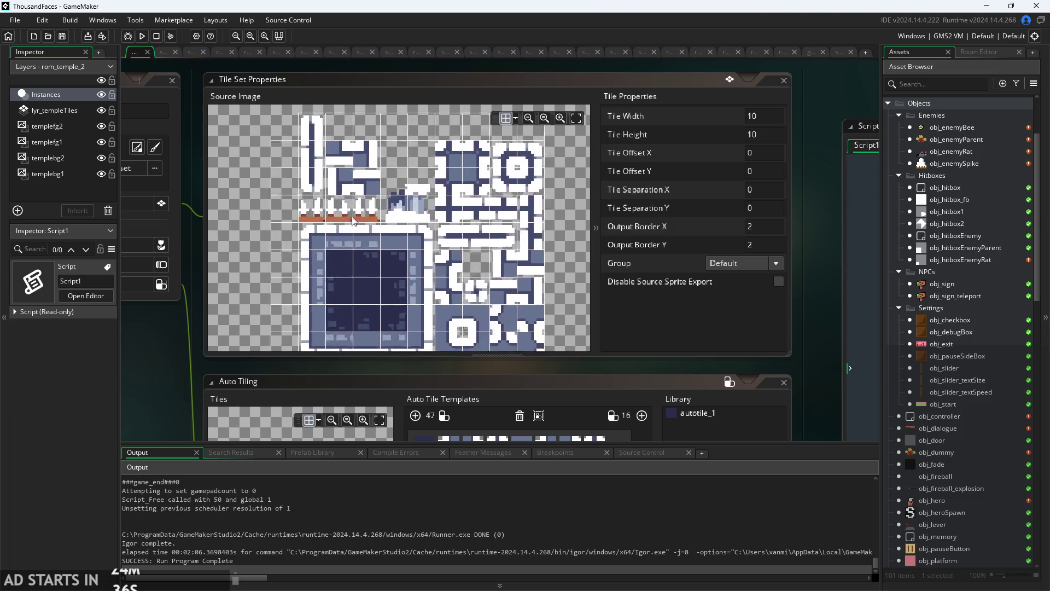
scroll(350, 210, "down", 5)
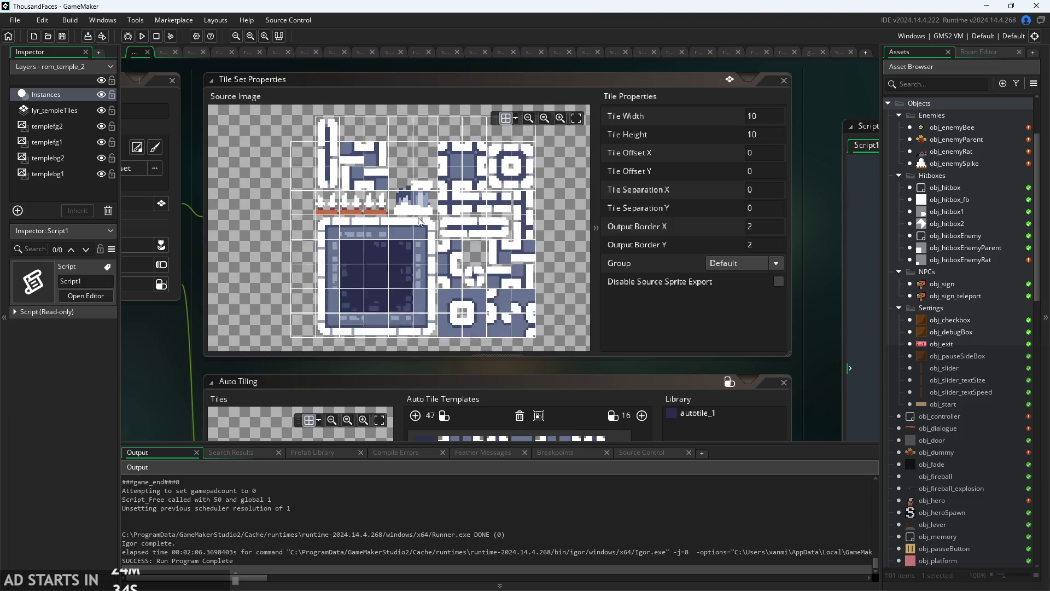
left_click_drag(463, 256, 461, 267)
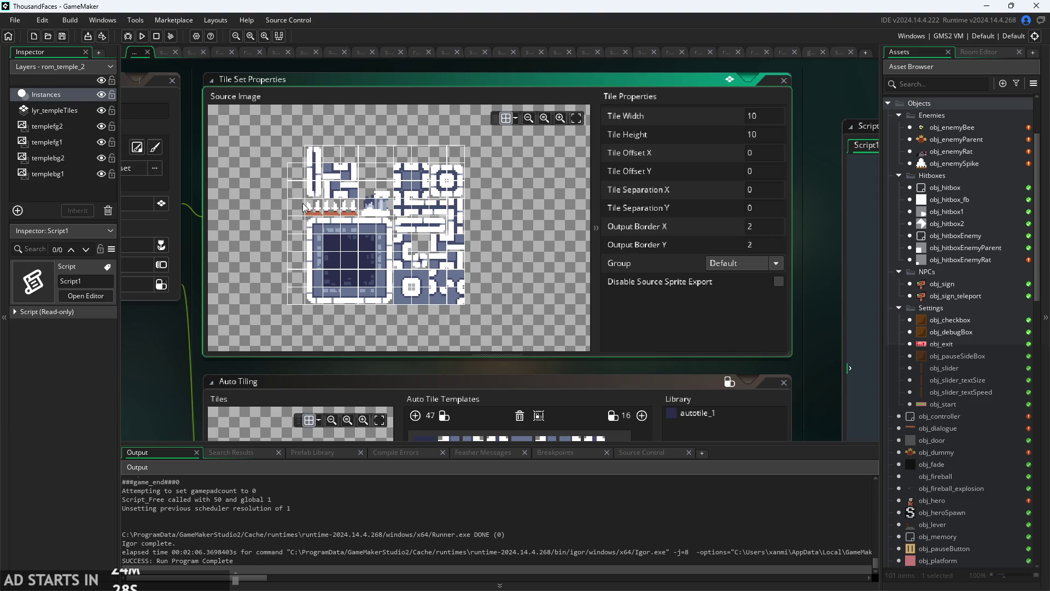
scroll(300, 205, "up", 5)
scroll(396, 219, "down", 4)
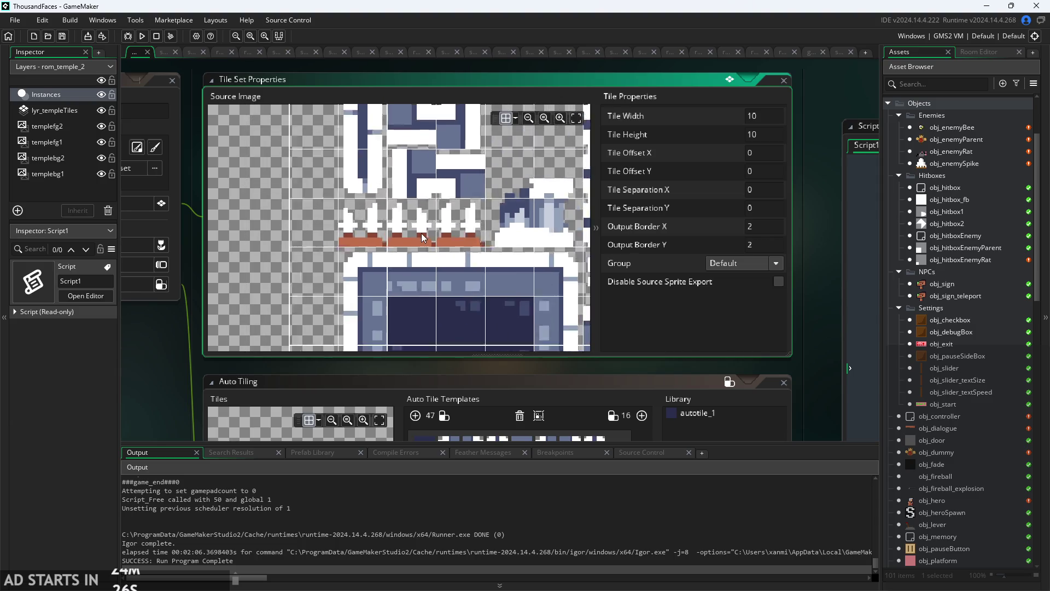
scroll(434, 229, "up", 1)
scroll(388, 228, "down", 2)
scroll(346, 211, "up", 2)
scroll(306, 202, "down", 3)
scroll(377, 212, "up", 2)
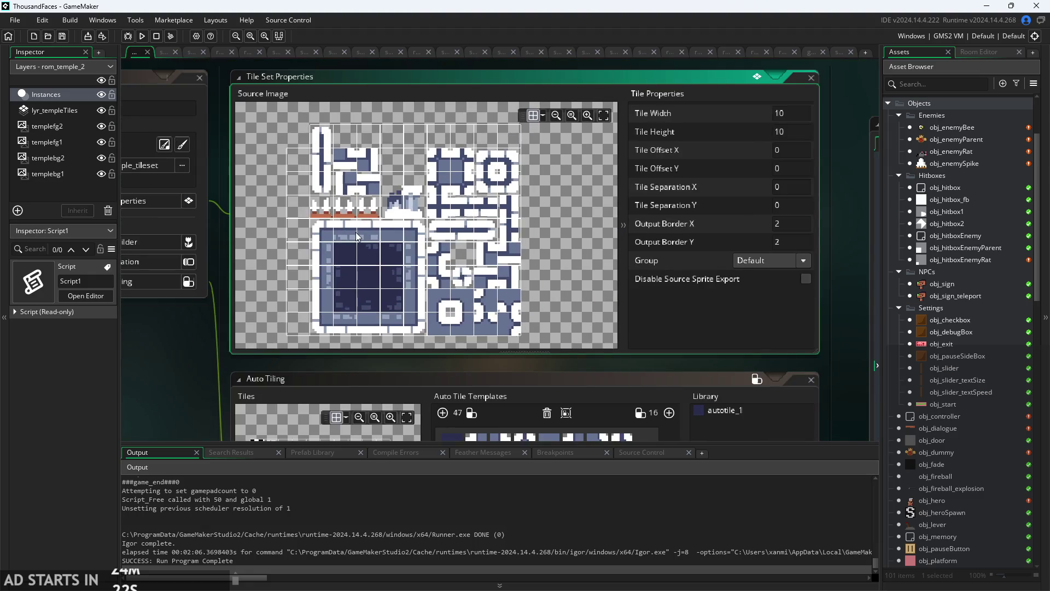
scroll(197, 327, "down", 2)
scroll(190, 317, "up", 1)
scroll(336, 281, "down", 3)
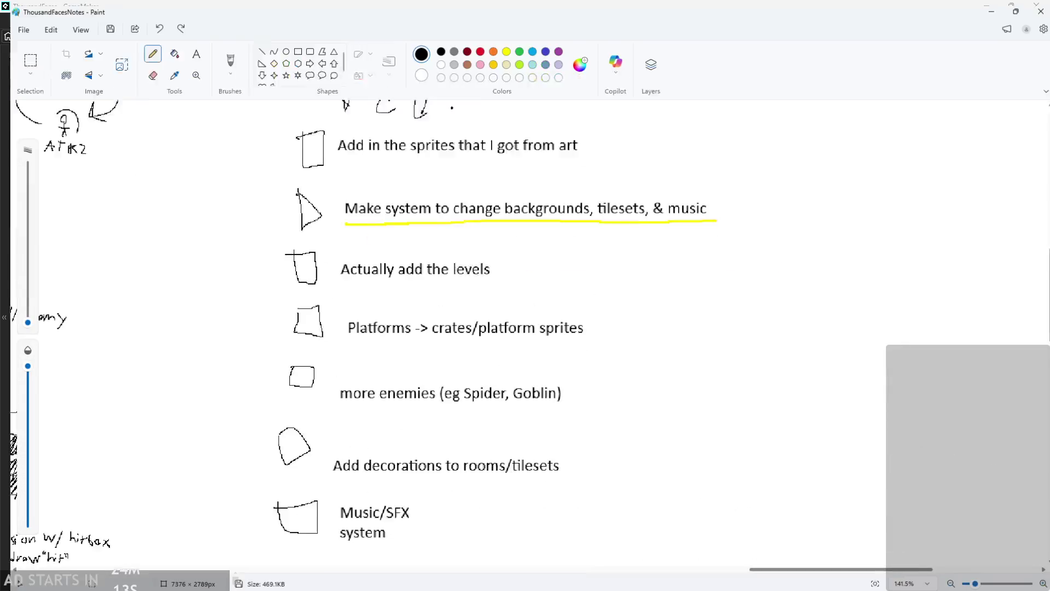
Handwrite the heading 'Tilesets:' on the Paint canvas with the Pencil.
scroll(748, 327, "down", 5)
scroll(749, 327, "down", 2)
scroll(602, 303, "up", 5)
scroll(629, 284, "up", 2)
scroll(465, 248, "down", 2)
left_click_drag(353, 176, 355, 227)
mouse_move(332, 188)
left_mouse_down()
mouse_move(376, 191)
mouse_move(384, 226)
left_mouse_up()
left_click_drag(389, 196, 406, 224)
mouse_move(416, 215)
left_mouse_down()
mouse_move(445, 208)
mouse_move(450, 224)
left_mouse_up()
mouse_move(469, 207)
left_mouse_down()
mouse_move(464, 241)
mouse_move(510, 241)
left_mouse_up()
left_click_drag(524, 242, 526, 197)
left_click_drag(512, 210, 545, 209)
left_click_drag(558, 207, 547, 244)
left_click_drag(585, 208, 587, 208)
left_click_drag(580, 247, 588, 242)
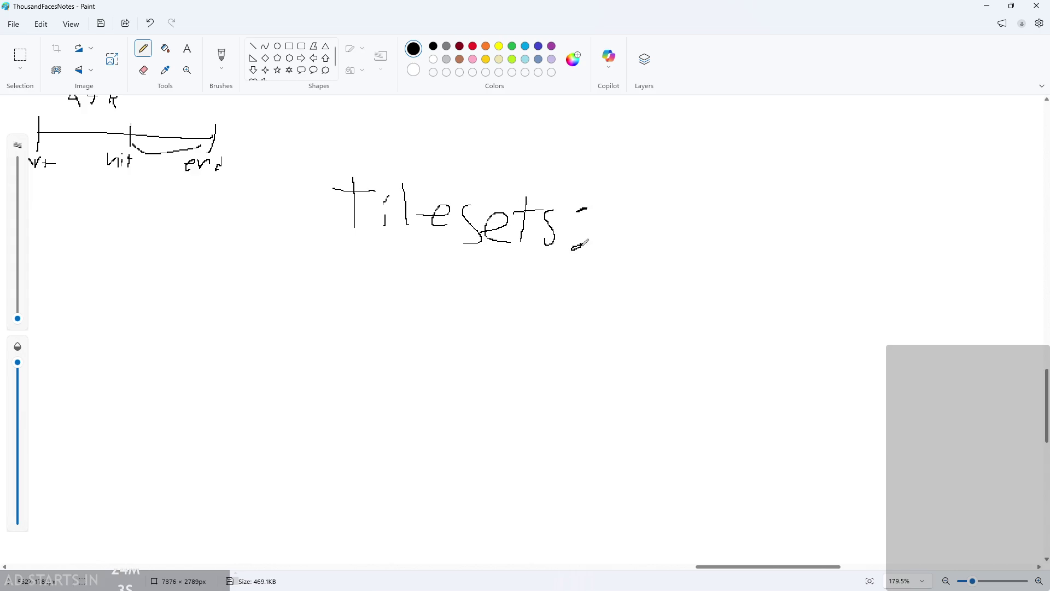
Handwrite 'Tiling' beneath the heading, then minimize Paint.
scroll(569, 293, "up", 3)
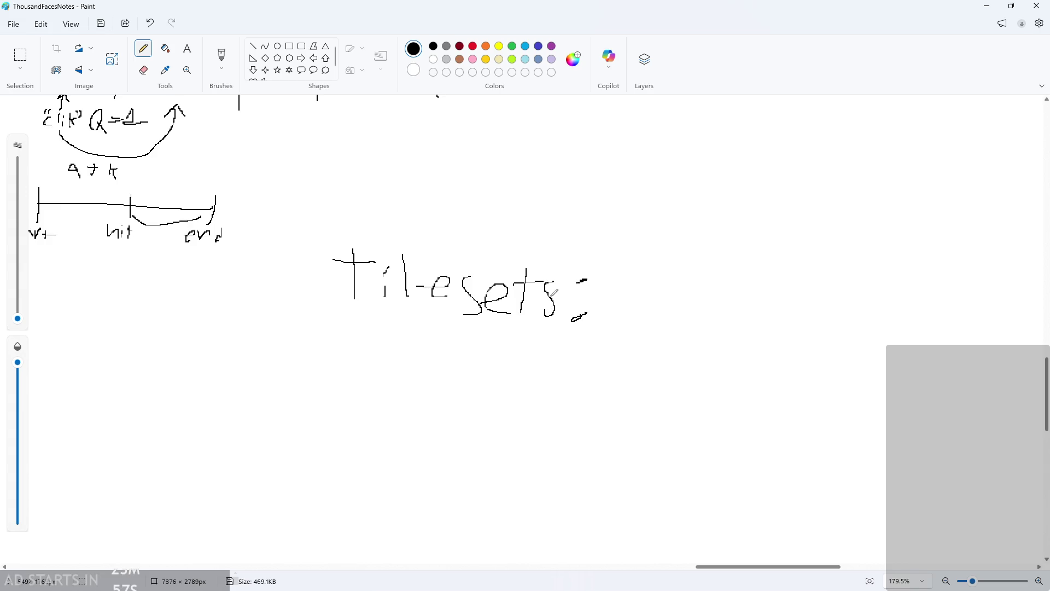
scroll(394, 334, "down", 2)
mouse_move(355, 275)
left_mouse_down()
mouse_move(354, 324)
mouse_move(383, 273)
mouse_move(381, 316)
left_mouse_up()
left_click(385, 283)
left_click_drag(403, 273, 405, 323)
mouse_move(414, 318)
left_mouse_down()
mouse_move(421, 286)
mouse_move(427, 295)
left_mouse_up()
mouse_move(435, 319)
left_mouse_down()
mouse_move(455, 305)
mouse_move(465, 326)
left_mouse_up()
mouse_move(486, 315)
left_mouse_down()
mouse_move(492, 324)
mouse_move(467, 347)
left_mouse_up()
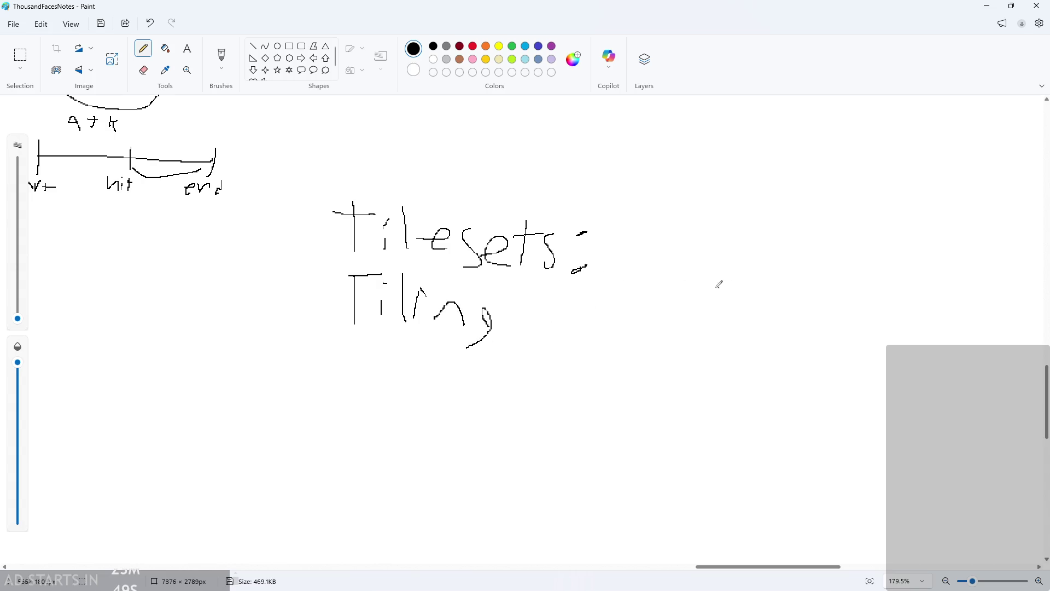
left_click(986, 6)
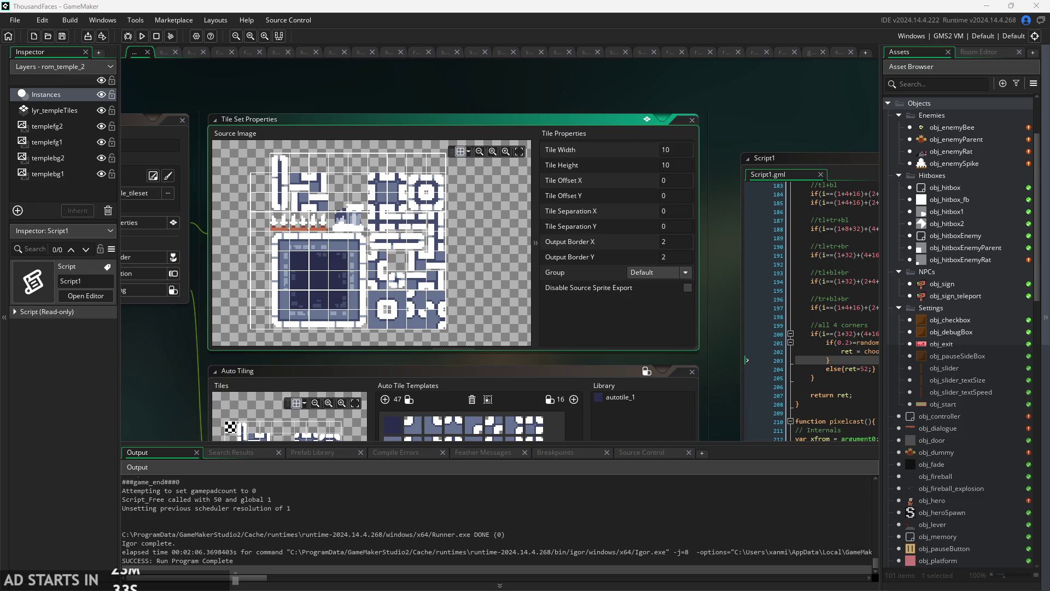
Import the spike_tileset and platforms images as sprites and open the 30×30 platforms sprite.
left_click_drag(921, 585, 937, 554)
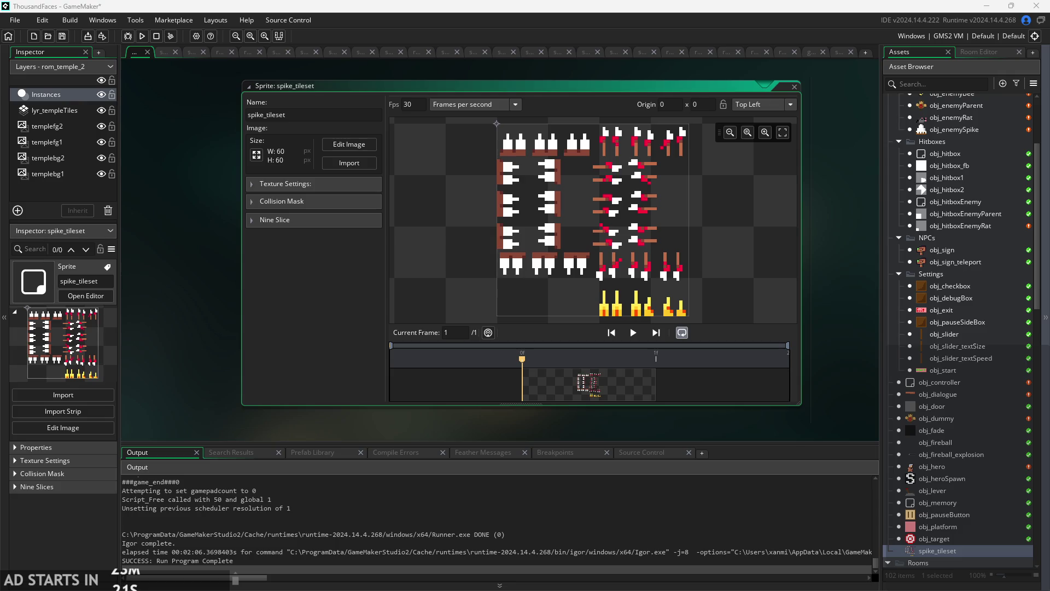
left_click_drag(975, 542, 975, 540)
double_click(974, 541)
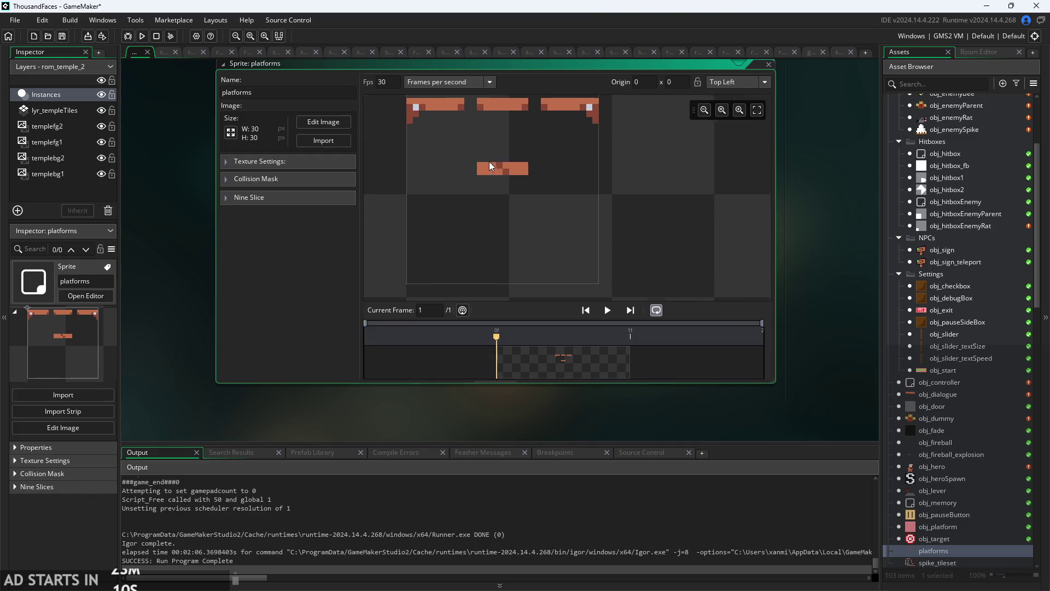
scroll(547, 181, "down", 1)
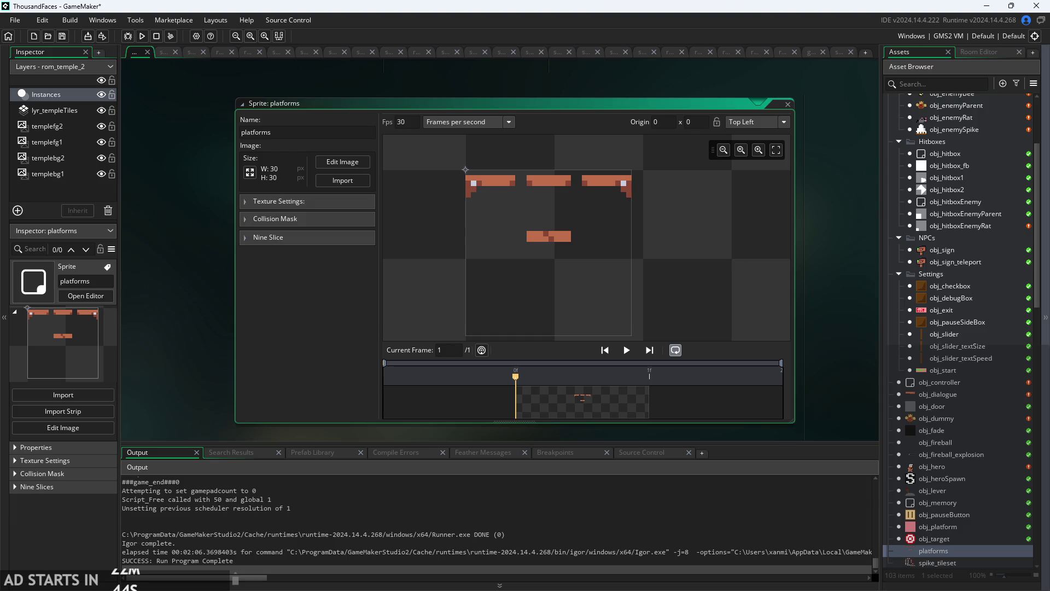
scroll(627, 219, "up", 3)
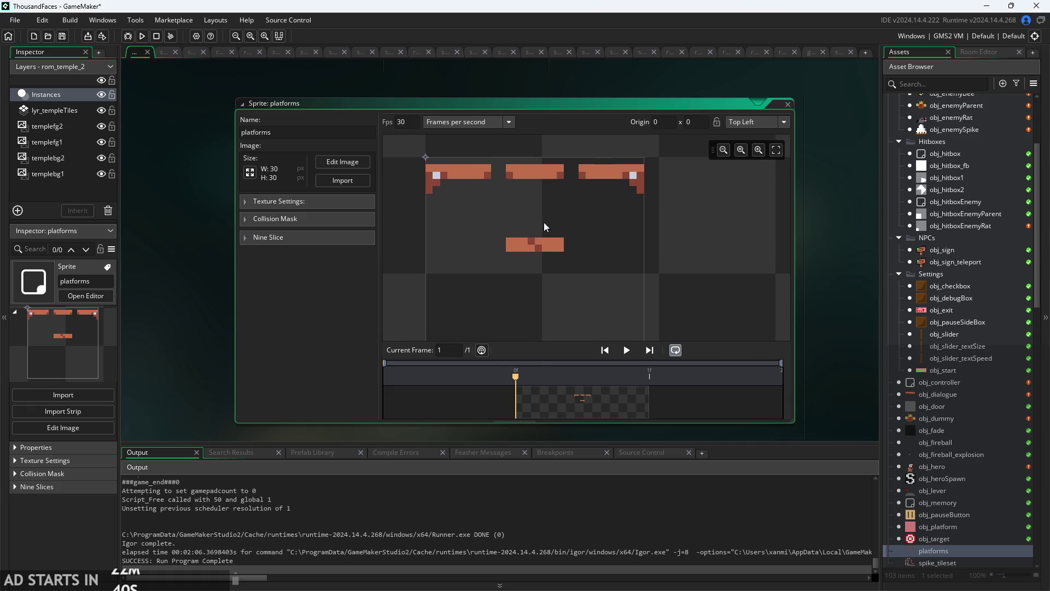
scroll(569, 219, "down", 3)
scroll(566, 213, "up", 1)
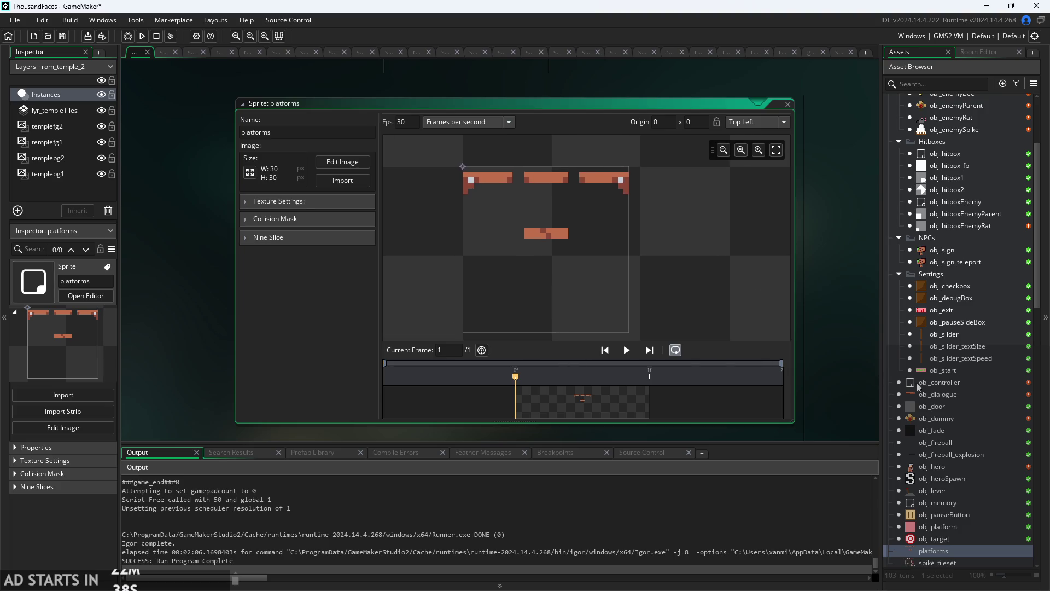
scroll(917, 382, "down", 5)
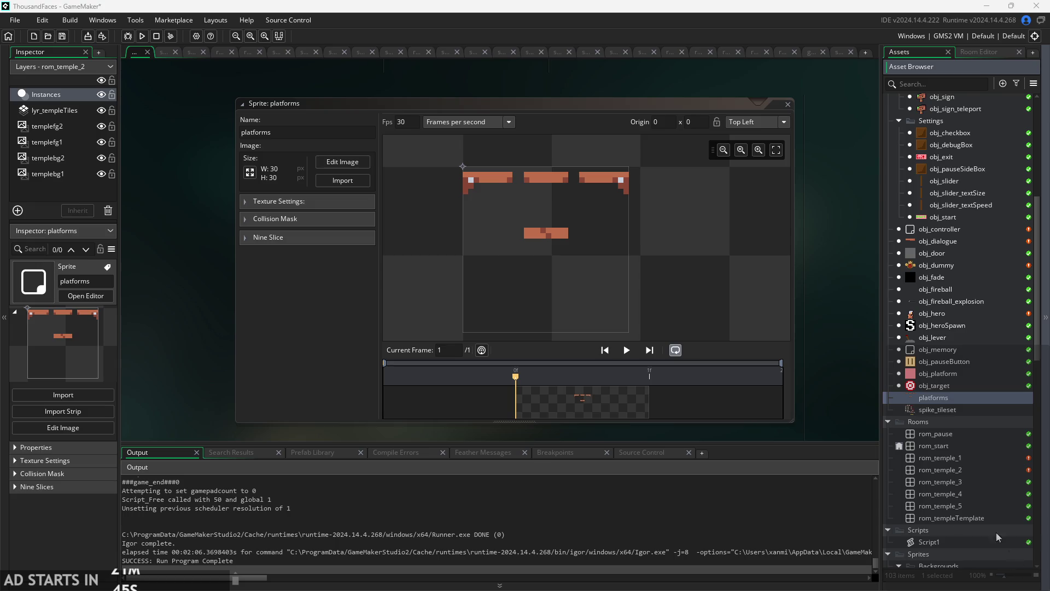
Move spike_tileset and platforms into the Sprites folder beside large_crate and small_crate.
scroll(934, 415, "down", 3)
scroll(771, 345, "down", 3)
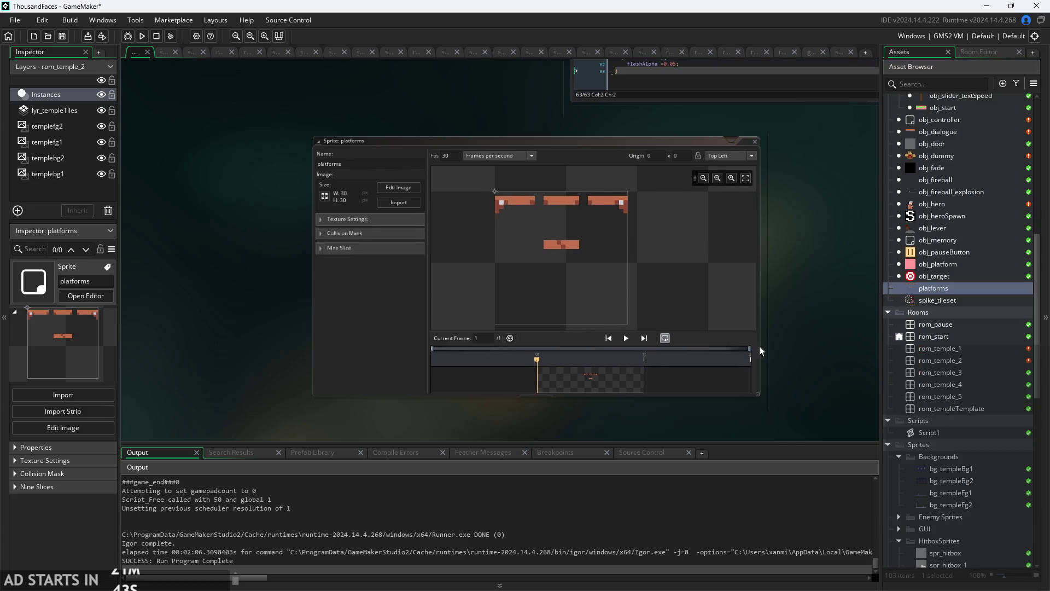
left_click(952, 302)
left_click(964, 289, "shift")
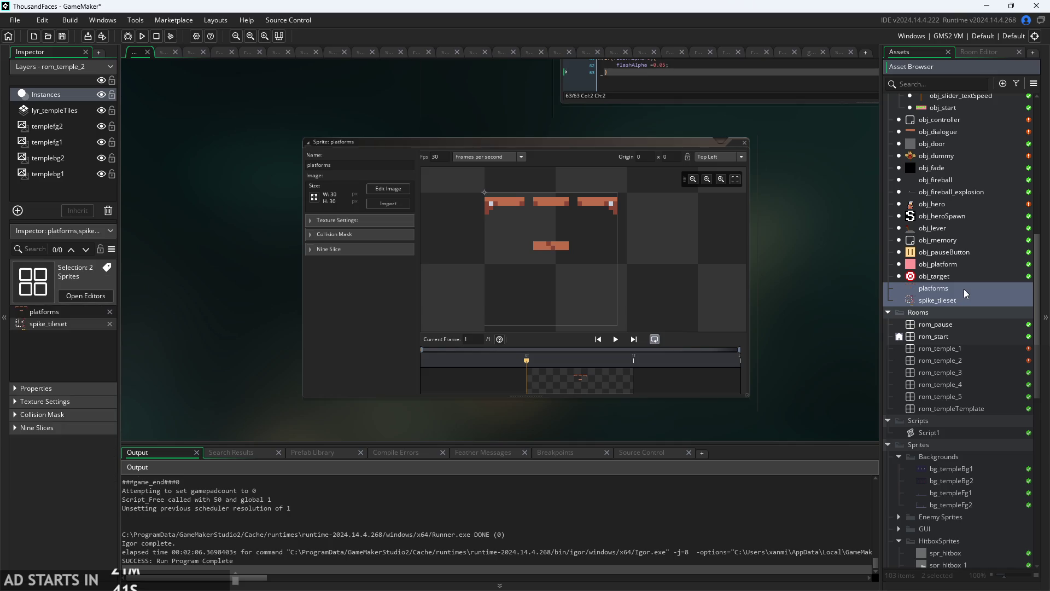
scroll(965, 288, "down", 3)
mouse_move(932, 202)
left_mouse_down()
mouse_move(988, 454)
mouse_move(987, 465)
mouse_move(961, 467)
left_mouse_up()
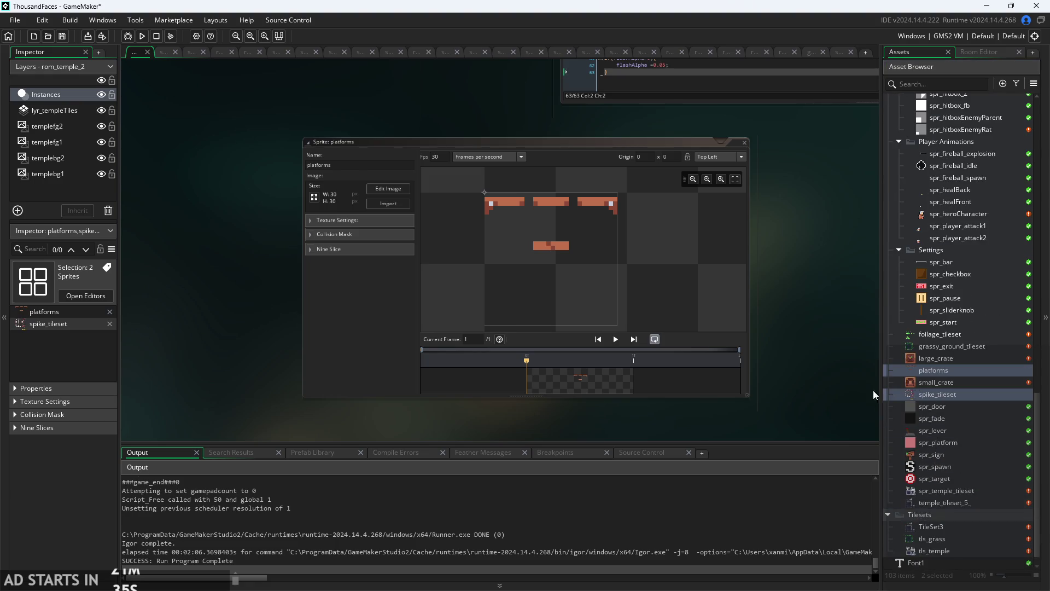
left_click(918, 383)
scroll(918, 385, "down", 10)
scroll(940, 324, "up", 10)
scroll(936, 263, "down", 8)
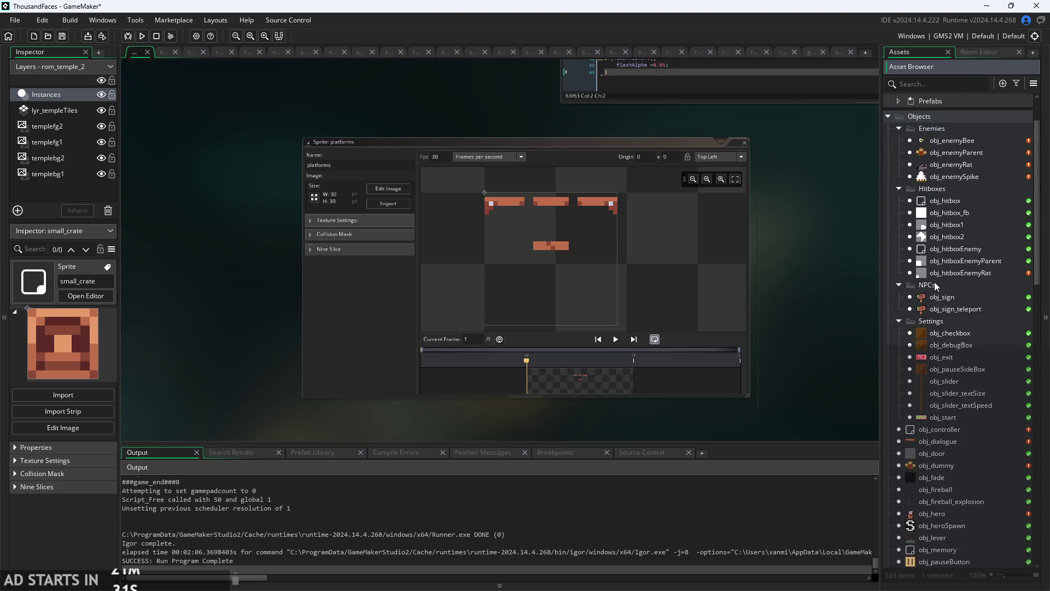
scroll(934, 285, "down", 3)
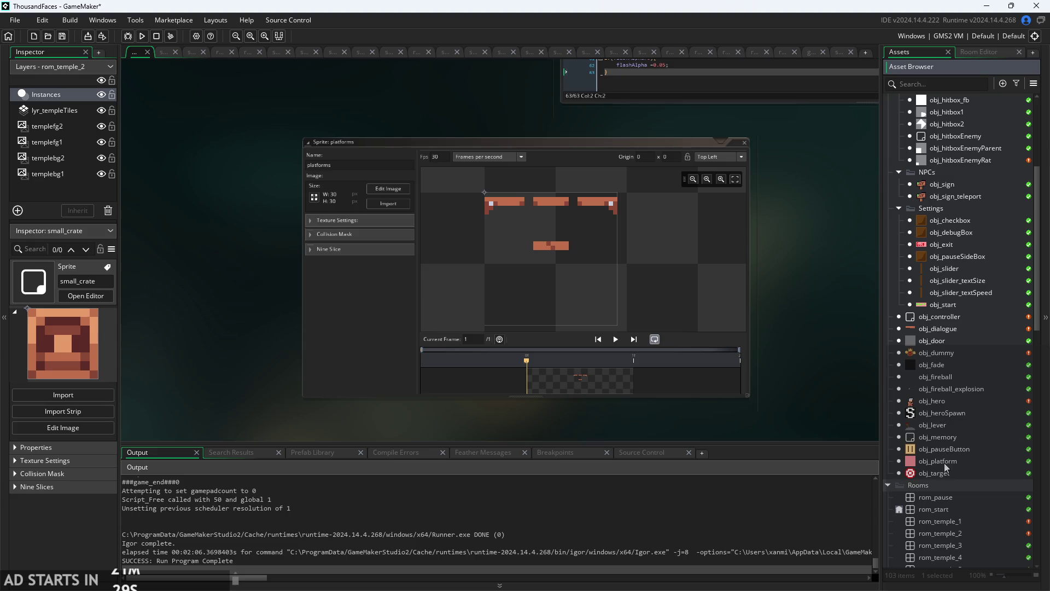
scroll(945, 466, "down", 15)
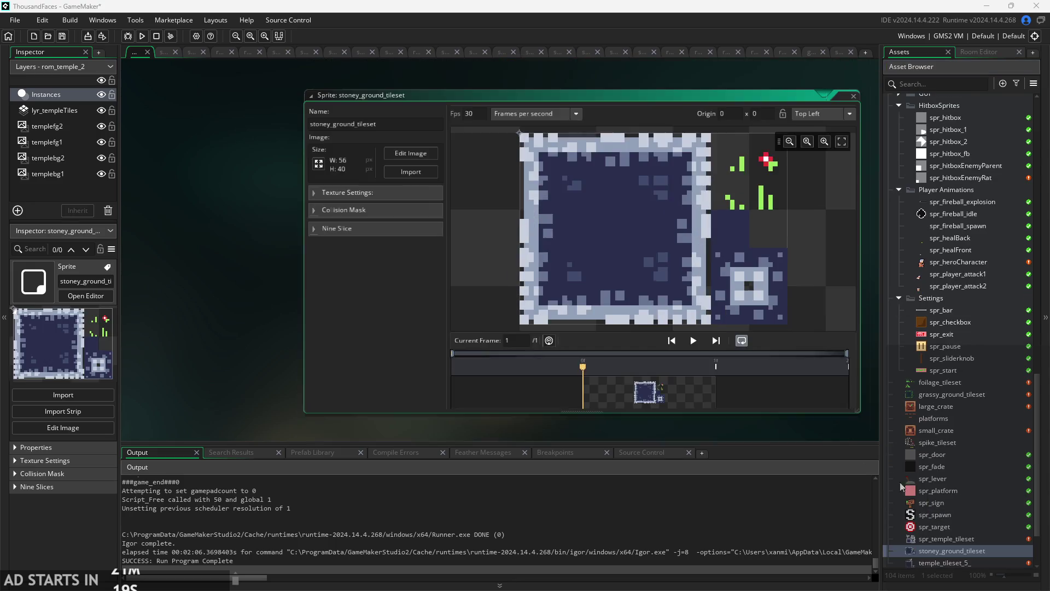
Zoom and pan the 56×40 stoney_ground_tileset preview to inspect its tiles.
scroll(661, 234, "down", 2)
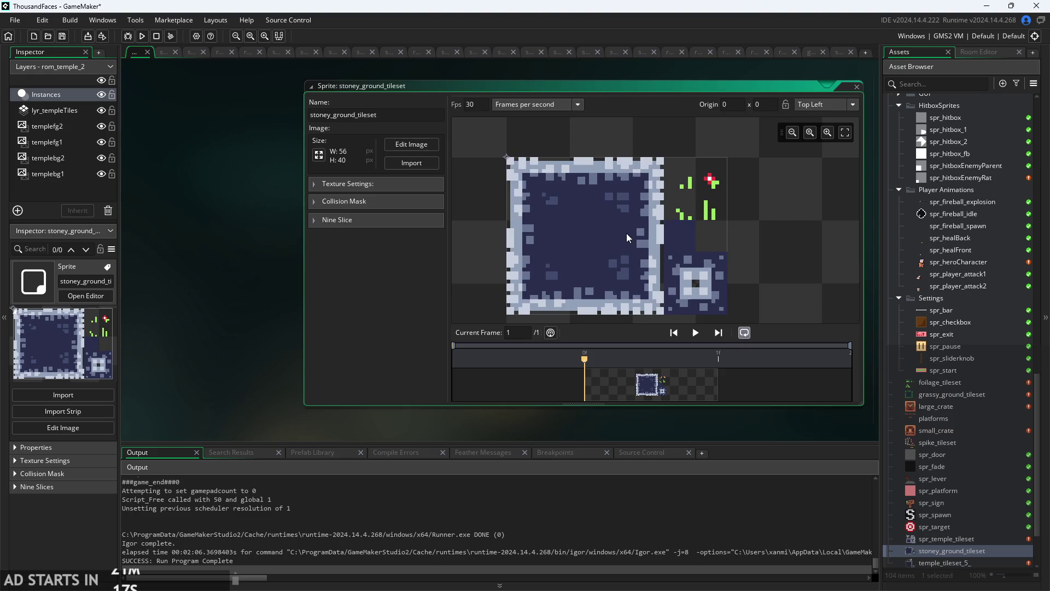
scroll(635, 175, "up", 1)
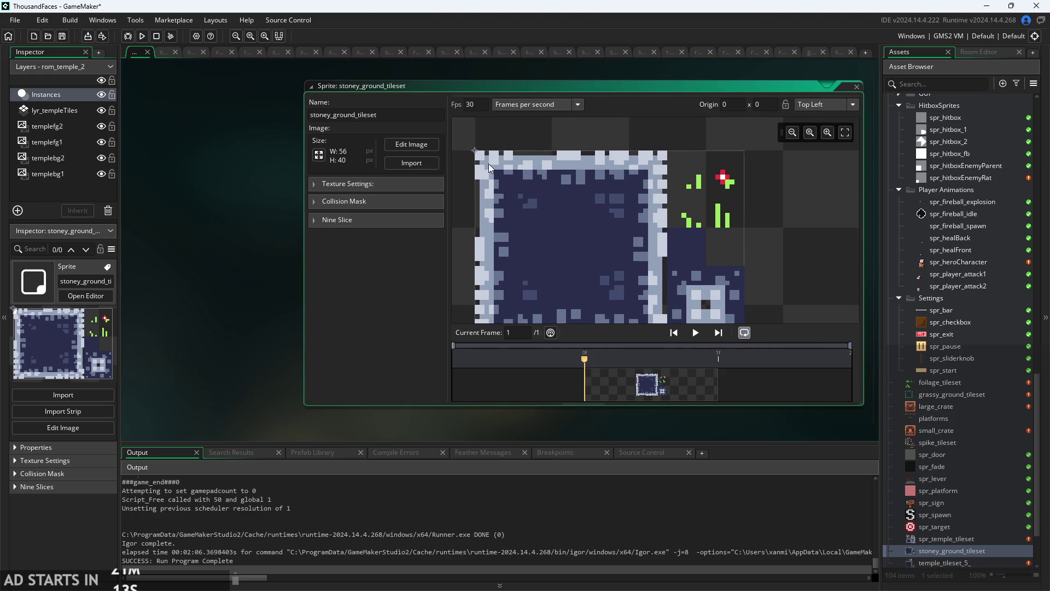
scroll(479, 167, "up", 2)
scroll(481, 169, "up", 1)
scroll(489, 153, "down", 1)
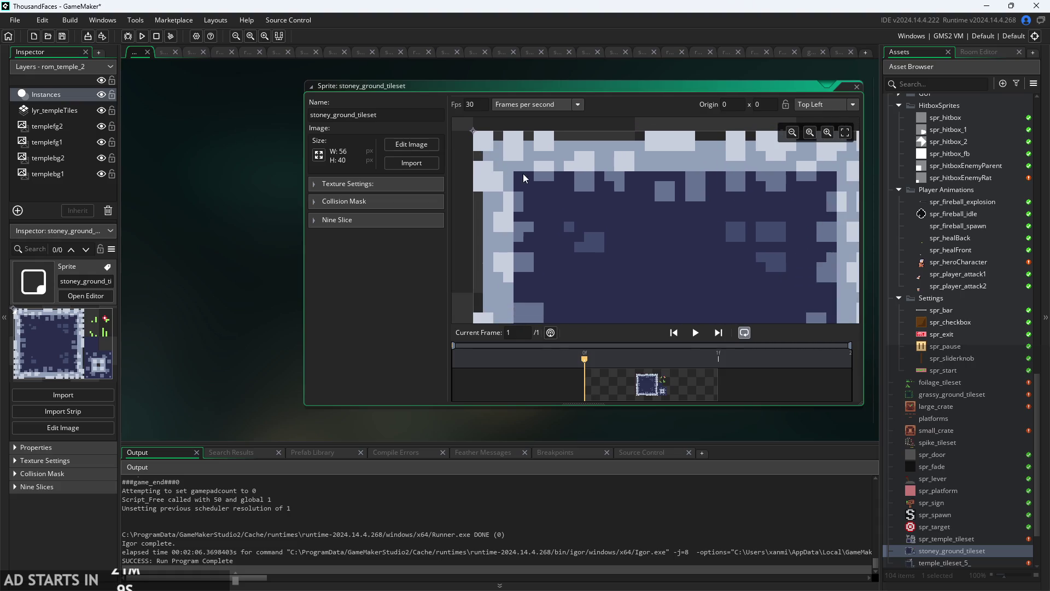
scroll(500, 151, "down", 4)
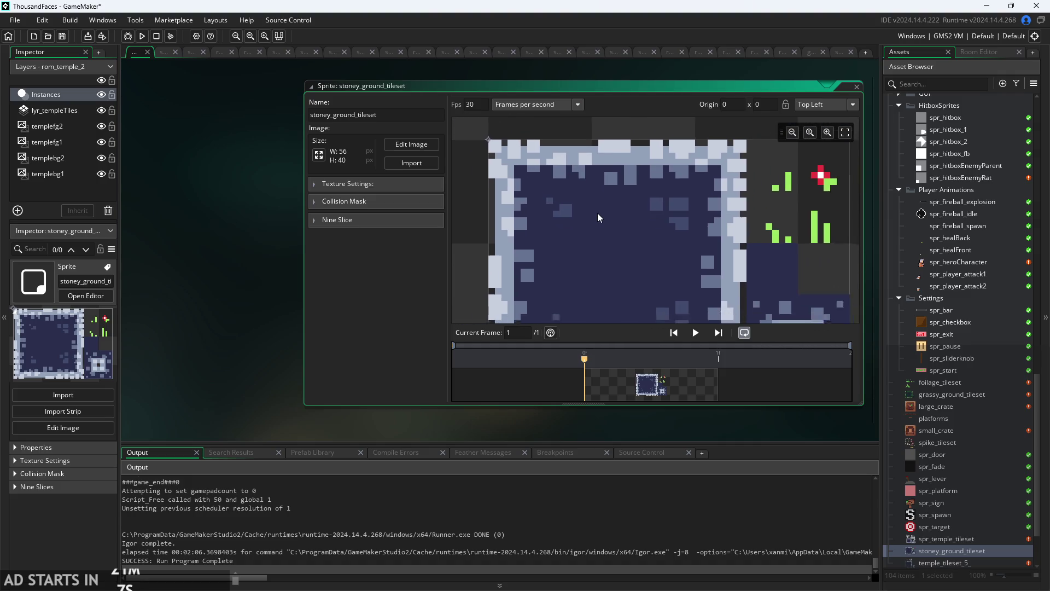
scroll(597, 213, "down", 1)
left_click_drag(579, 215, 579, 171)
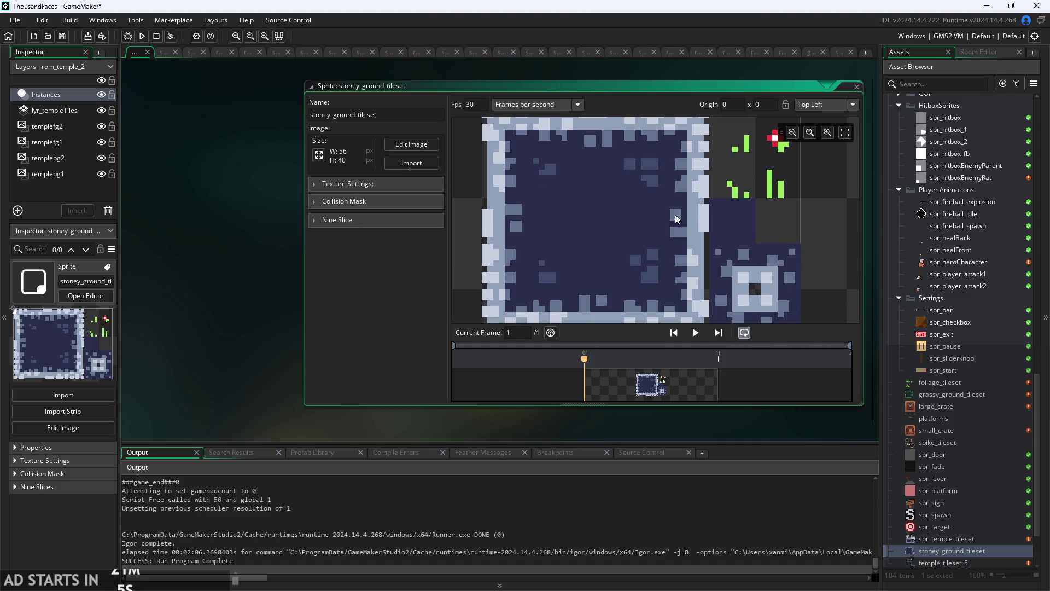
scroll(681, 179, "up", 5)
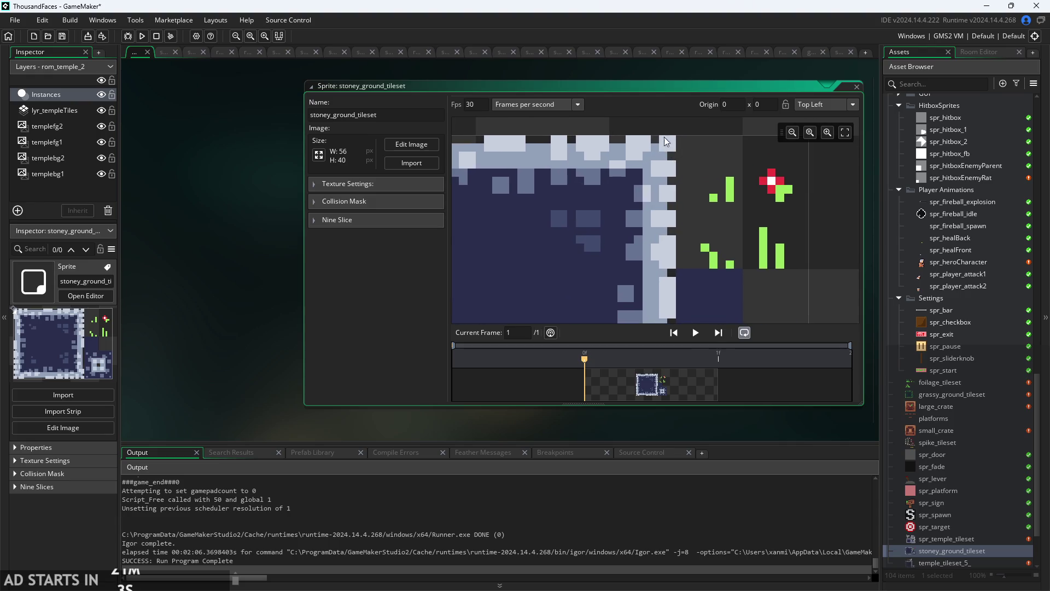
scroll(669, 141, "down", 4)
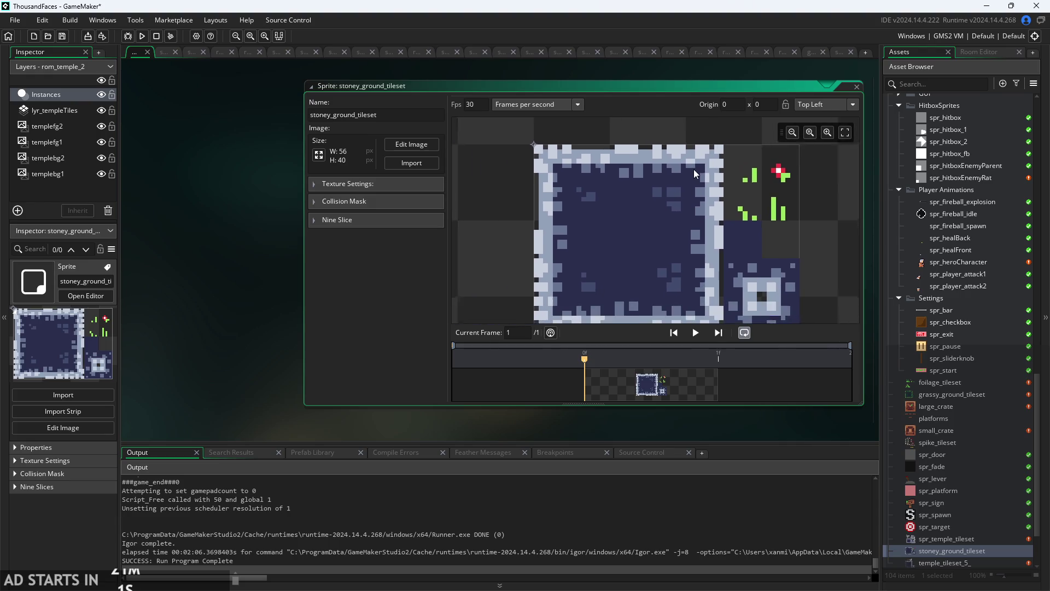
scroll(694, 169, "down", 1)
scroll(711, 230, "up", 4)
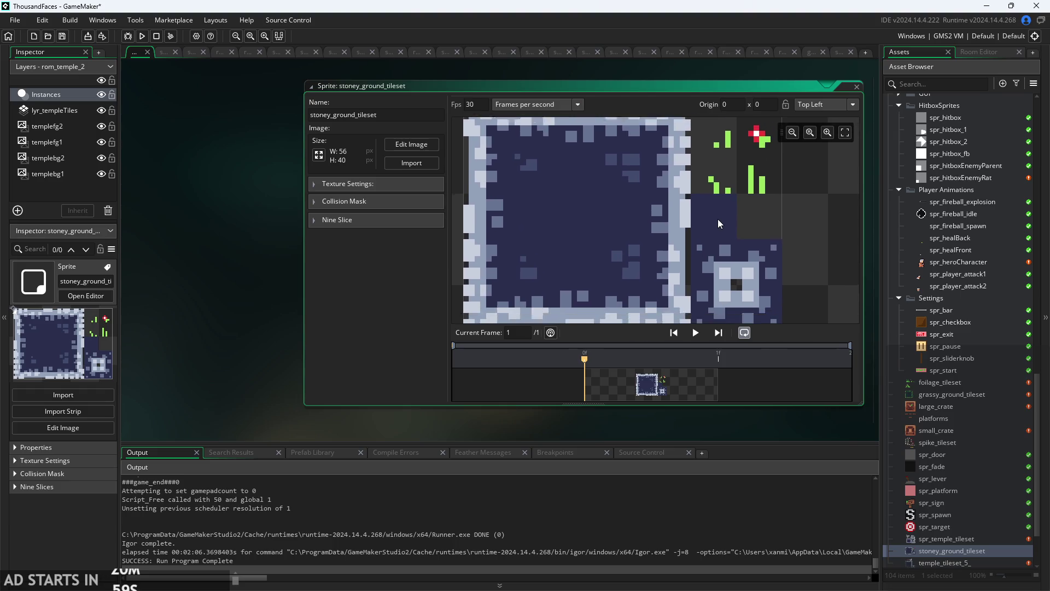
left_click_drag(631, 222, 630, 247)
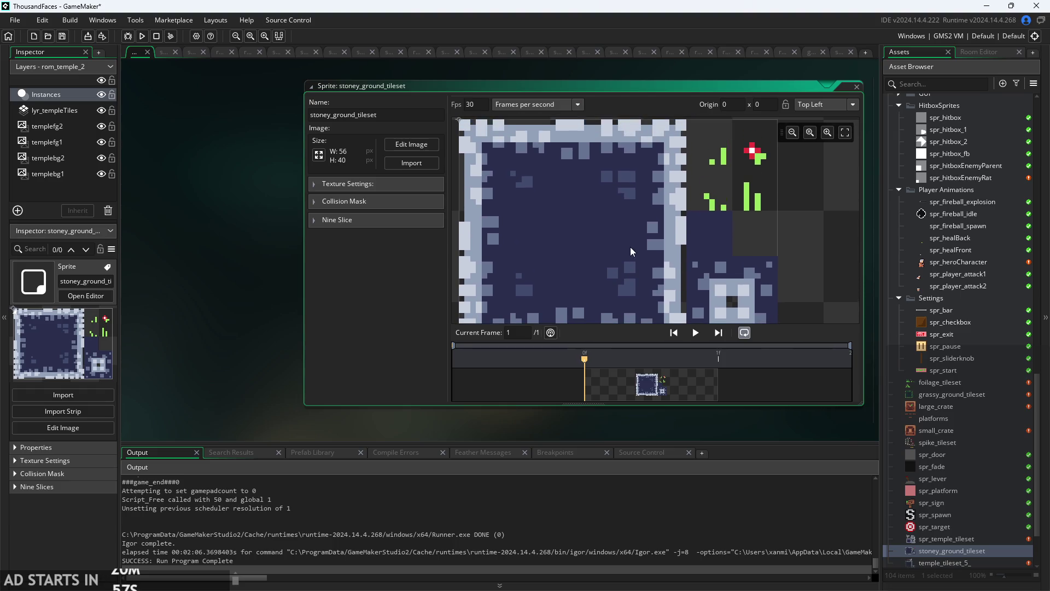
scroll(688, 188, "up", 3)
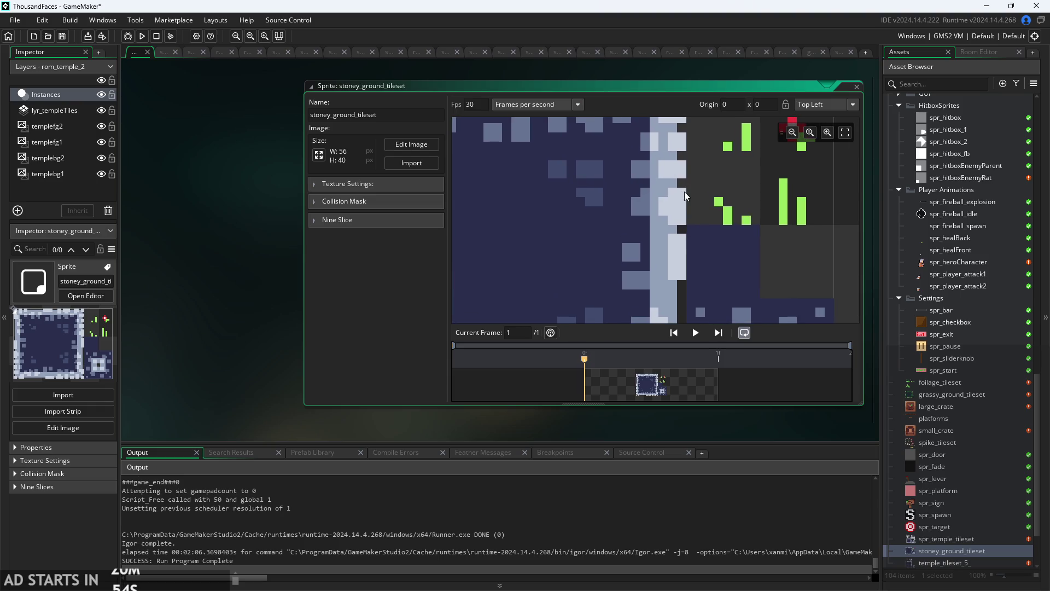
scroll(685, 202, "up", 1)
scroll(684, 215, "up", 5)
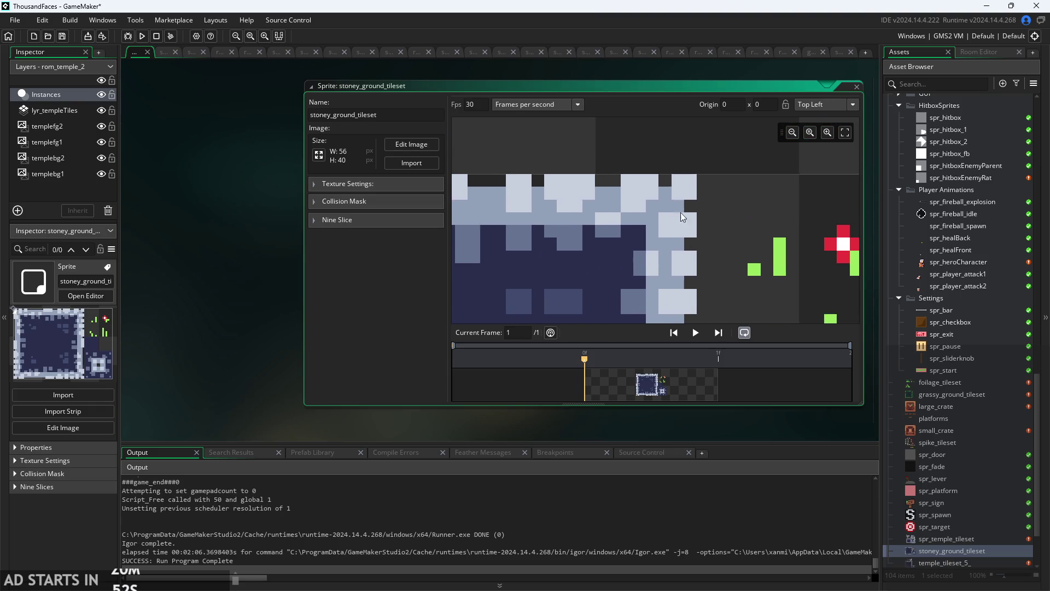
scroll(621, 235, "down", 2)
left_click_drag(725, 195, 649, 148)
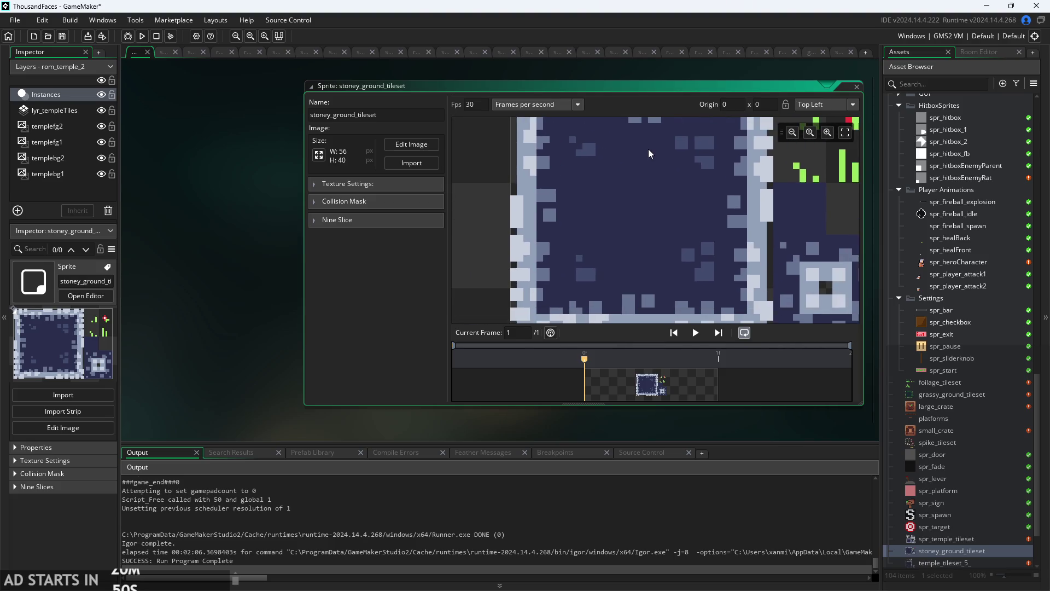
scroll(647, 151, "down", 1)
scroll(647, 153, "down", 2)
scroll(599, 216, "up", 3)
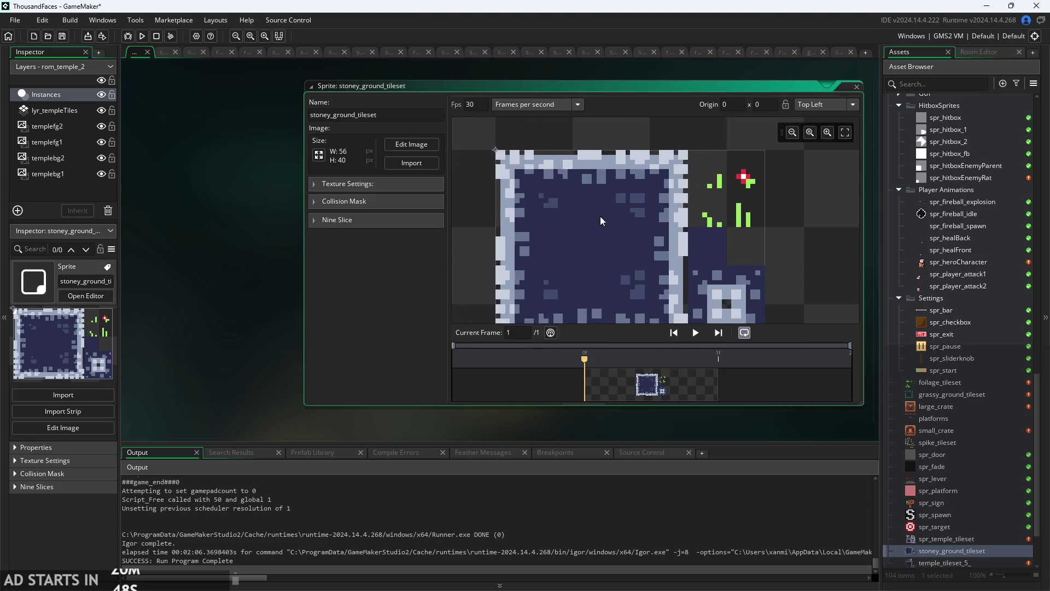
scroll(601, 218, "down", 2)
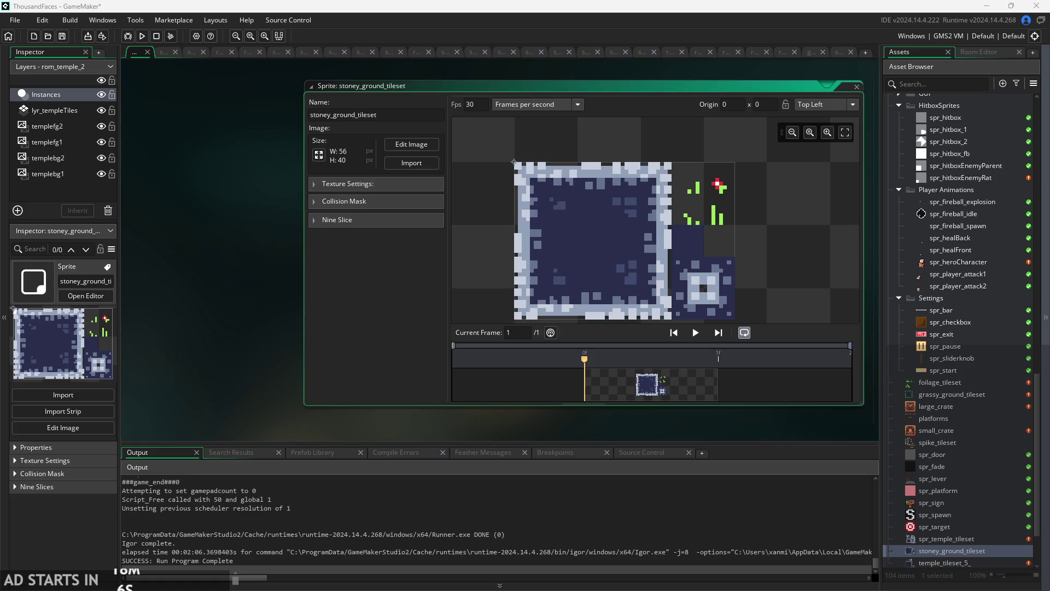
Zoom the stoney_ground_tileset view and move the editor windows across the workspace.
scroll(635, 419, "down", 5, "ctrl")
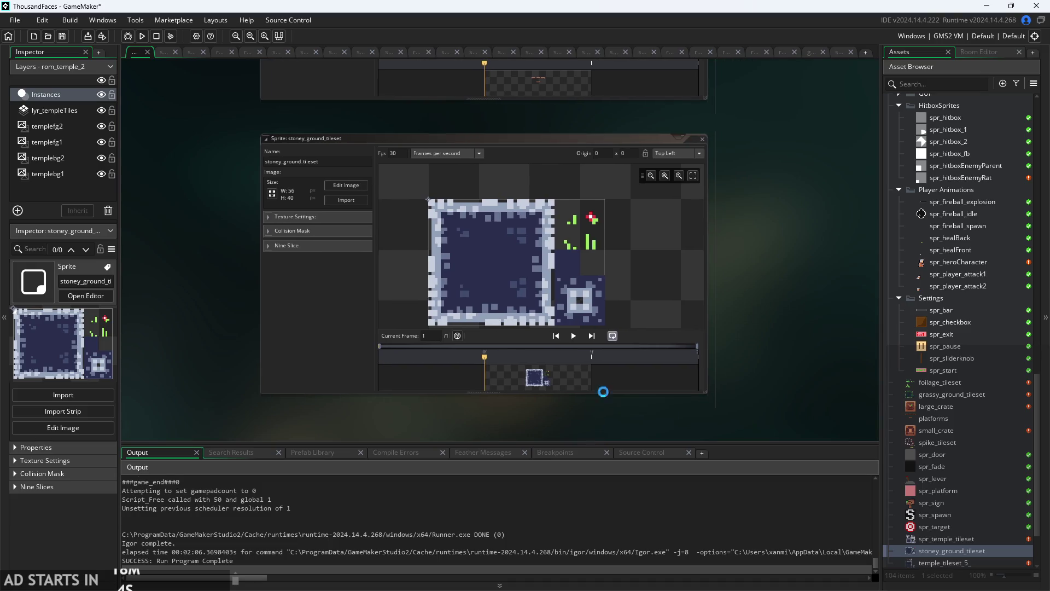
scroll(766, 380, "down", 3, "ctrl")
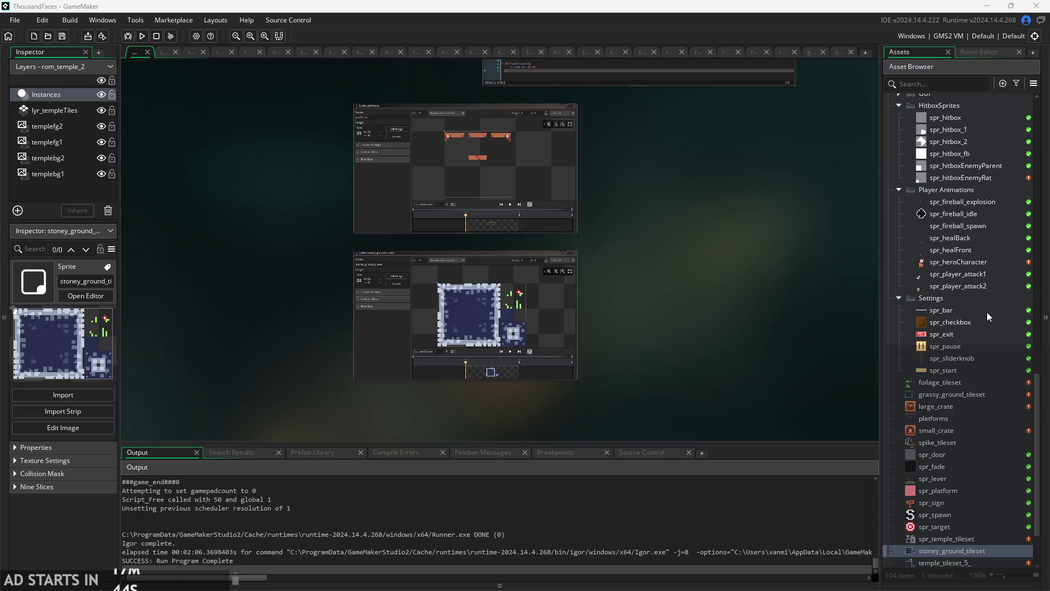
scroll(955, 305, "up", 1)
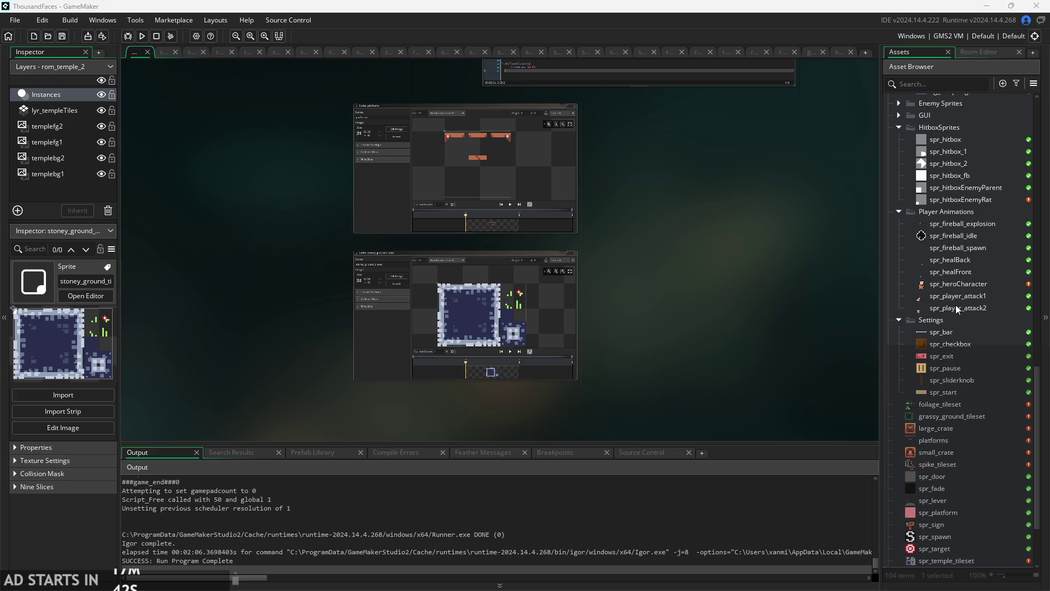
scroll(956, 307, "up", 4)
scroll(956, 304, "down", 1)
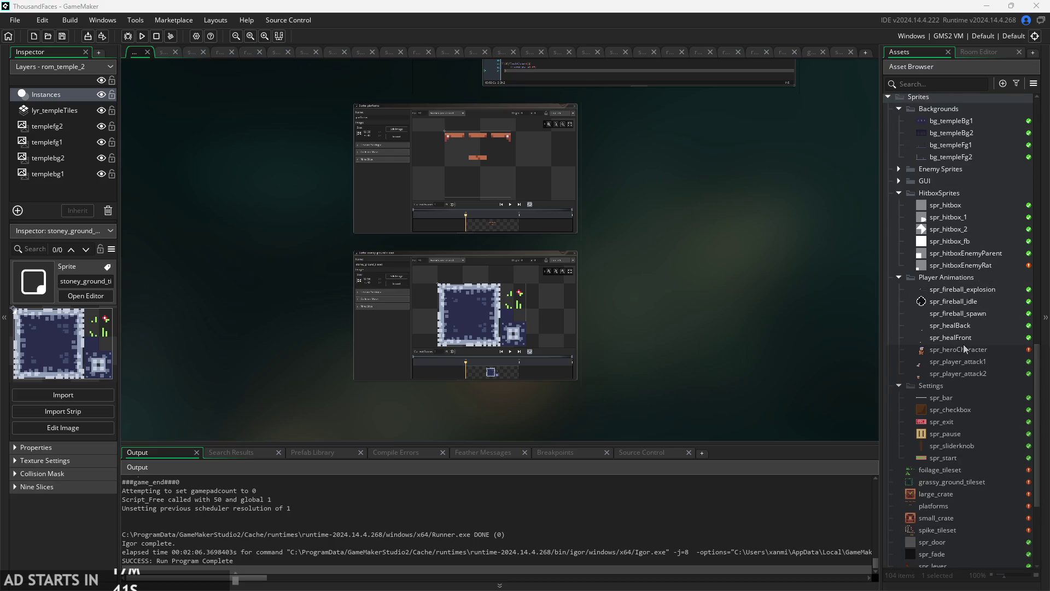
left_click_drag(720, 345, 820, 377)
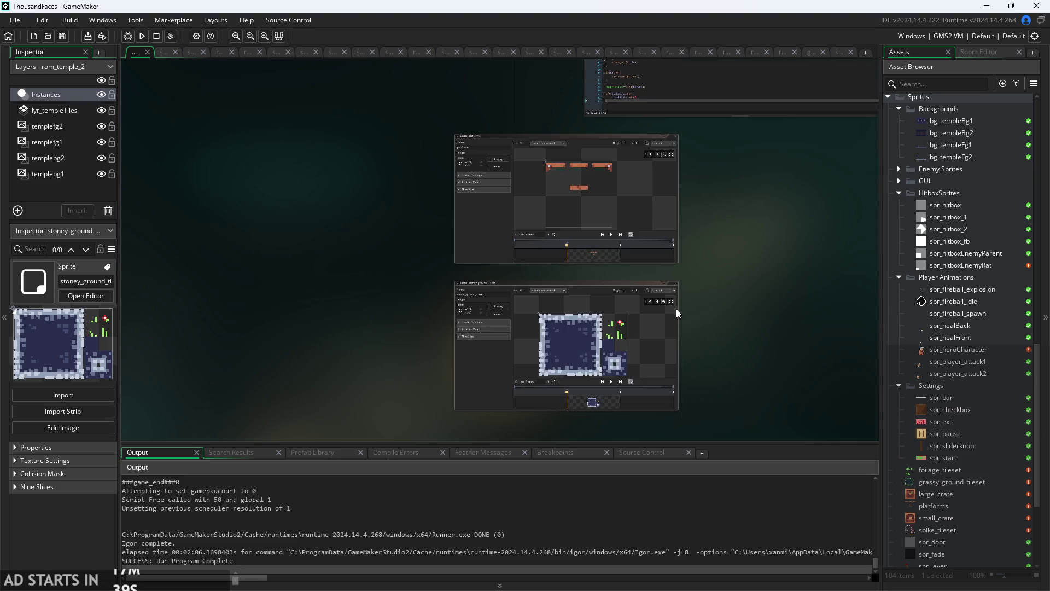
scroll(677, 309, "up", 2)
scroll(560, 266, "up", 3)
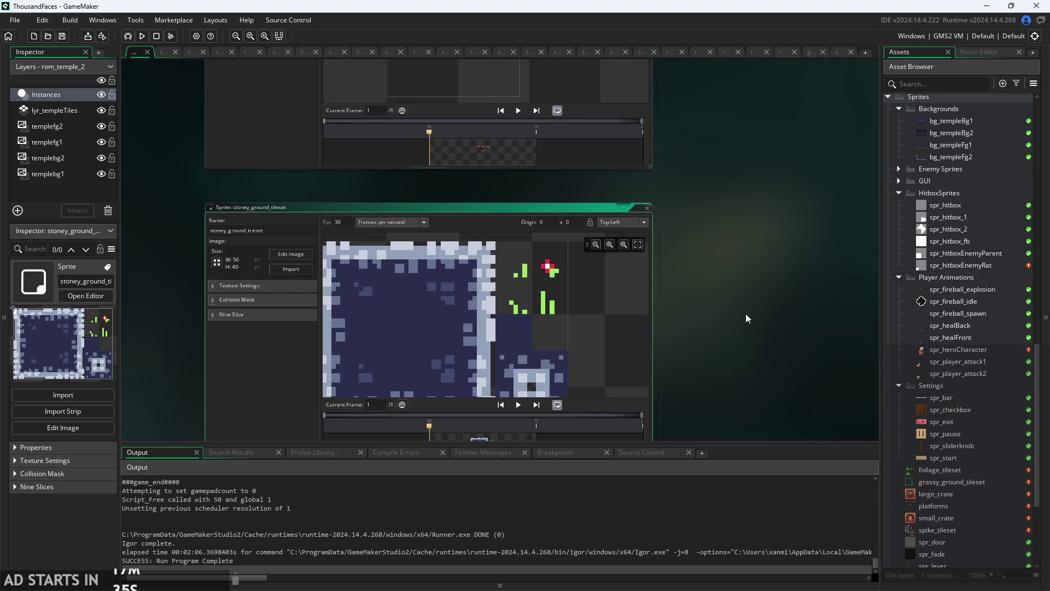
scroll(763, 255, "down", 2)
scroll(621, 272, "down", 1)
scroll(624, 256, "down", 1)
scroll(618, 270, "up", 1)
scroll(766, 301, "up", 1)
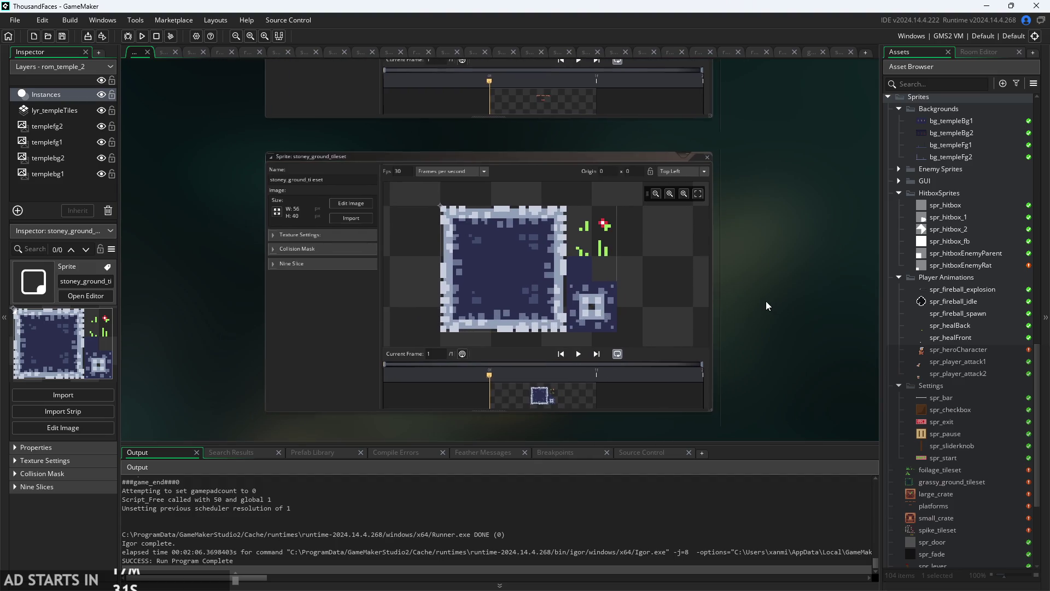
scroll(765, 300, "up", 1)
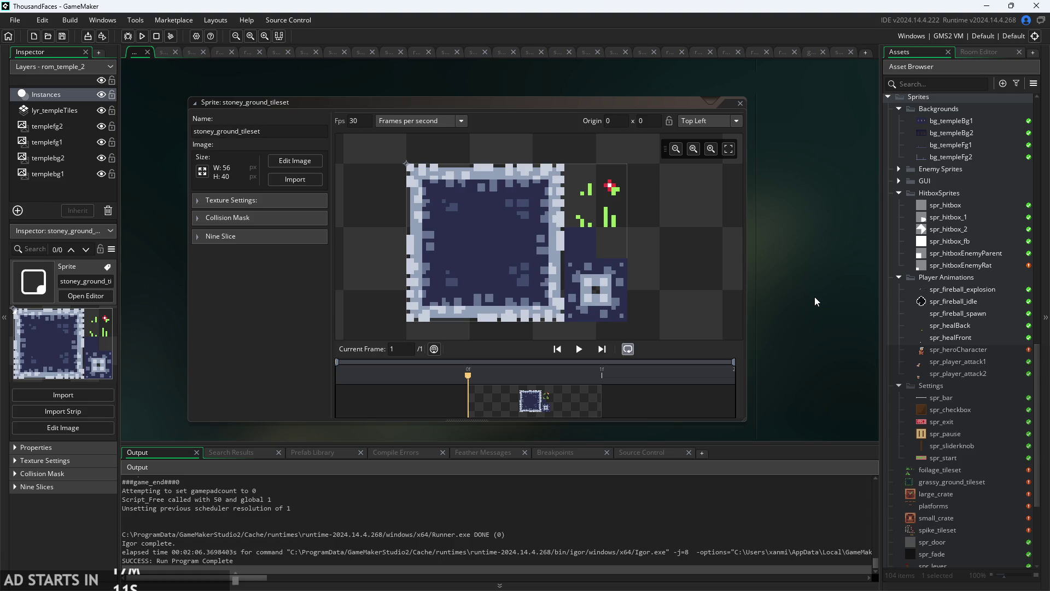
Reposition the sprite editor window and bring up the 60×60 spike_tileset sprite.
left_click_drag(807, 284, 799, 274)
scroll(967, 306, "down", 3)
scroll(964, 308, "up", 2)
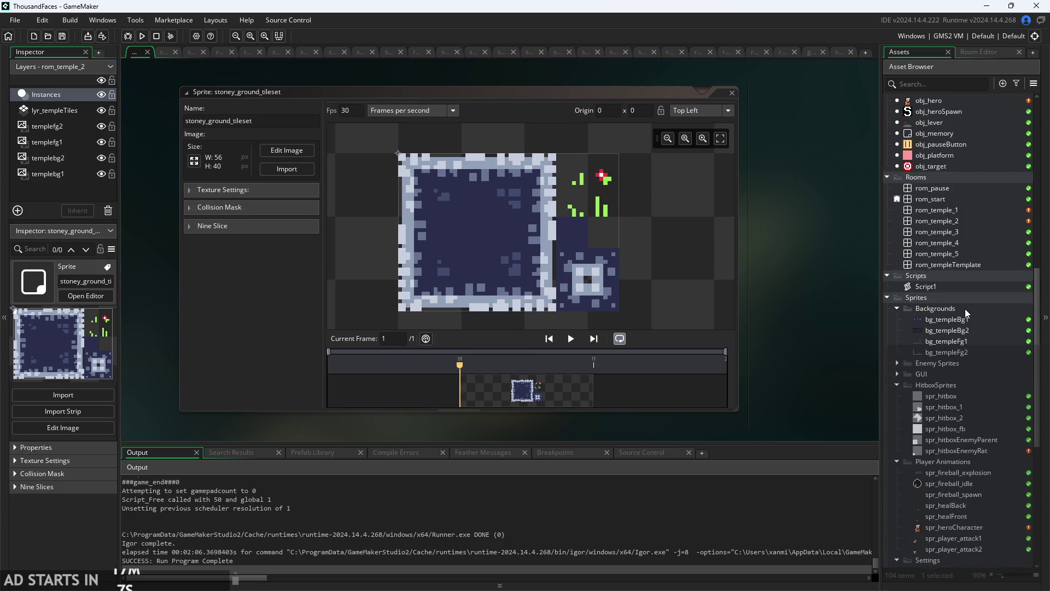
scroll(964, 330, "down", 2)
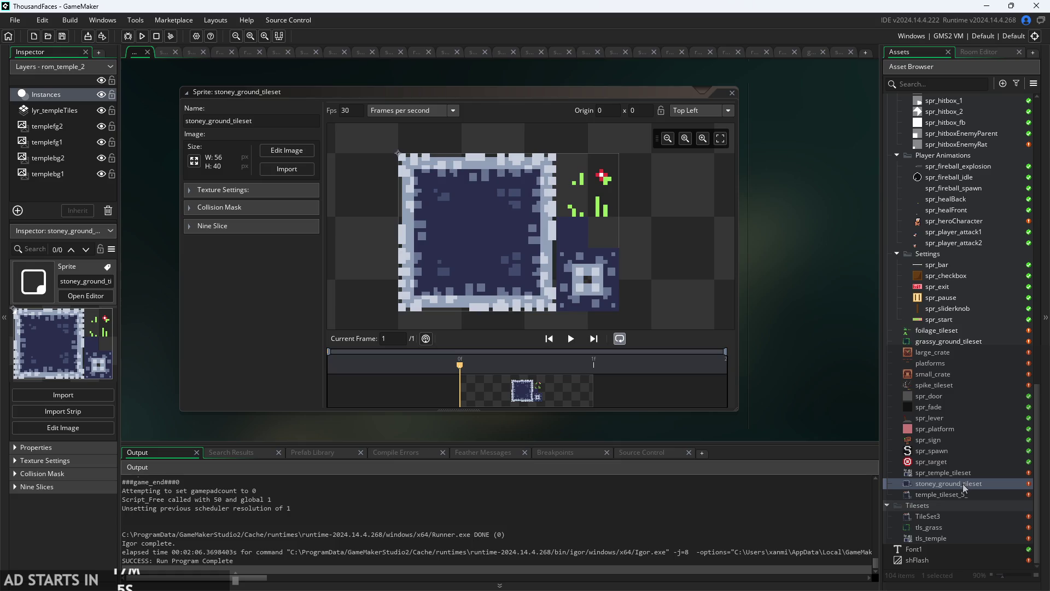
mouse_move(787, 269)
left_mouse_down()
mouse_move(801, 285)
mouse_move(828, 286)
mouse_move(786, 280)
left_mouse_up()
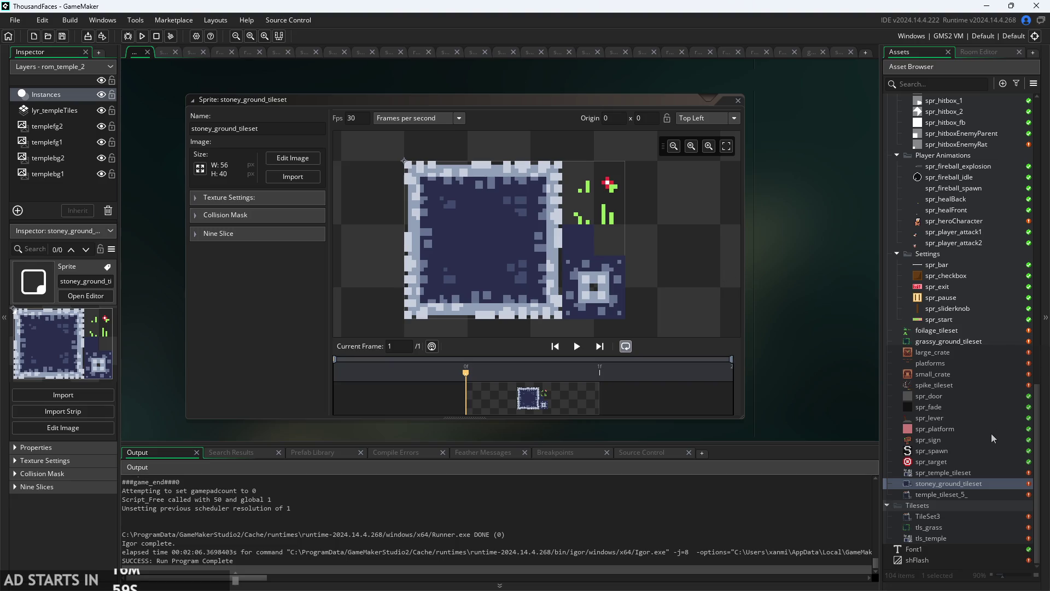
double_click(974, 386)
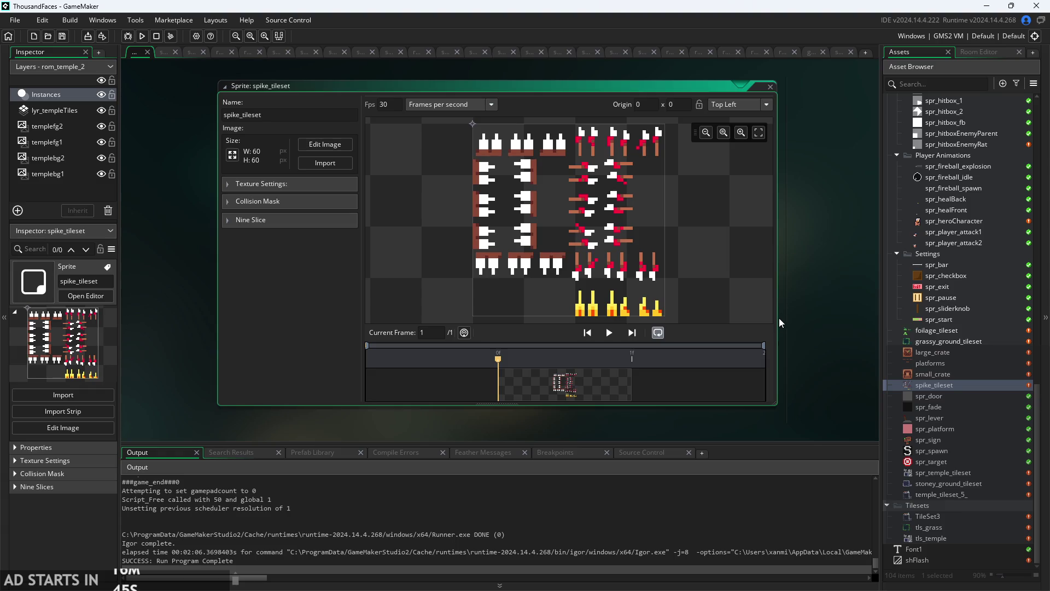
Shift the spike_tileset sprite editor window a little to the left.
left_click_drag(806, 268, 785, 271)
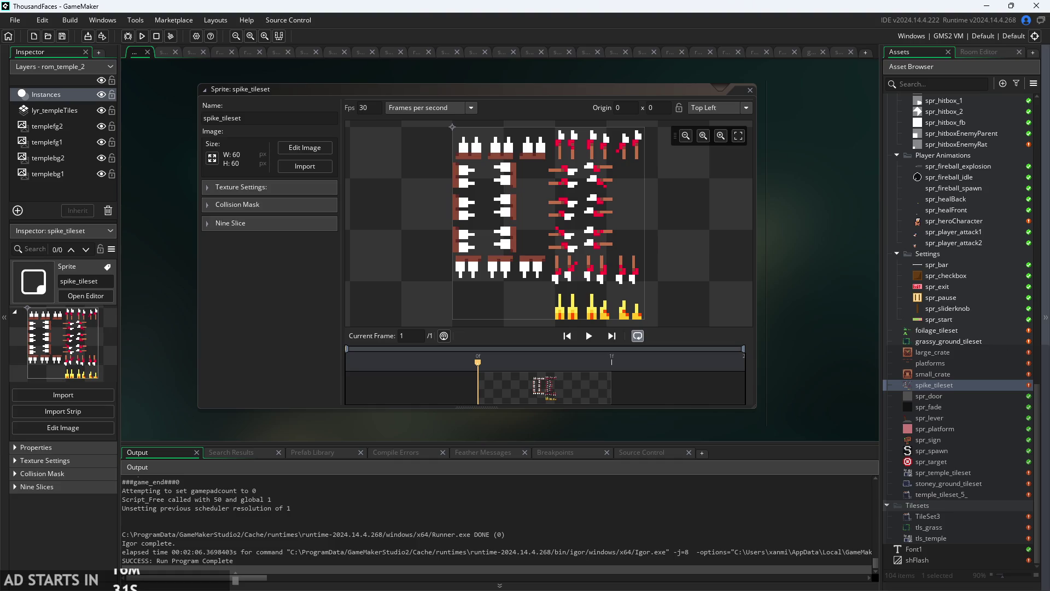
Run and start the game, moving the hero left and jumping up the left wall.
left_click(142, 36)
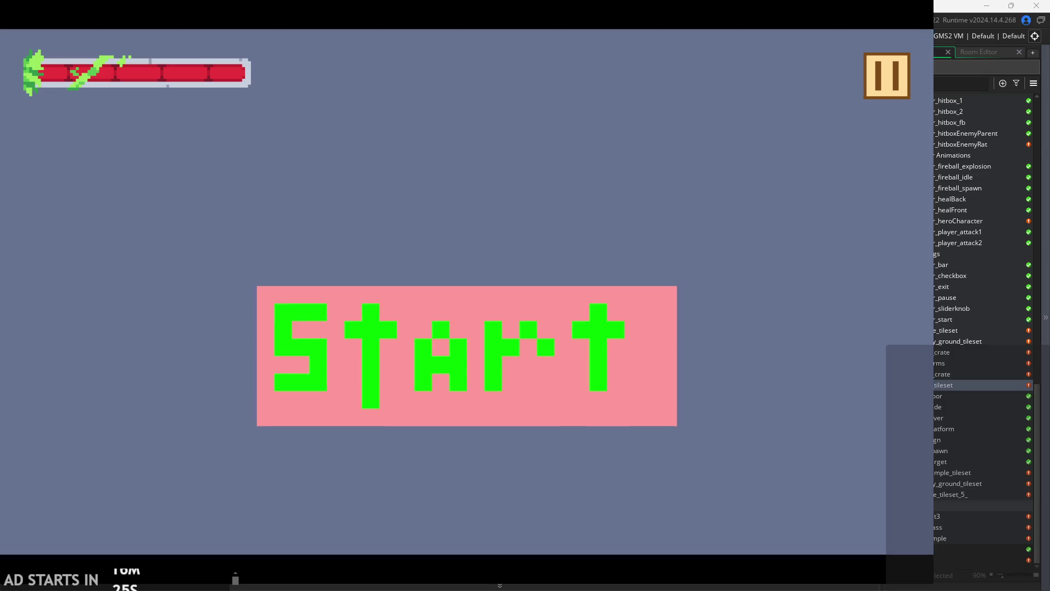
left_click(569, 298)
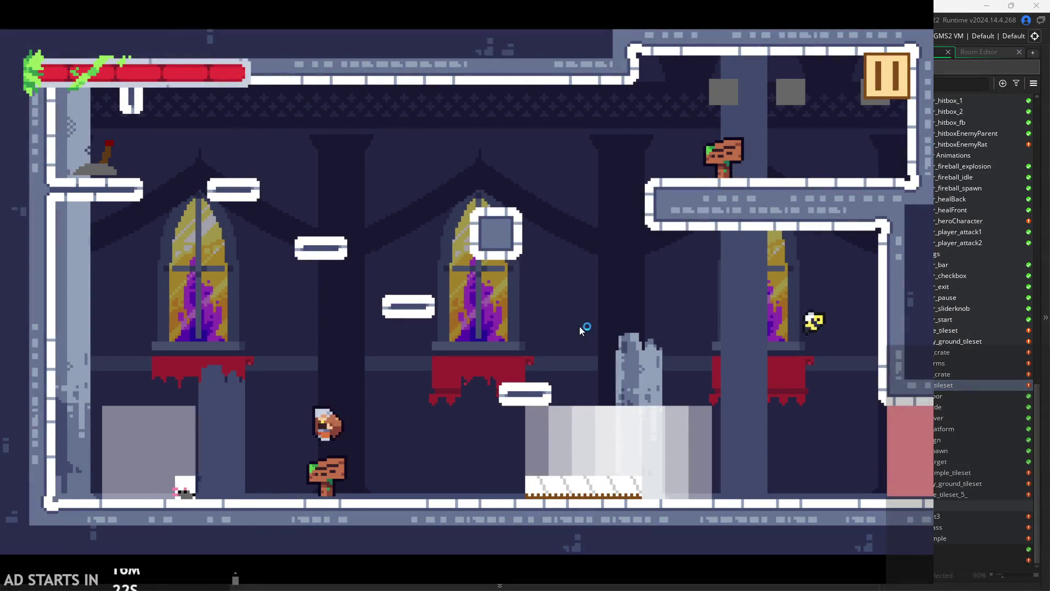
key("Left")
key("x")
key("x")
key("Left")
key("space")
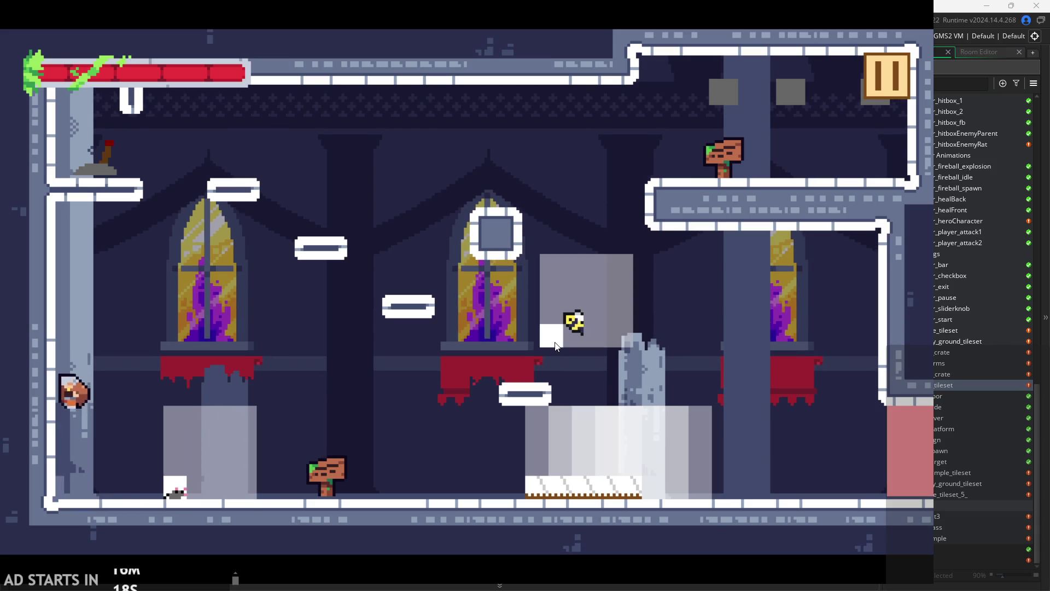
key("space")
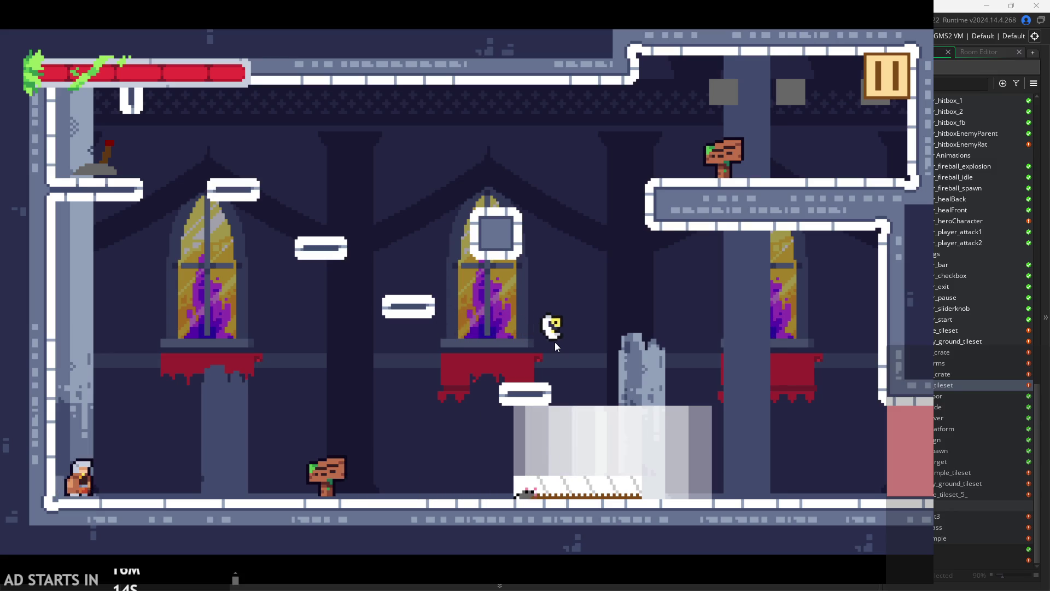
key("space")
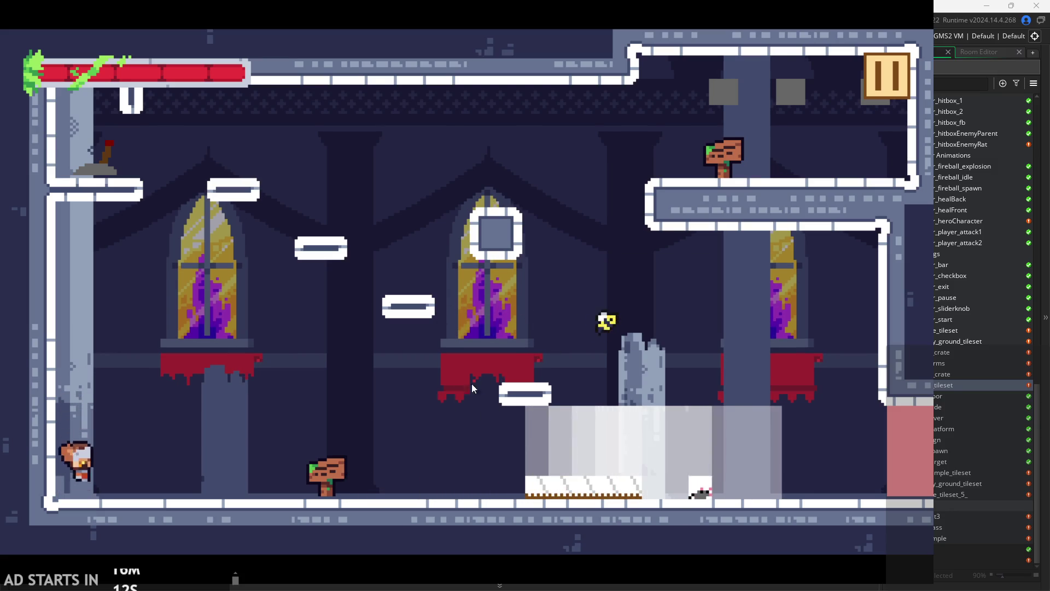
Turn on Debug Stats from the pause menu and resume play.
left_click(869, 70)
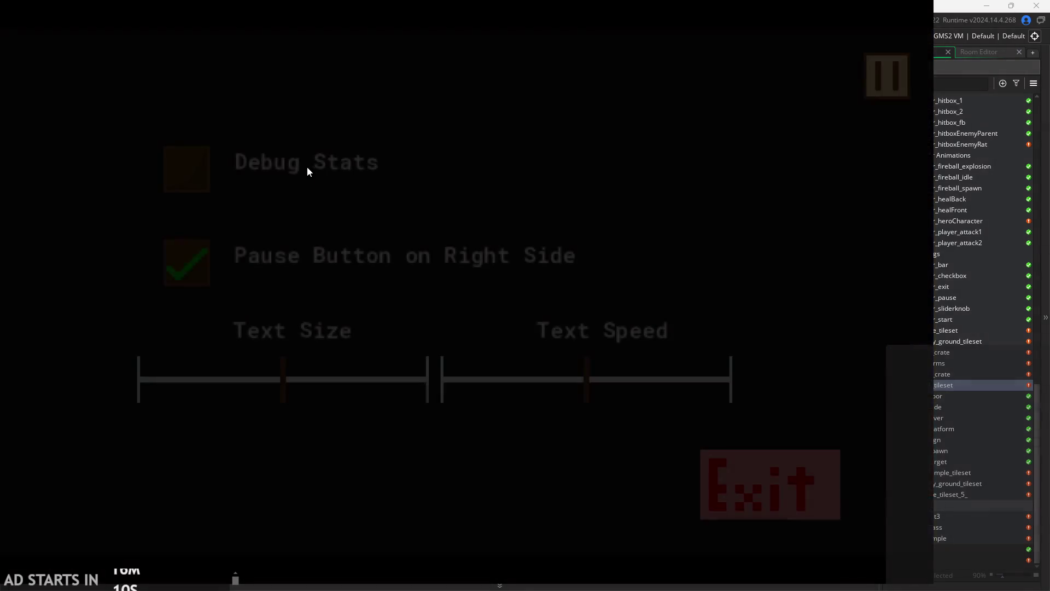
left_click(284, 163)
left_click(875, 71)
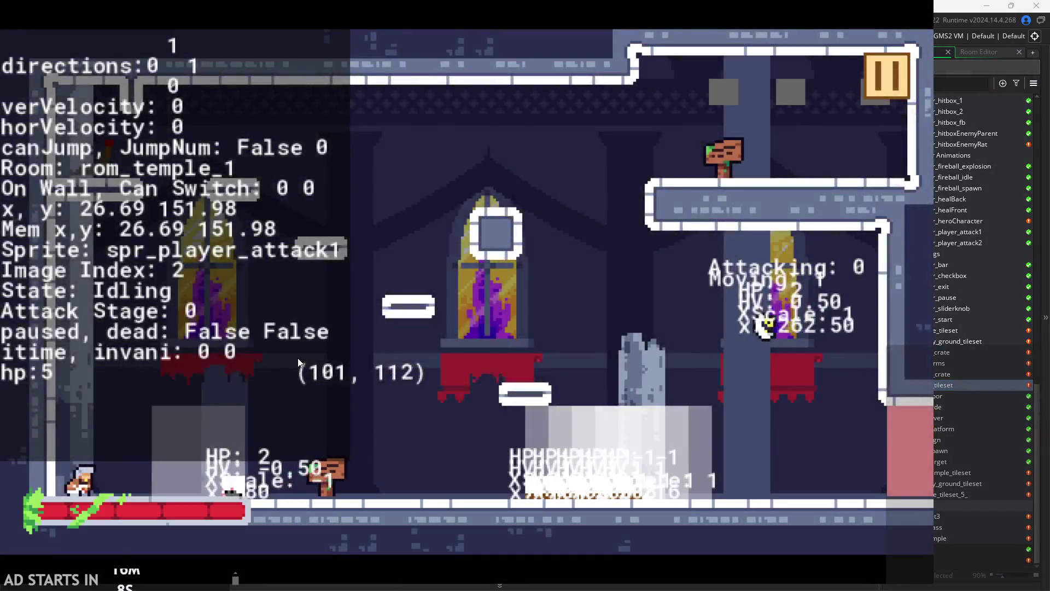
Attack the nearby enemy, run and jump the hero left and right, then quit the game.
left_click(299, 357)
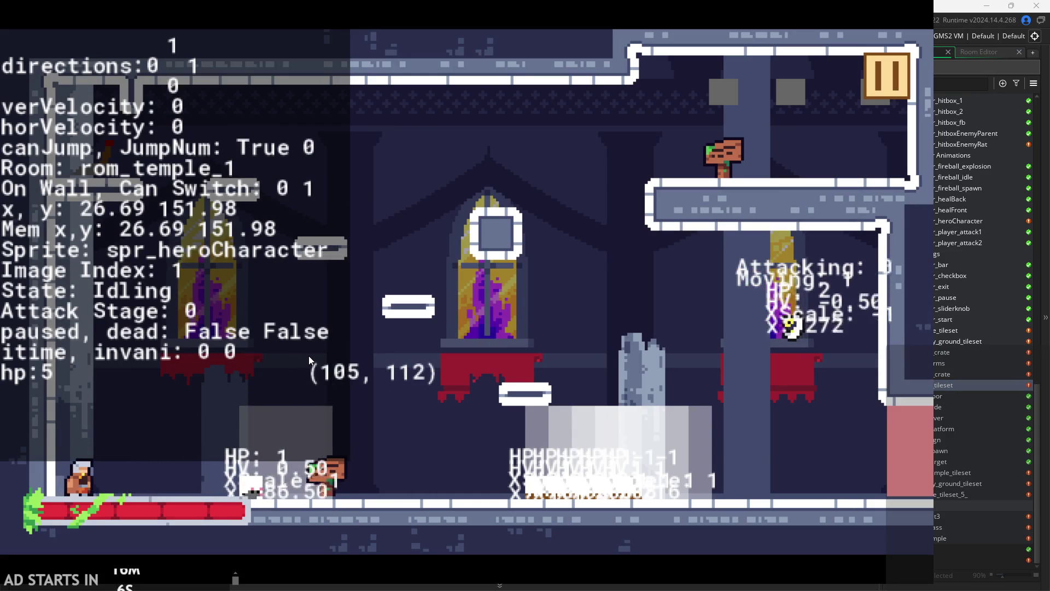
key("space")
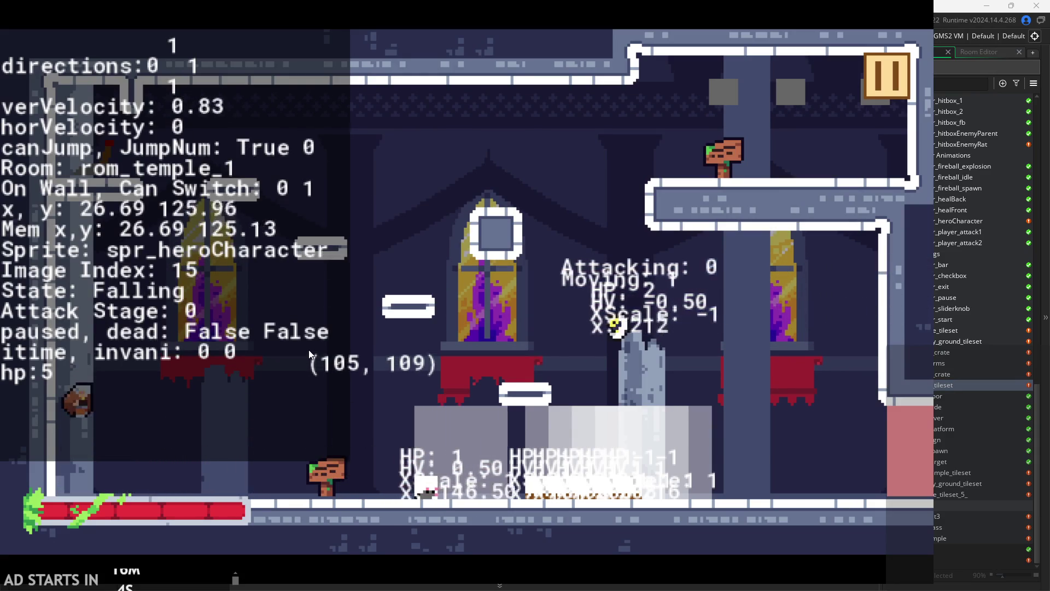
key("d")
key("a")
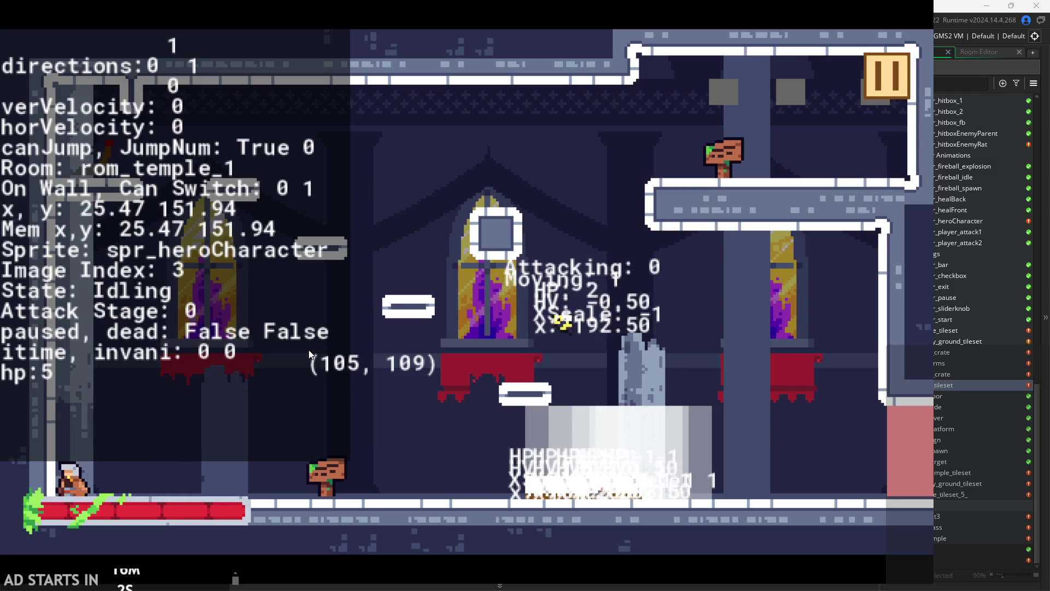
key("space")
key("d")
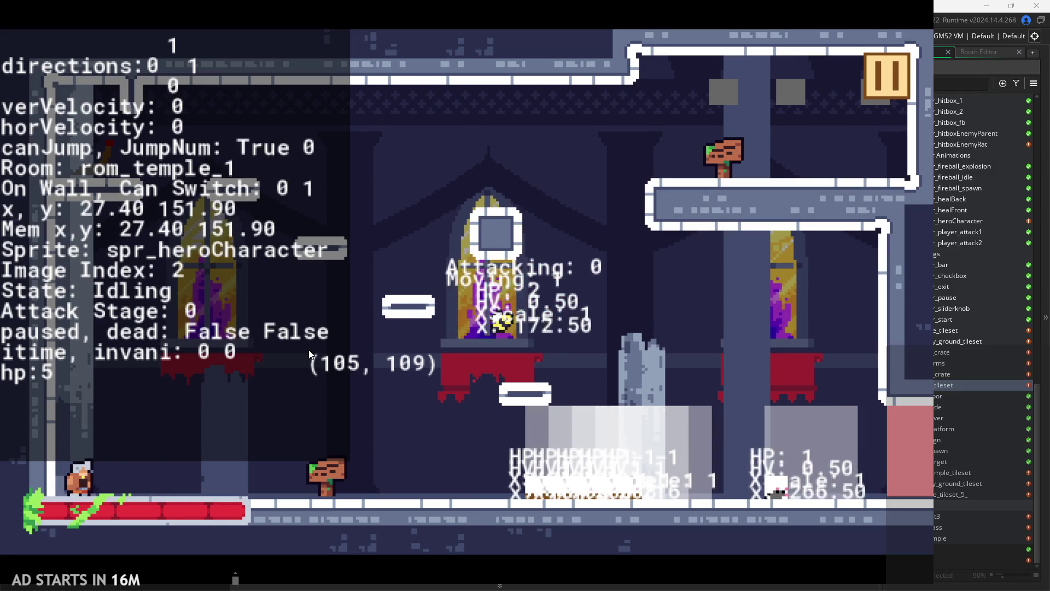
key("d")
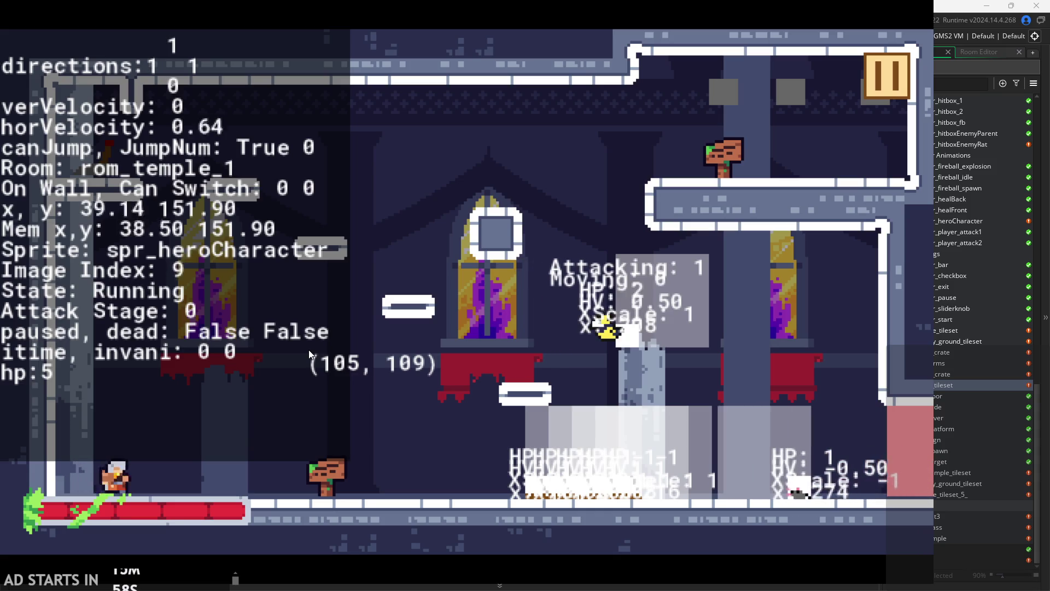
key("a")
key("d")
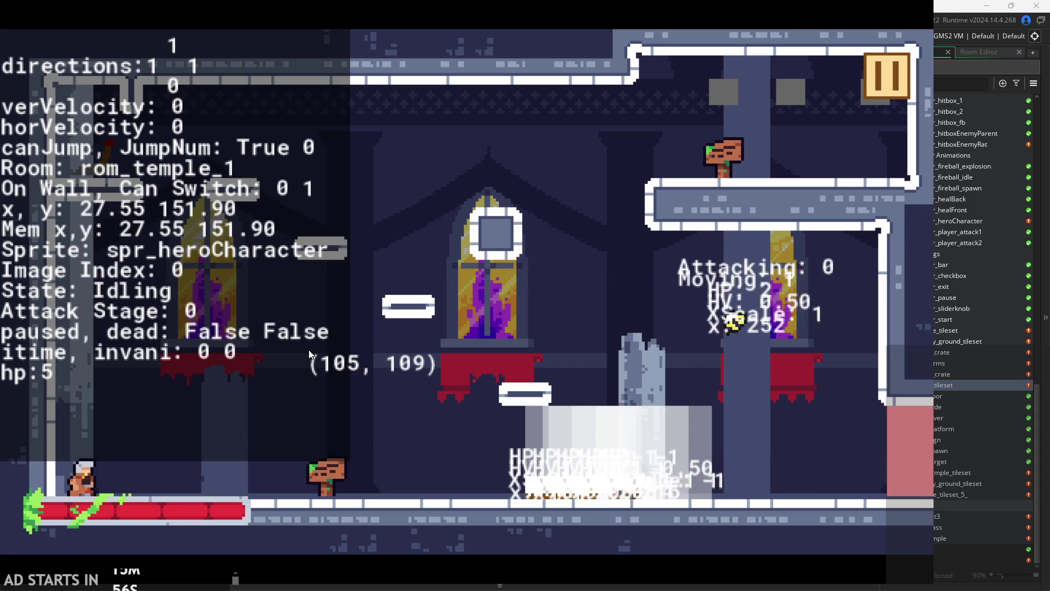
key("a")
key("d")
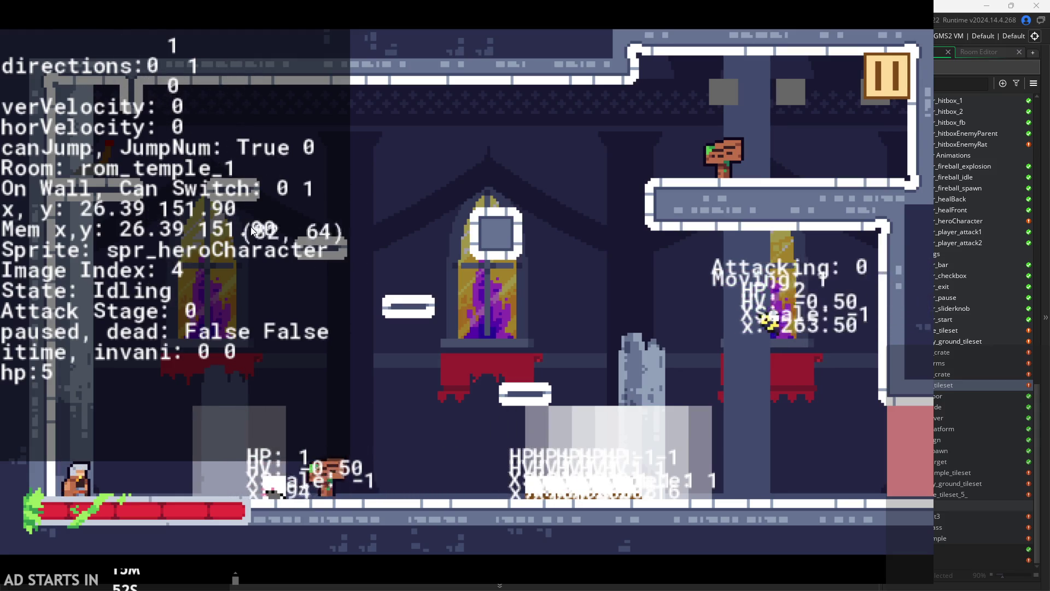
key("d")
key("space")
left_click(886, 71)
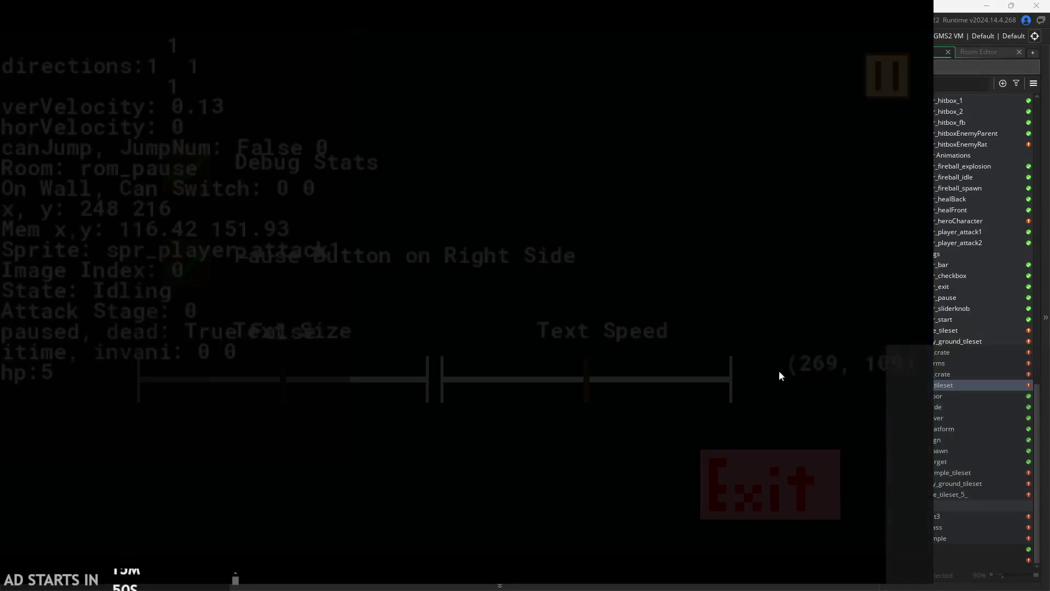
left_click(759, 479)
Open the 16×16, 36-frame spr_heroCharacter sprite.
scroll(948, 358, "up", 5)
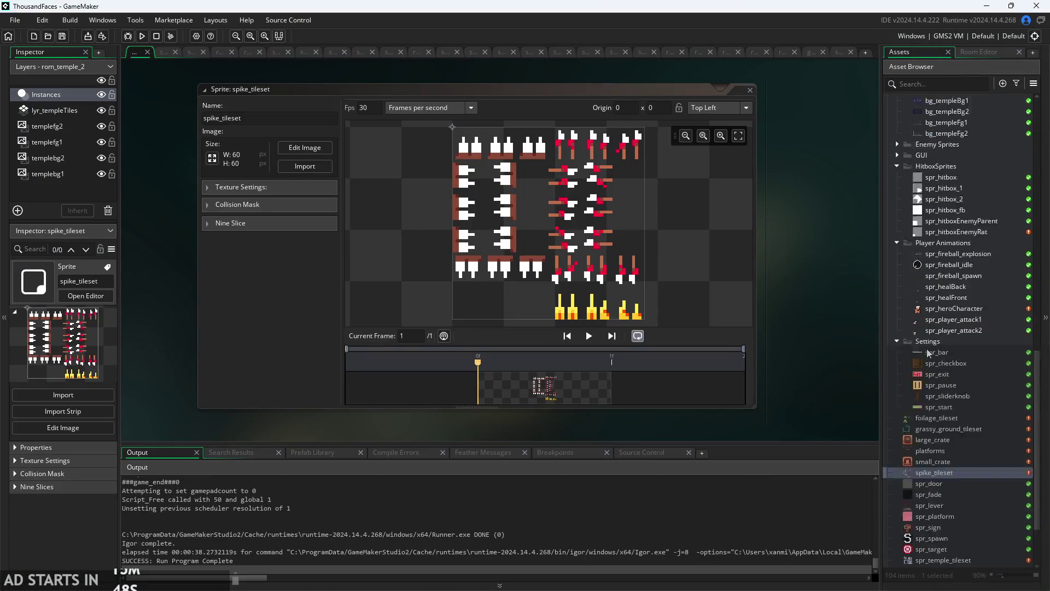
double_click(967, 440)
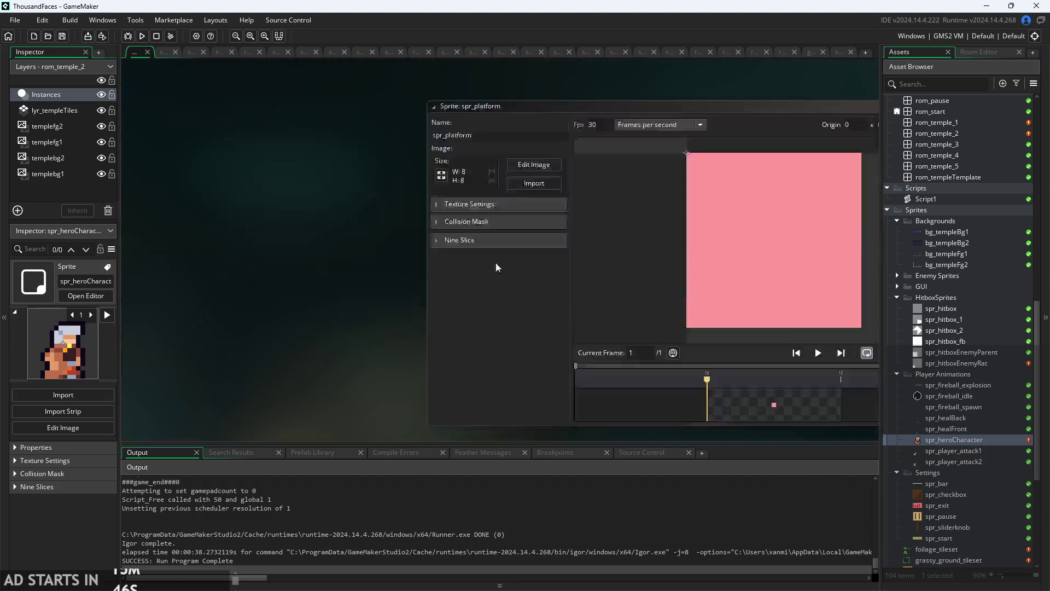
scroll(955, 303, "up", 10)
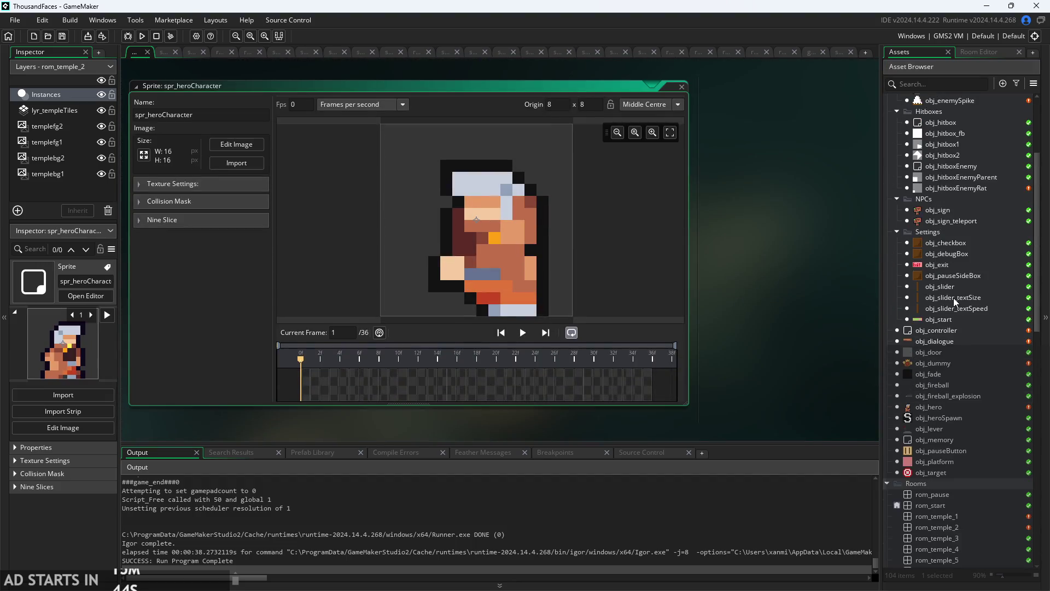
scroll(955, 303, "up", 1)
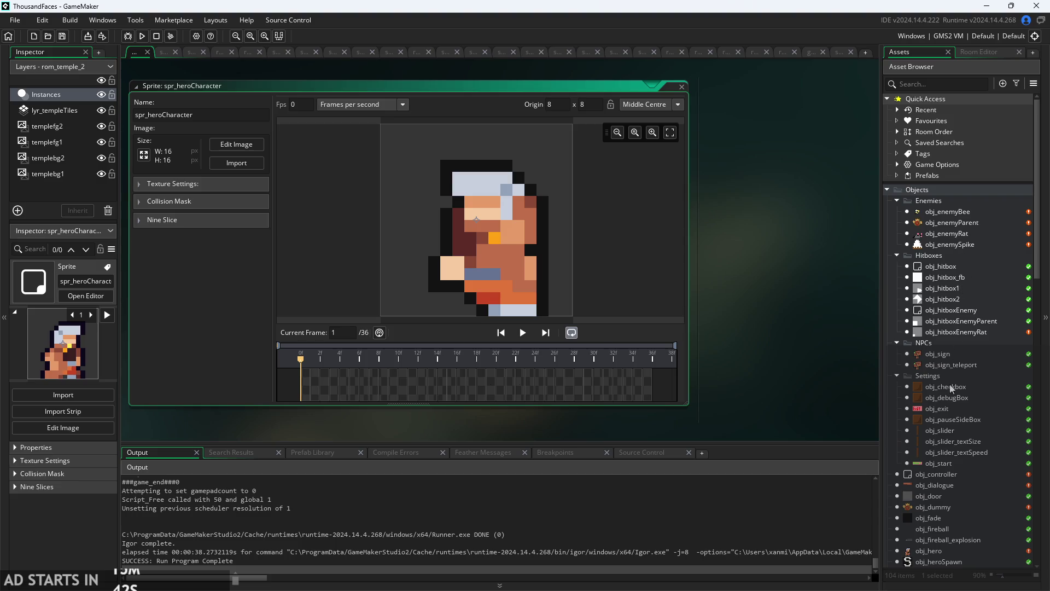
Open obj_hero's events and code, then reopen spr_heroCharacter.
scroll(945, 502, "down", 5)
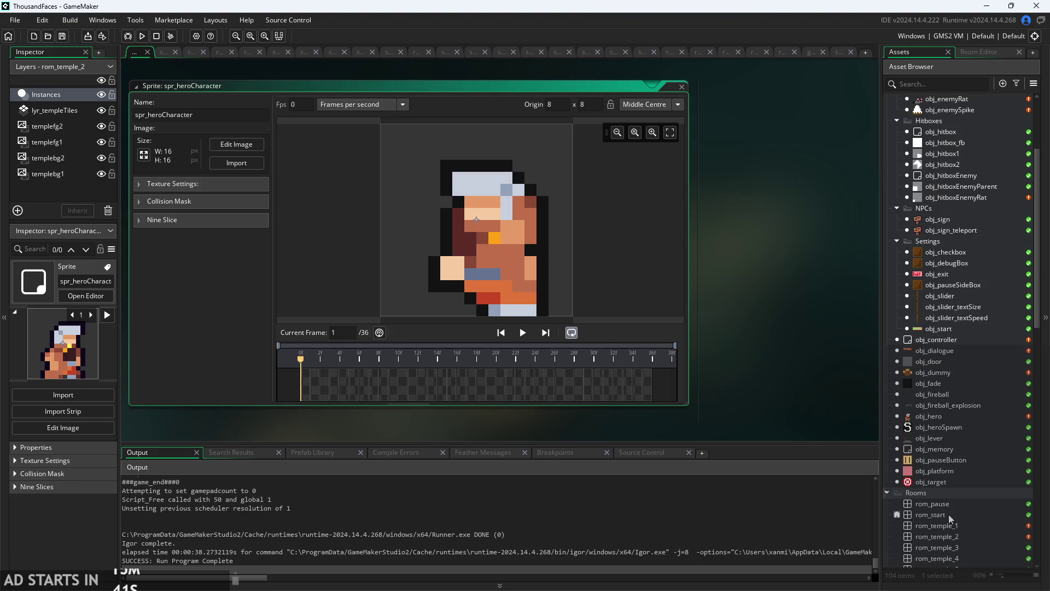
left_click(936, 417)
double_click(930, 417)
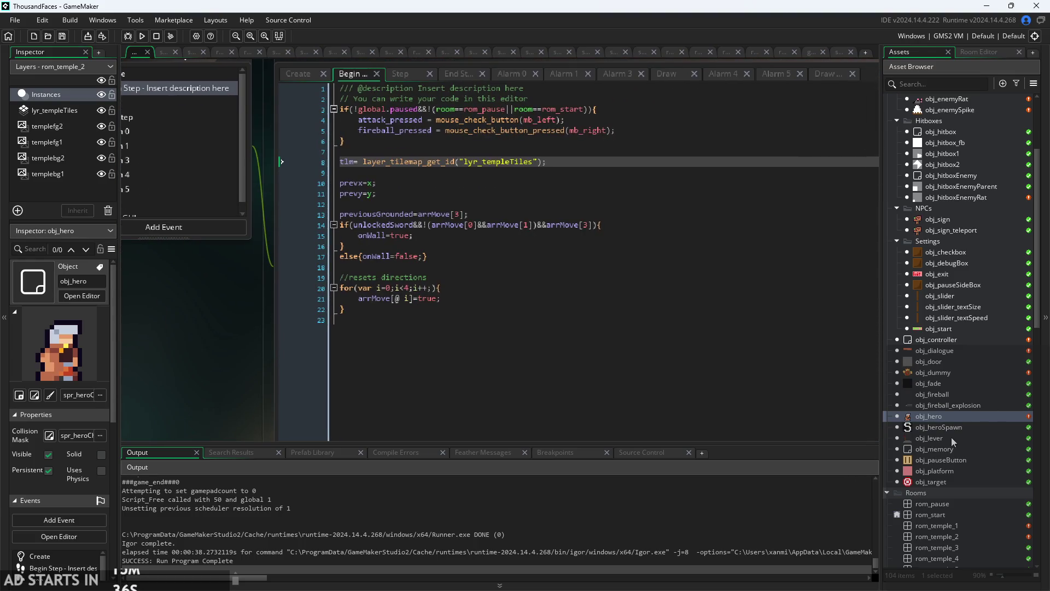
scroll(951, 438, "down", 4)
scroll(950, 437, "down", 10)
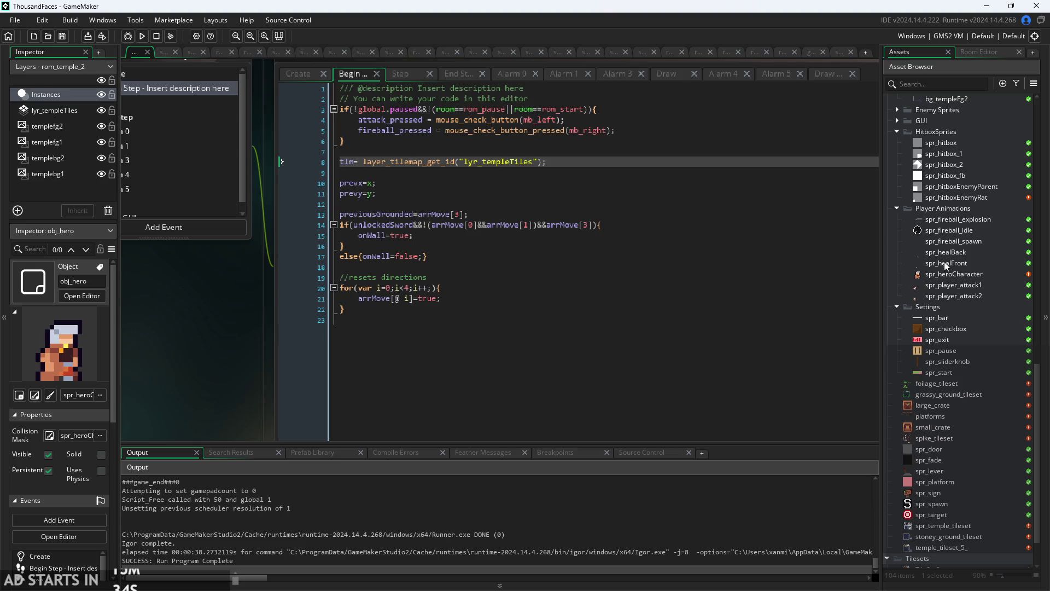
double_click(943, 276)
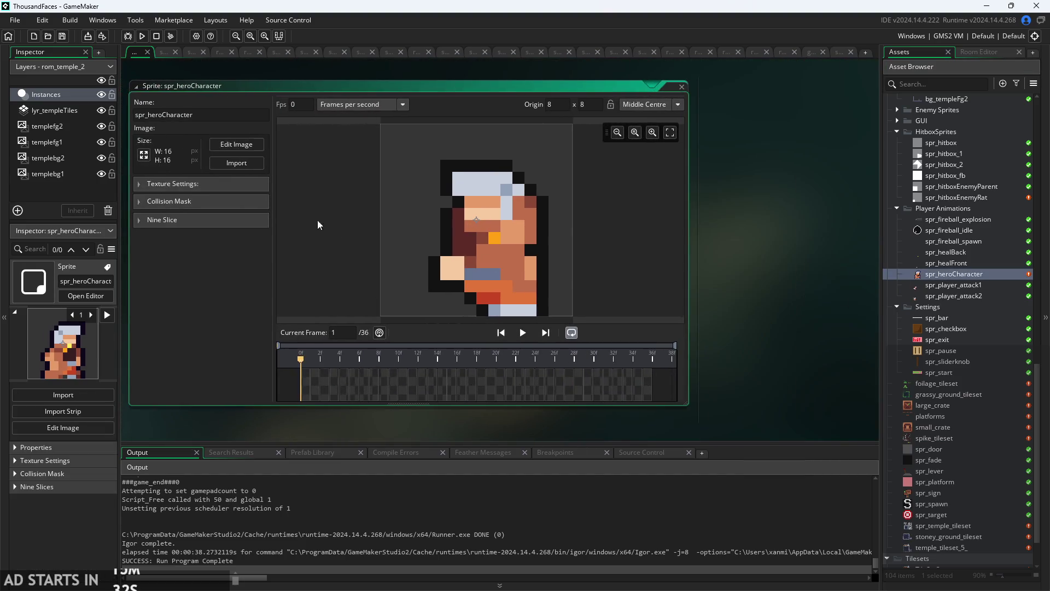
Show the collision mask settings and step through the hero's animation frames to frame 3.
left_click(142, 202)
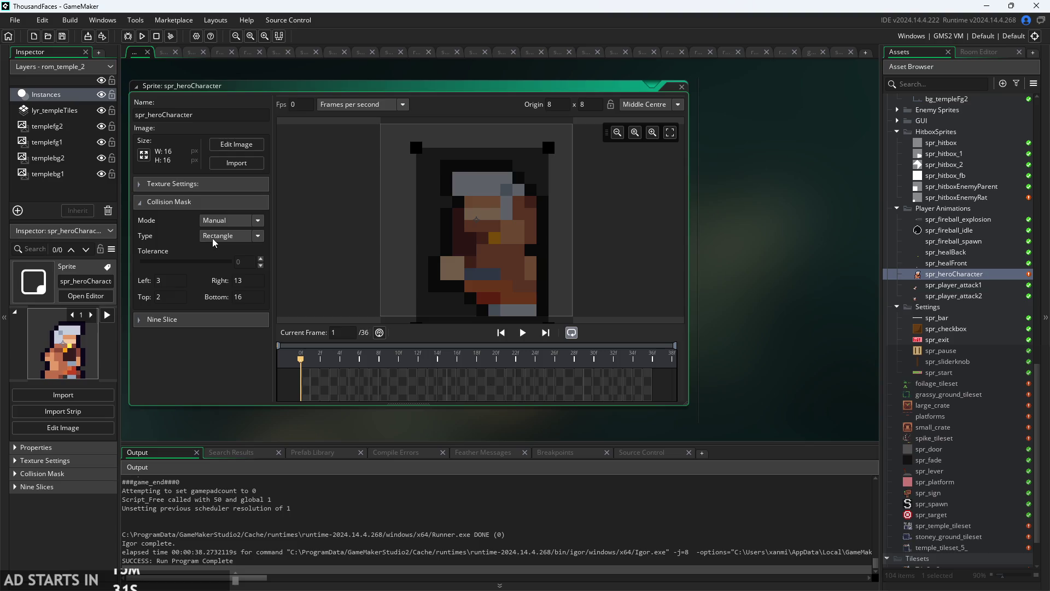
left_click(319, 382)
left_click(335, 383)
left_click(364, 386)
left_click(389, 388)
left_click(421, 389)
left_click(432, 386)
left_click(455, 387)
left_click(461, 385)
left_click(480, 386)
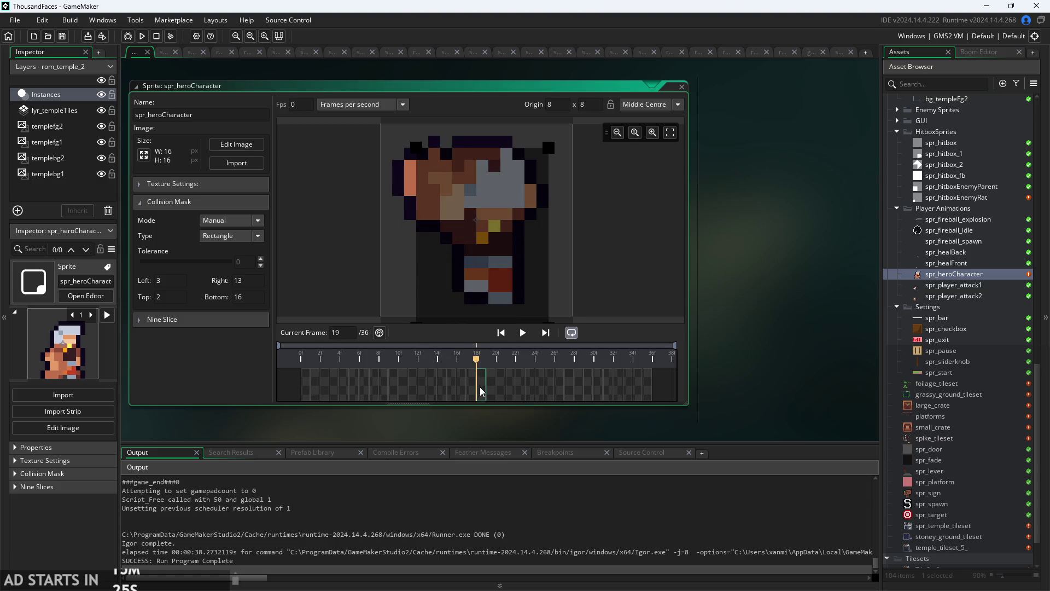
left_click(492, 386)
left_click(443, 390)
left_click(413, 390)
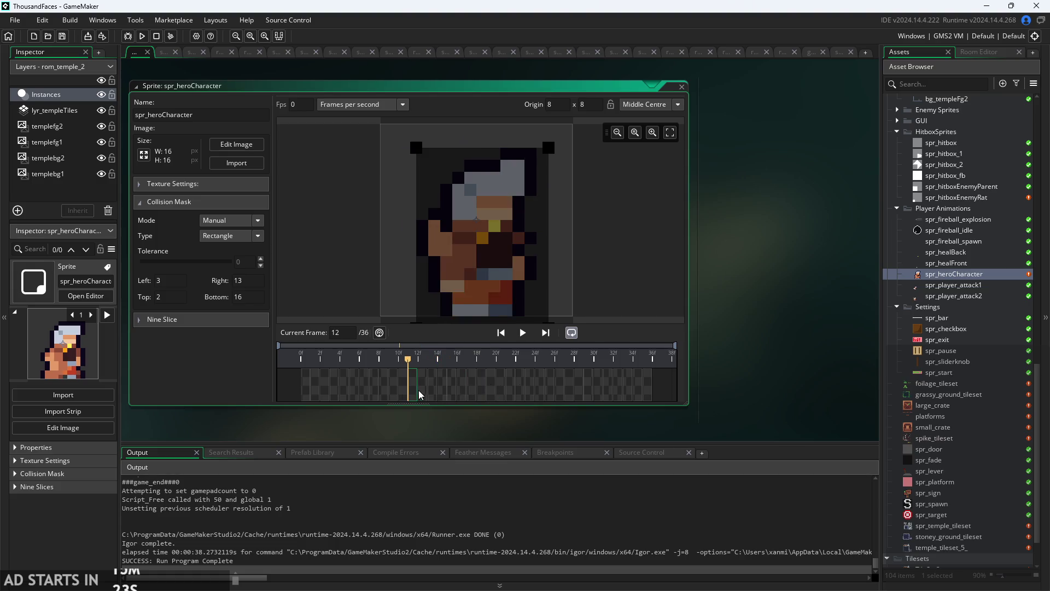
left_click(389, 391)
left_click(349, 394)
left_click(330, 393)
left_click(321, 391)
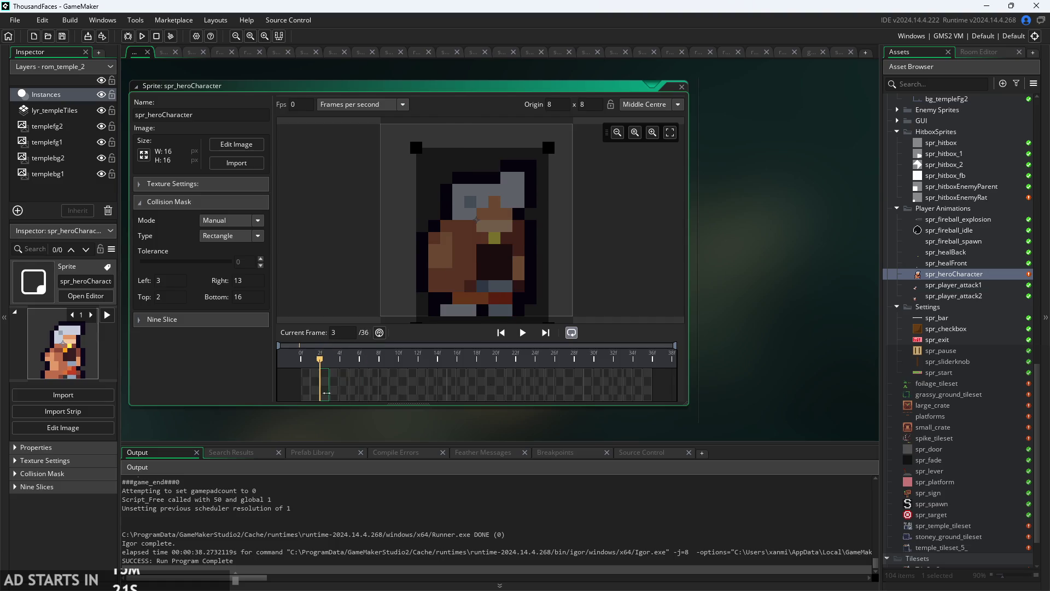
Move the collision mask's left edge in to 4 and check it across frames 2–8.
left_click_drag(415, 155, 429, 150)
left_click_drag(748, 286, 738, 295)
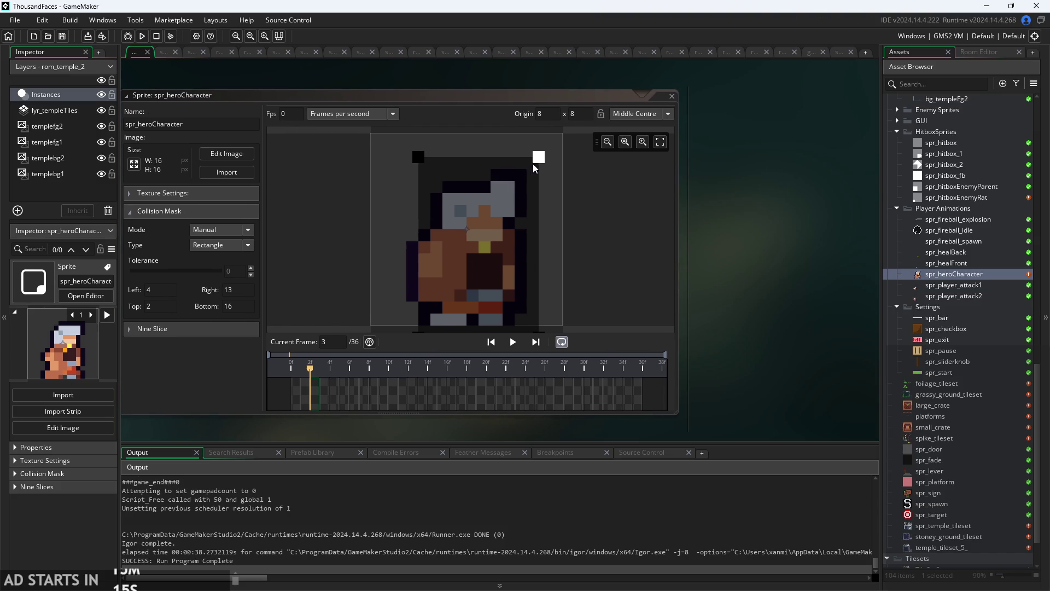
left_click(337, 394)
left_click(353, 394)
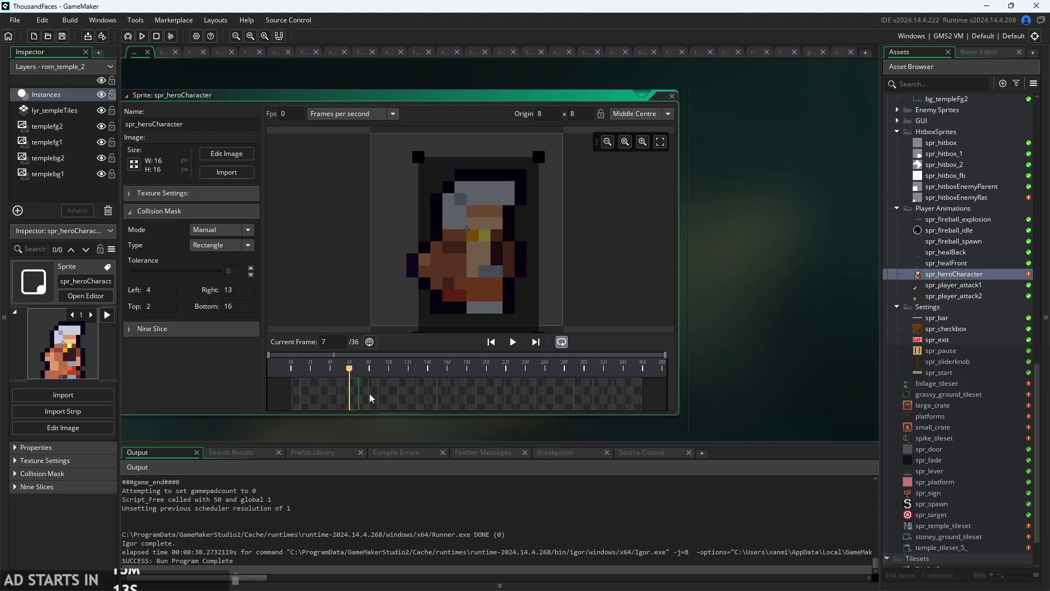
left_click(369, 392)
mouse_move(355, 374)
left_mouse_down()
mouse_move(326, 406)
mouse_move(298, 401)
left_mouse_up()
key("Right")
key("Right")
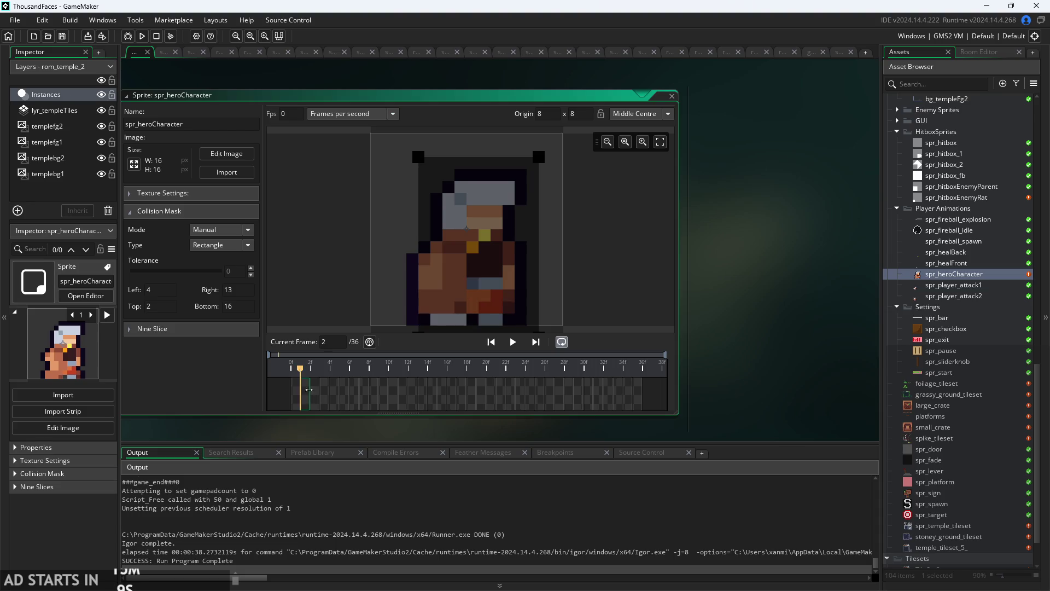
Pull the mask's right edge in to 12 and run the game.
left_click_drag(541, 159, 531, 168)
left_click_drag(738, 260, 751, 273)
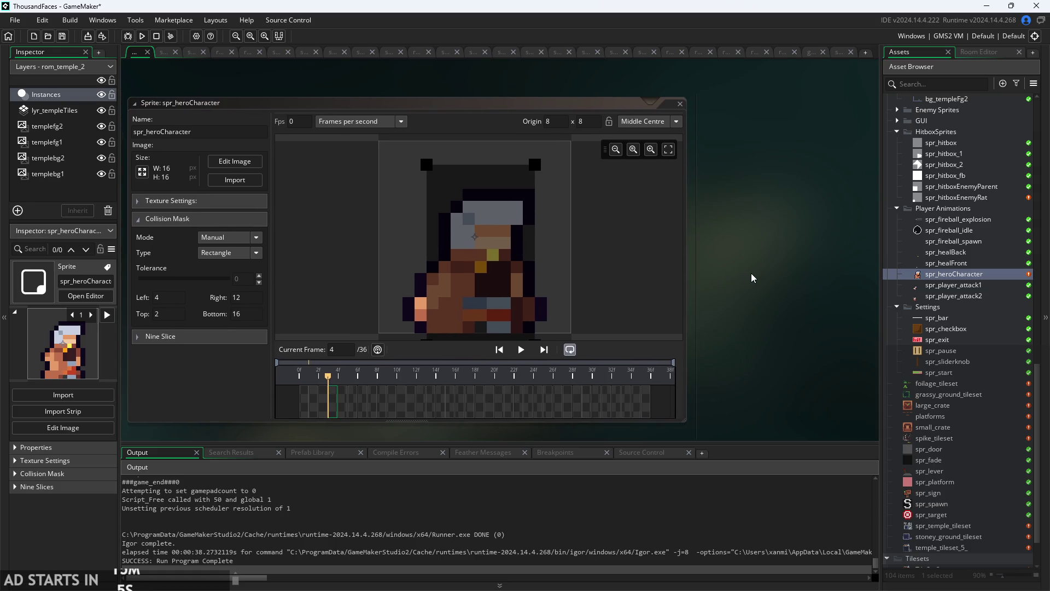
left_click(142, 36)
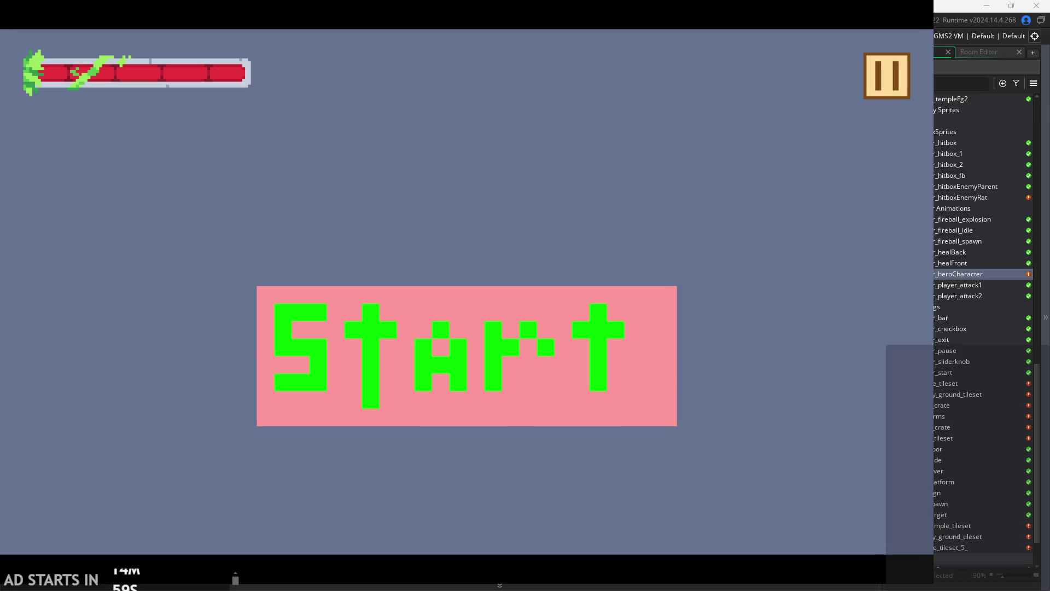
Start the game and walk the hero right and left, jumping several times.
left_click(602, 391)
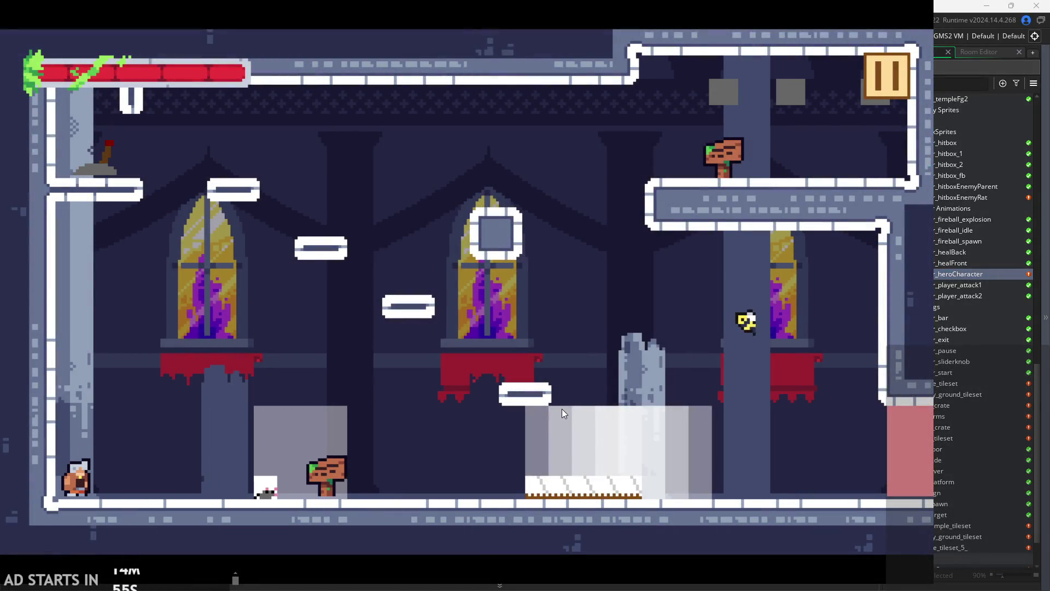
key("Right")
key("Left")
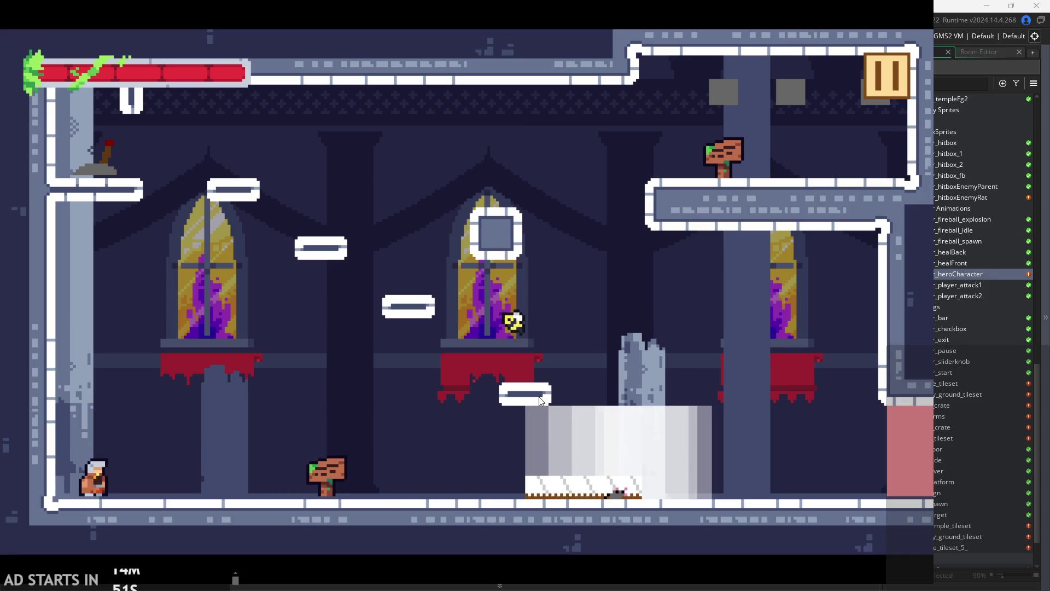
key("space")
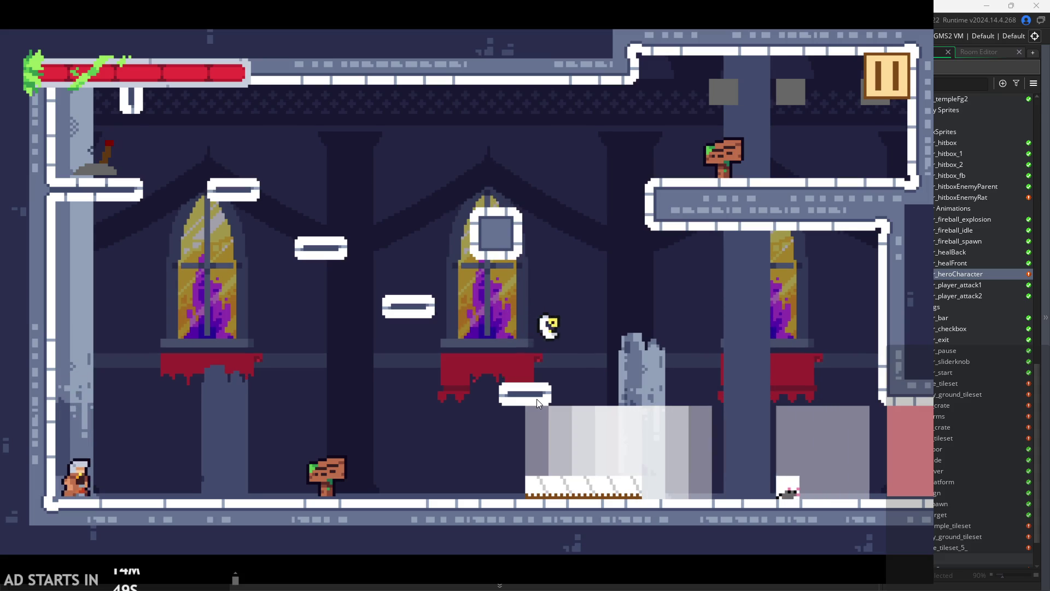
key("space")
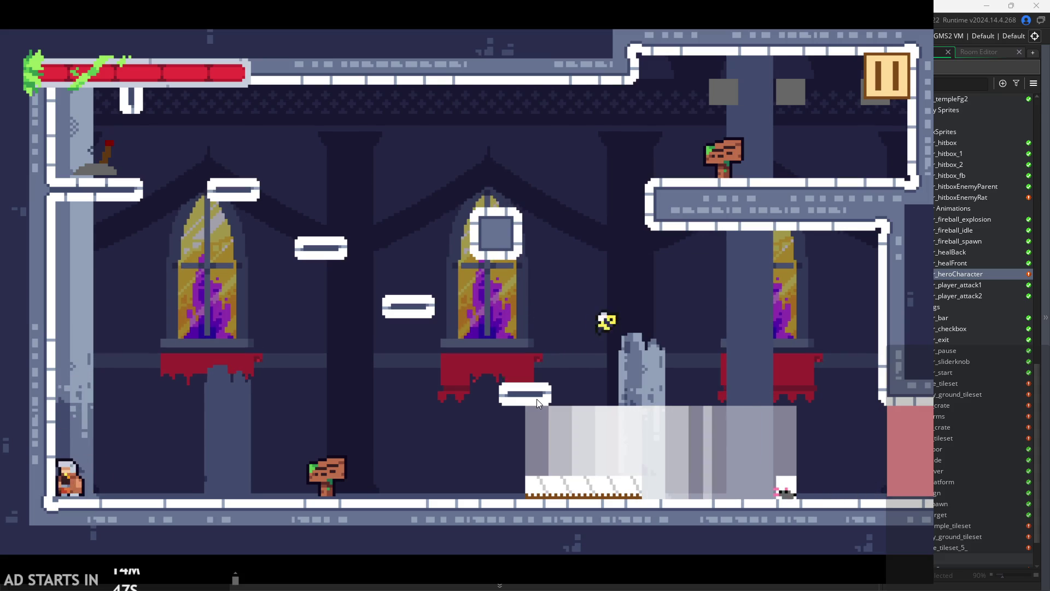
key("space")
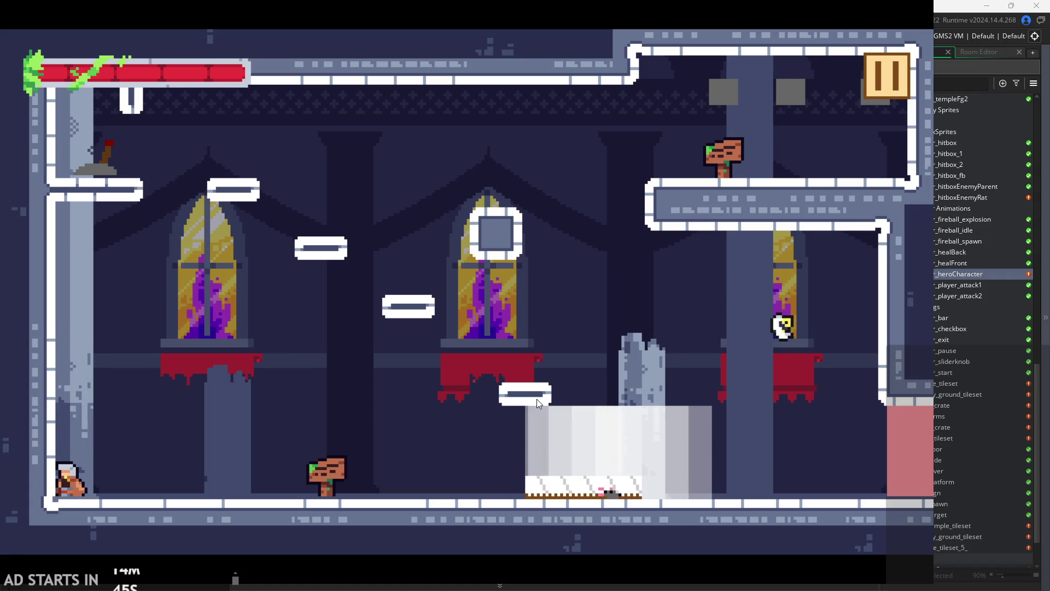
Walk right swinging an attack, turn left and jump, then quit back to the editor.
key("Right")
key("Right")
key("x")
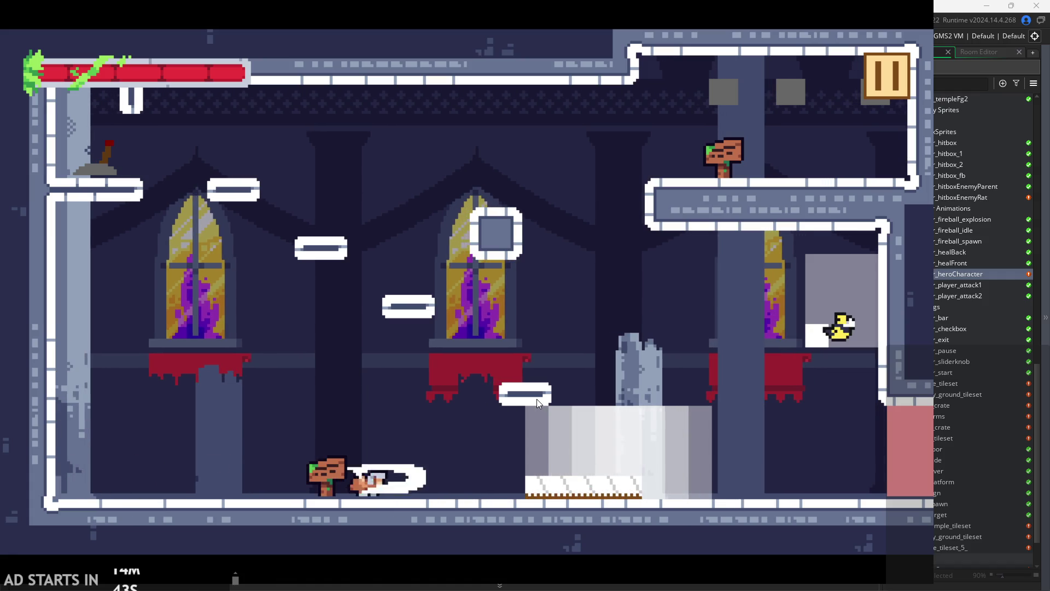
key("Left")
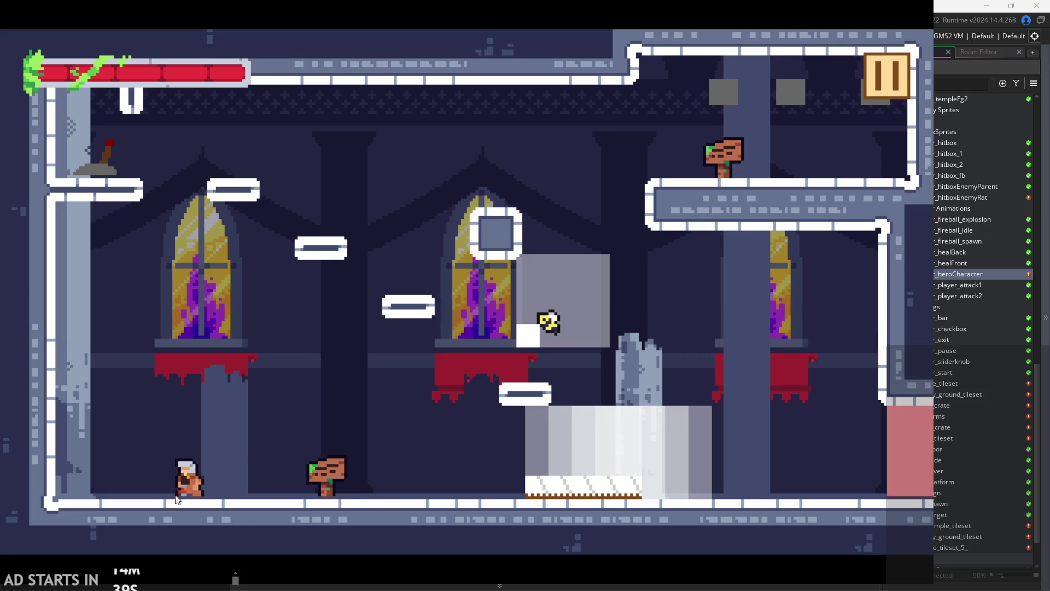
key("space")
left_click(887, 75)
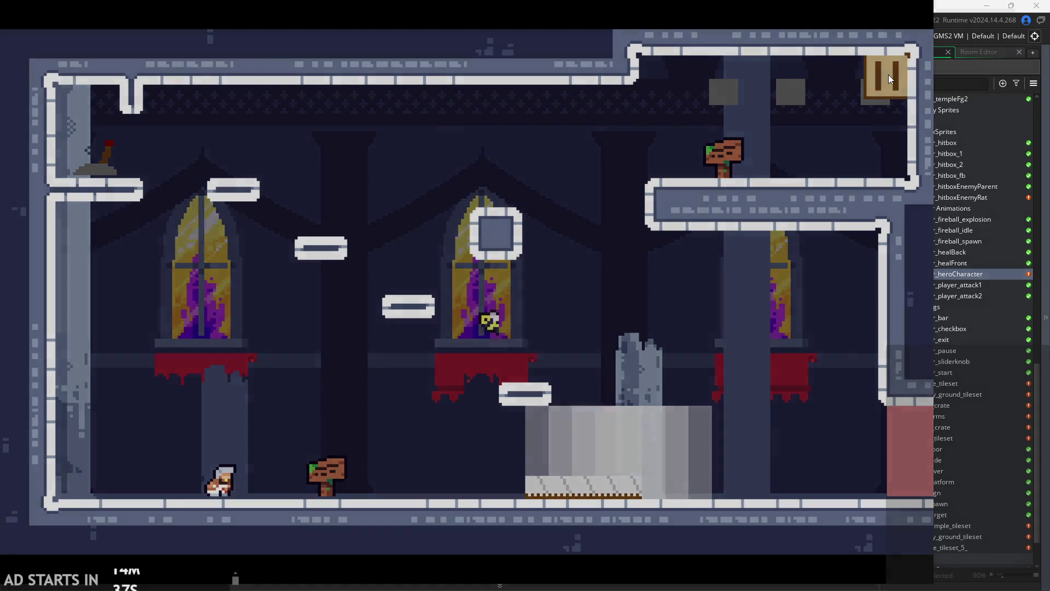
left_click(778, 484)
Raise spr_heroCharacter's collision mask bottom edge to 15 and run the game again.
left_click_drag(749, 368, 785, 332)
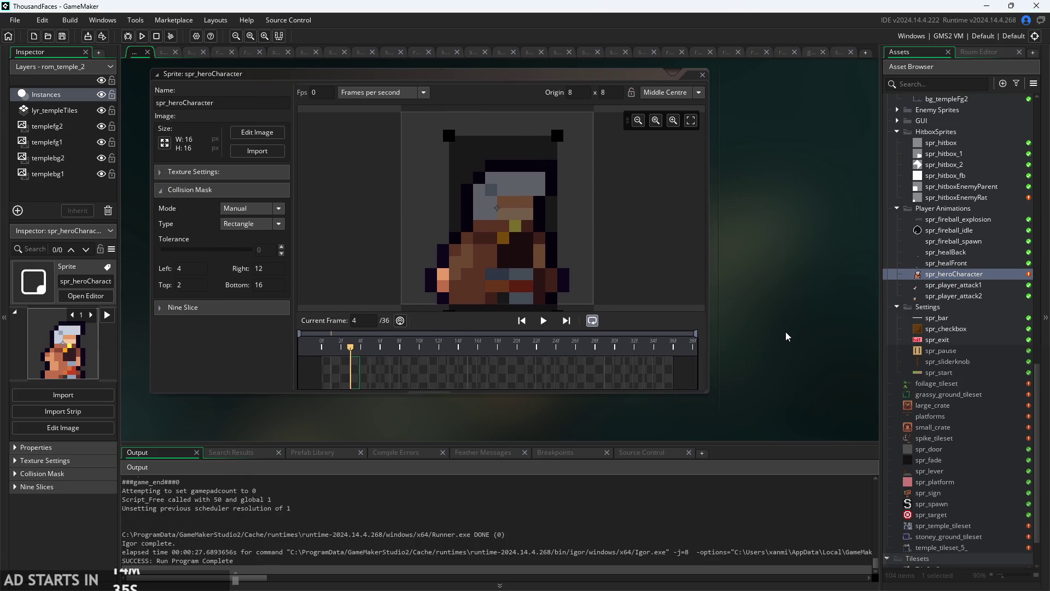
scroll(560, 261, "down", 1)
scroll(602, 246, "up", 1)
left_click_drag(583, 293, 582, 280)
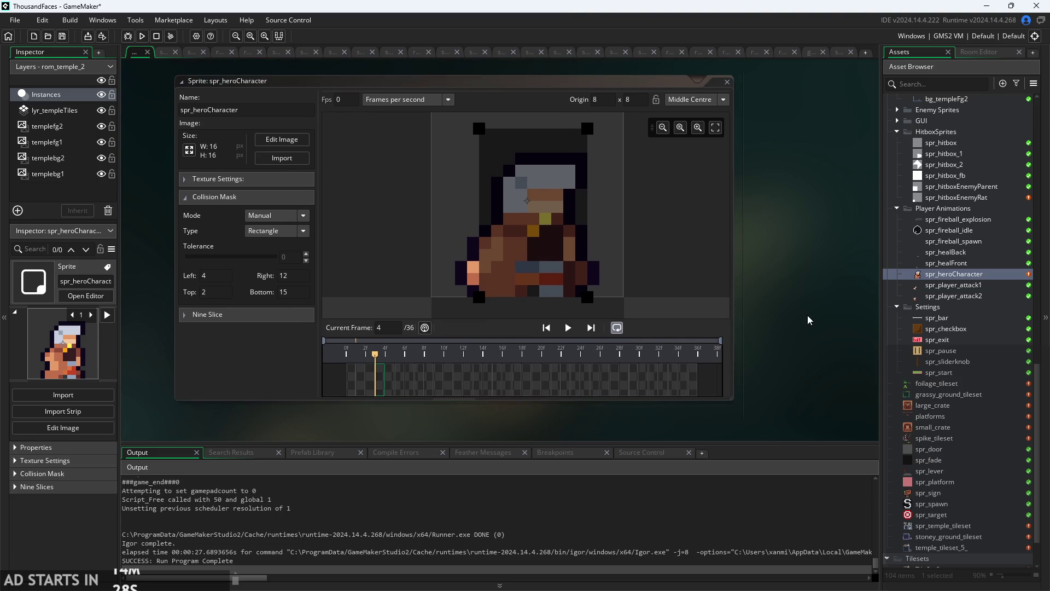
left_click(142, 35)
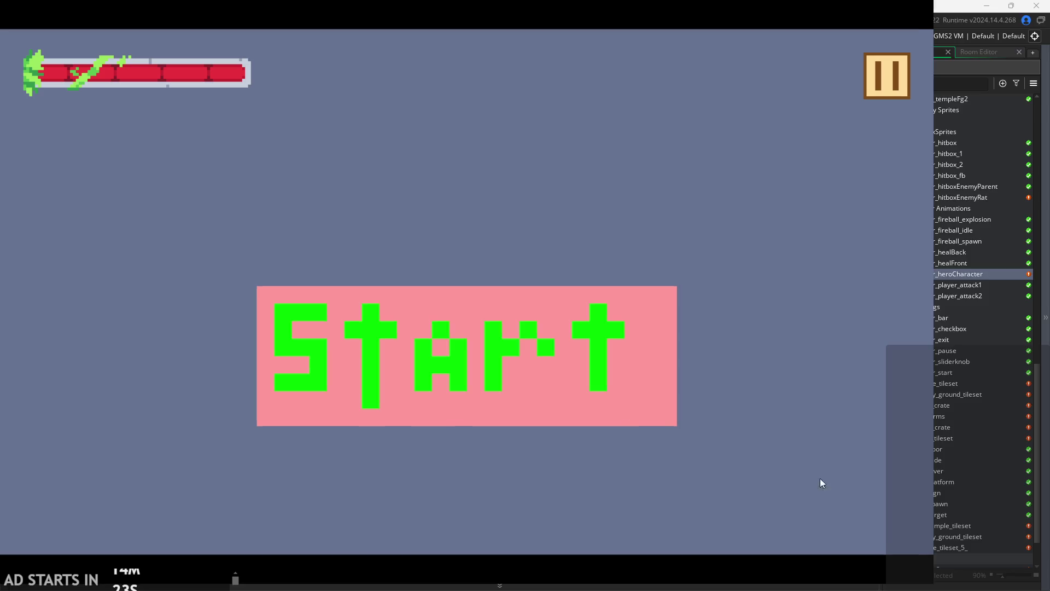
Start the game and jump the hero around the small platforms, swinging one attack.
left_click(581, 396)
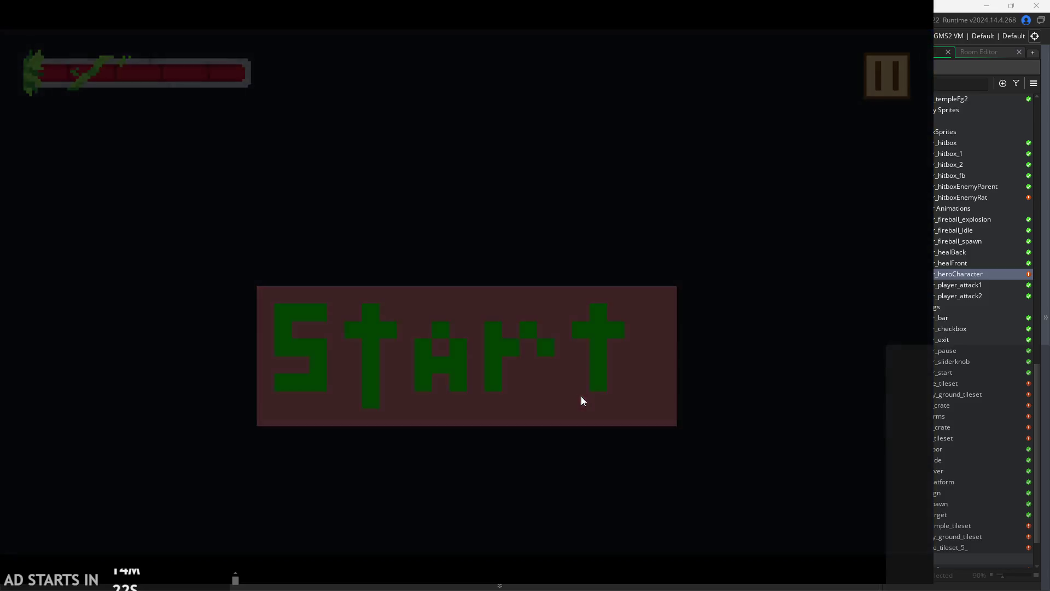
key("Right")
key("space")
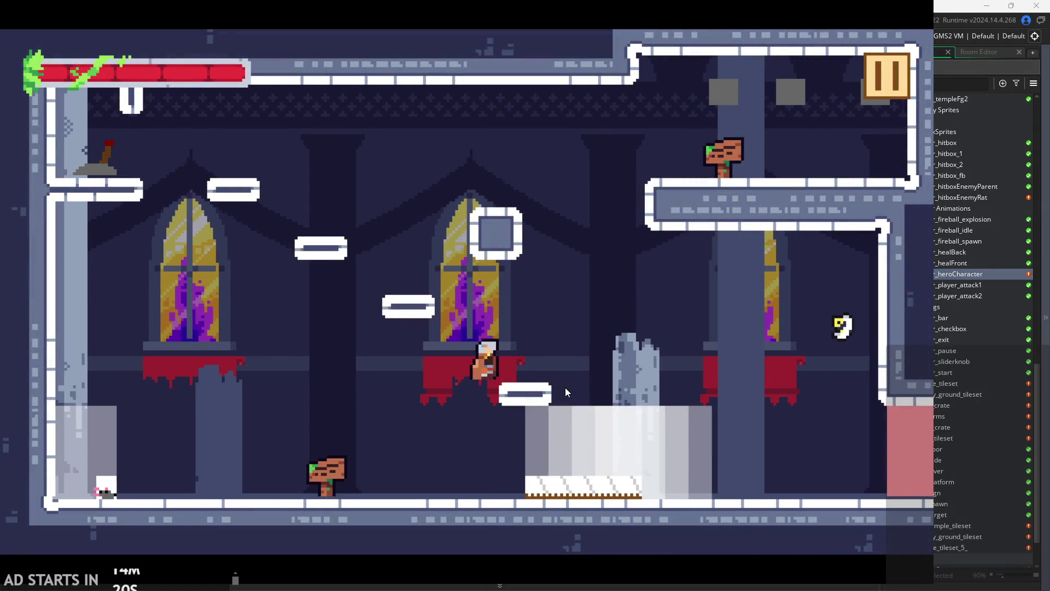
key("space")
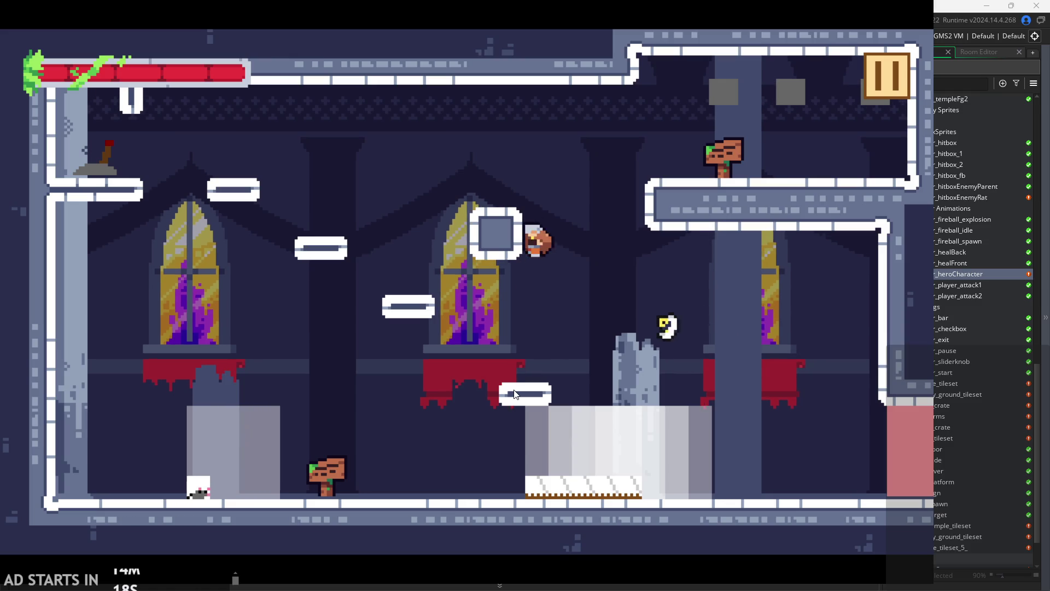
key("Left")
key("space")
key("Right")
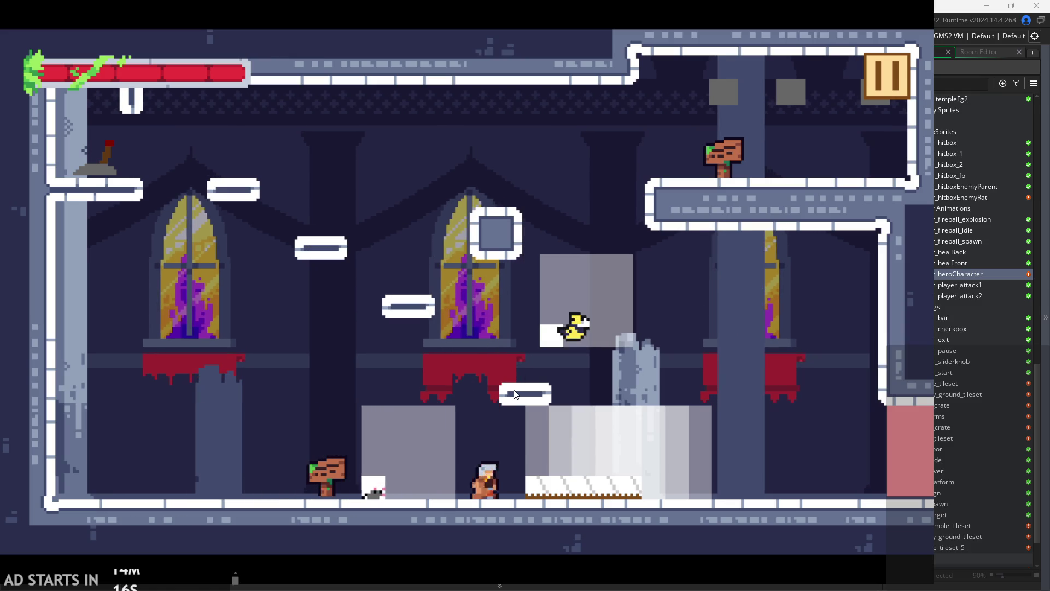
key("space")
key("Right")
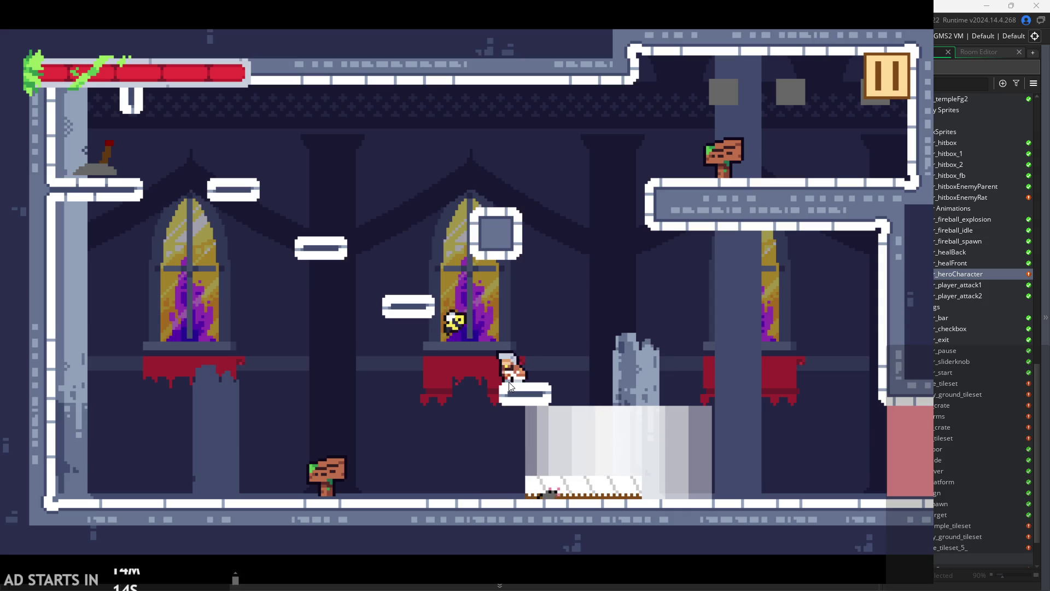
key("x")
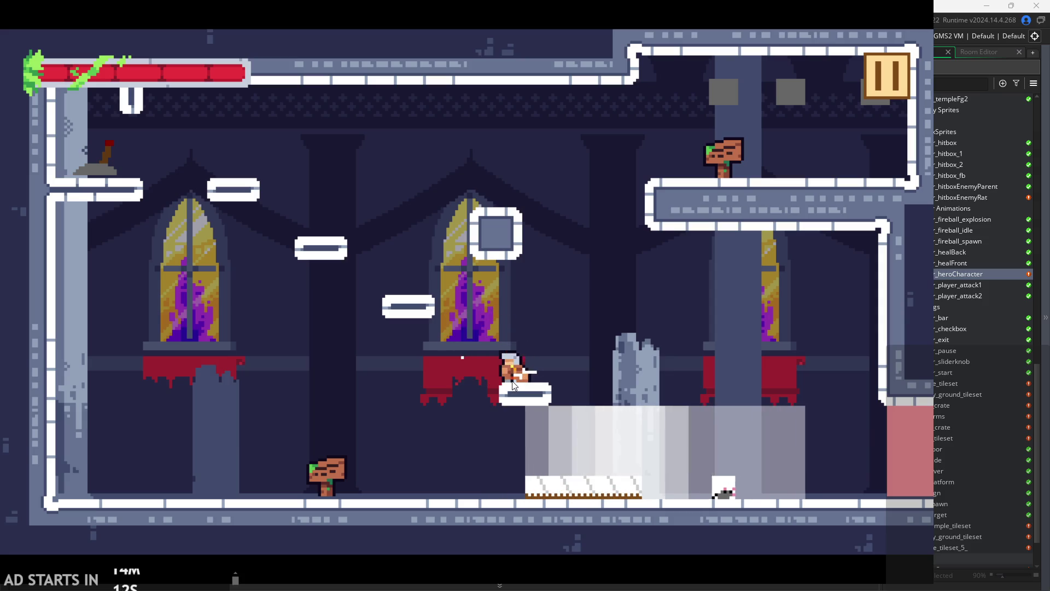
key("Left")
key("Right")
key("space")
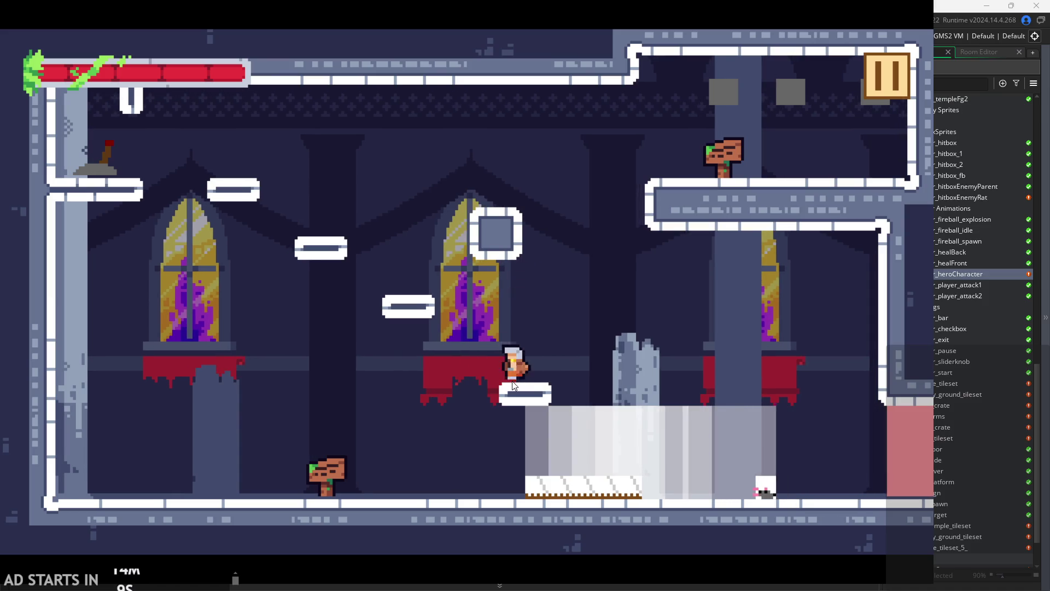
Reach the upper-left ledge, drop down, attack the rat at the left wall, then pause and quit.
key("Left")
key("space")
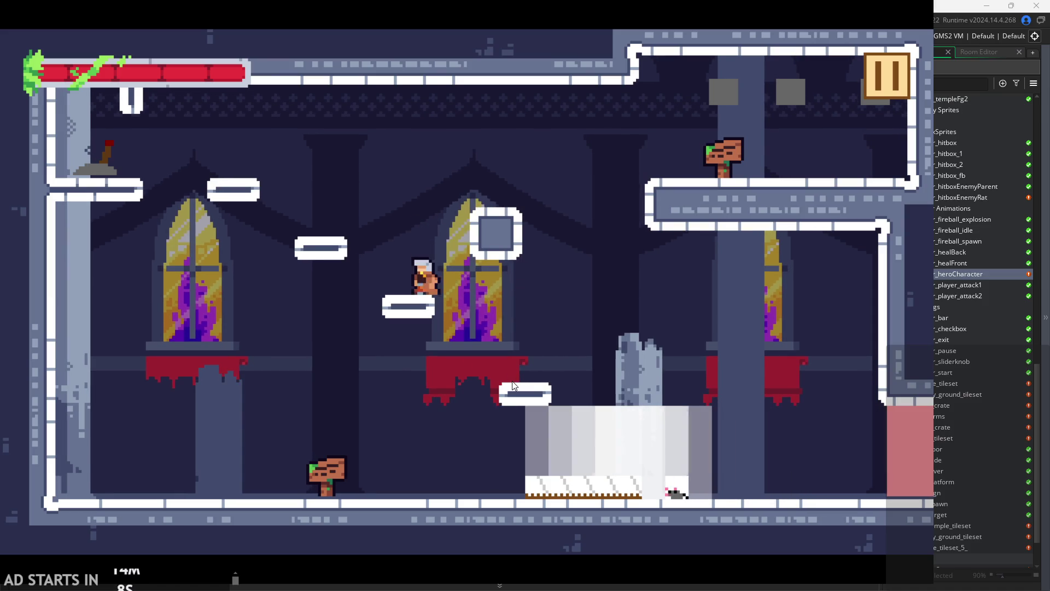
key("space")
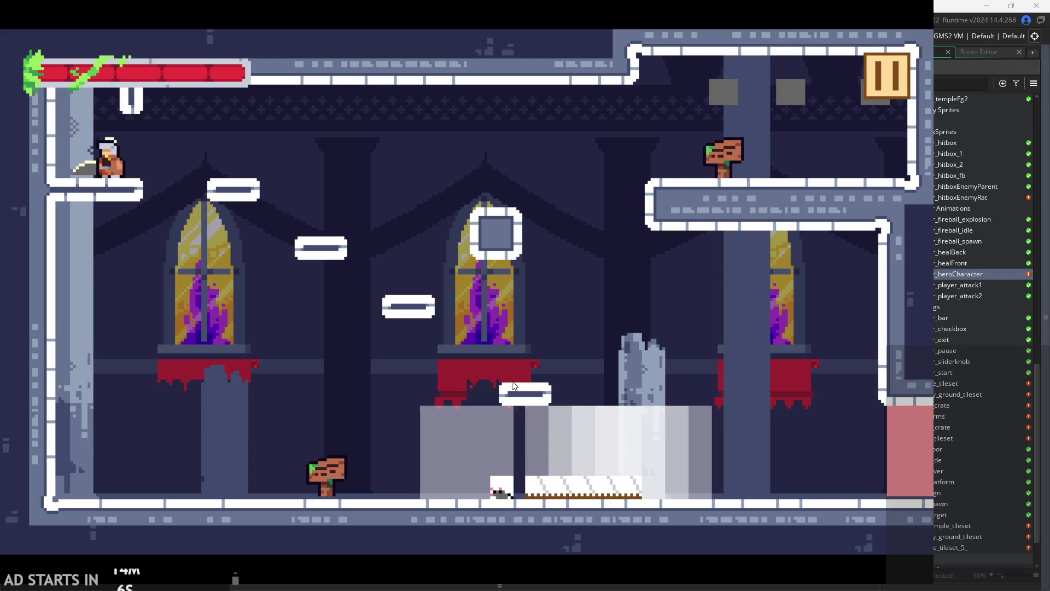
key("Right")
key("space")
key("Right")
key("space")
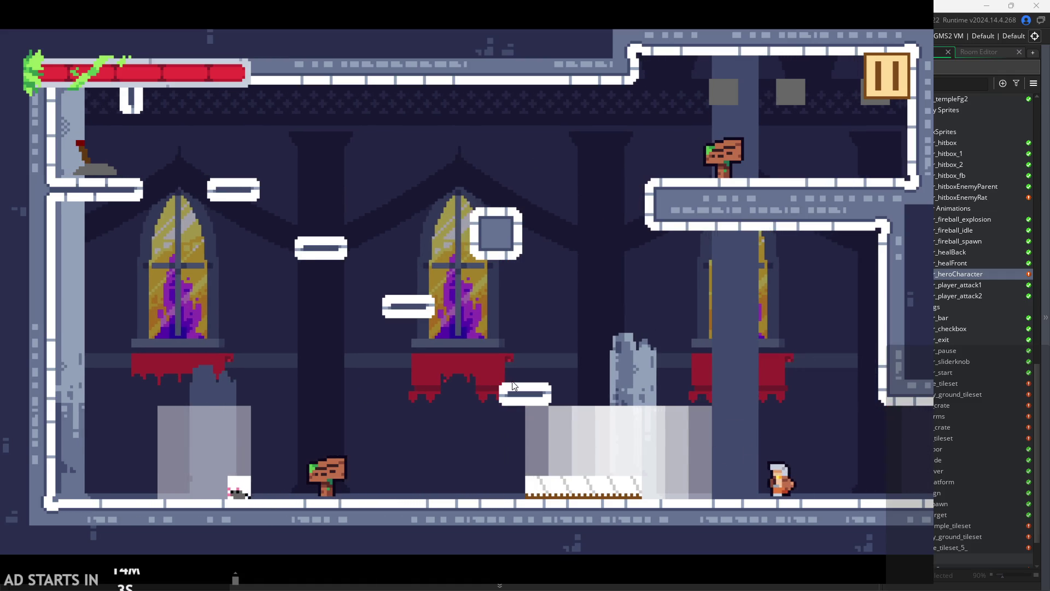
key("Left")
key("space")
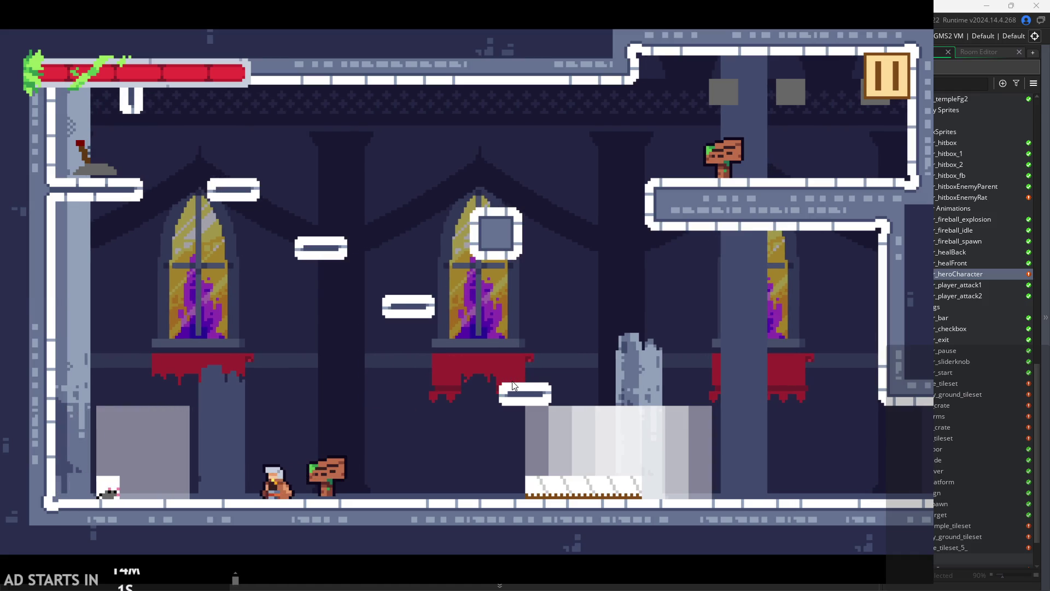
key("Left")
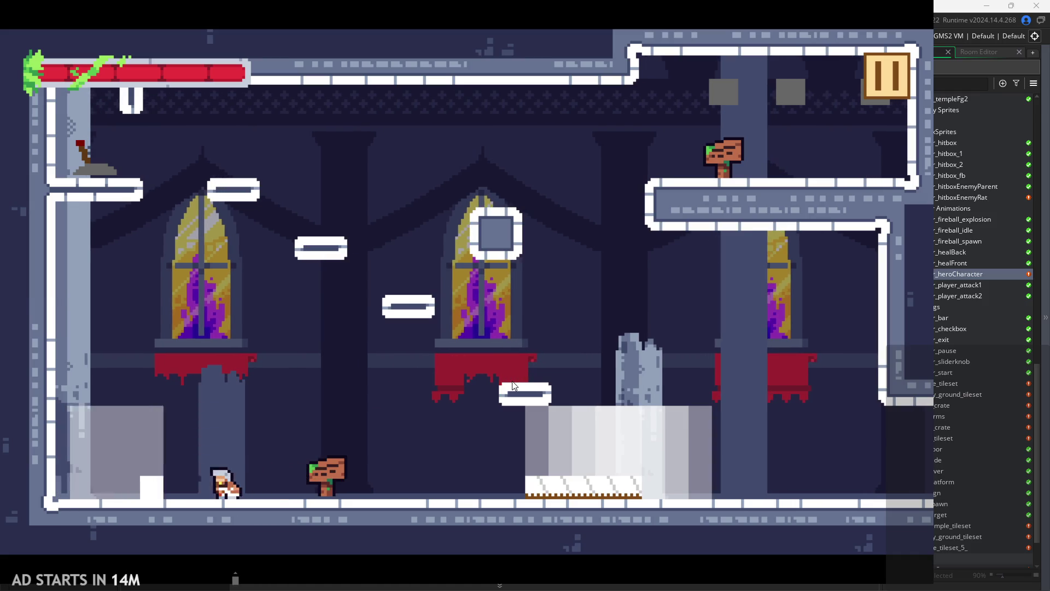
key("x")
key("Left")
key("x")
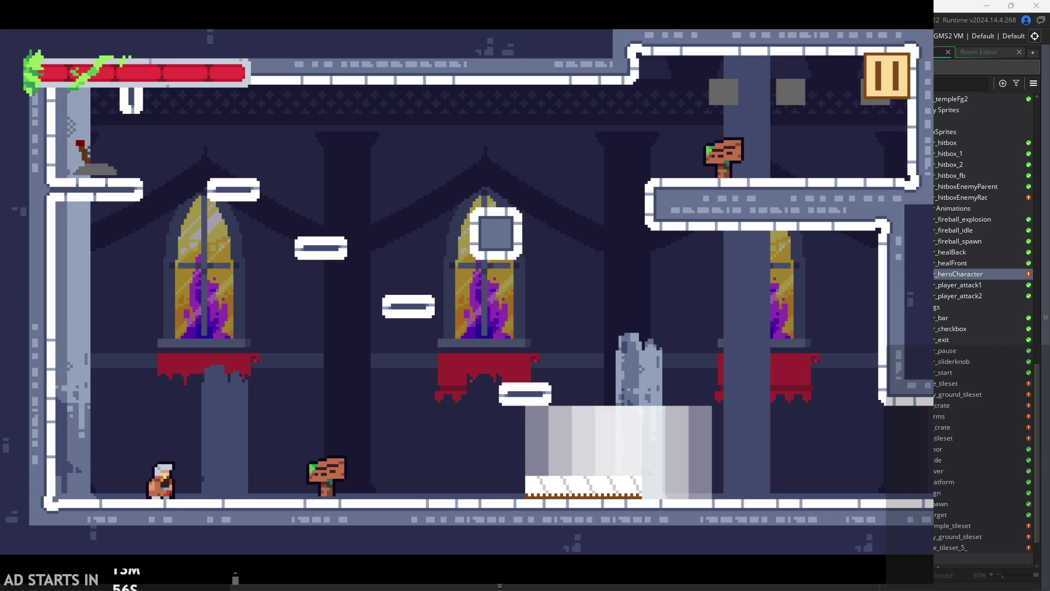
left_click(884, 81)
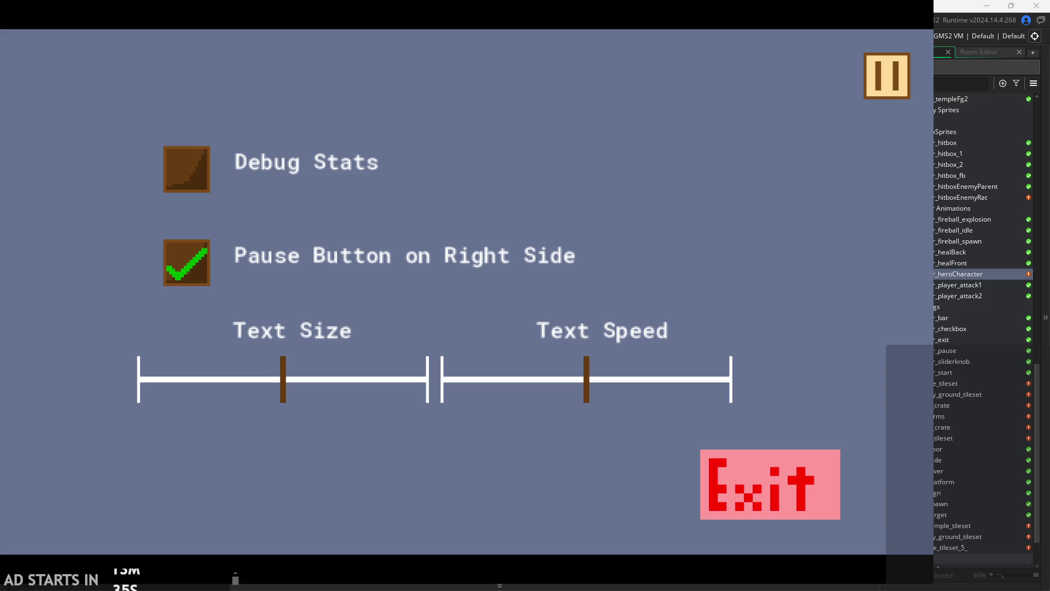
left_click(806, 493)
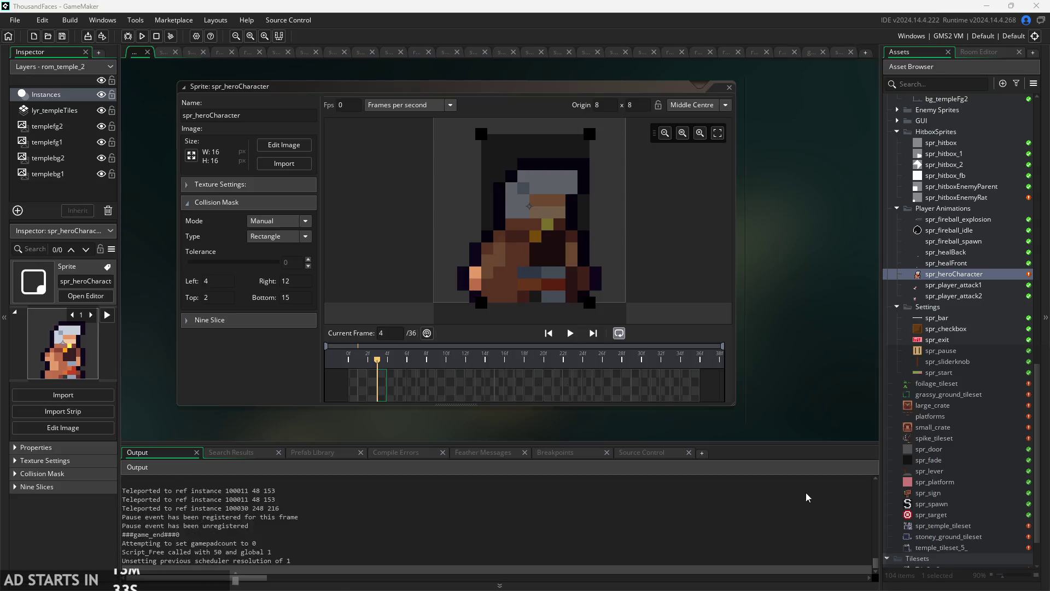
Open the foliage_tileset sprite, then the grassy_ground_tileset sprite.
scroll(936, 410, "down", 2)
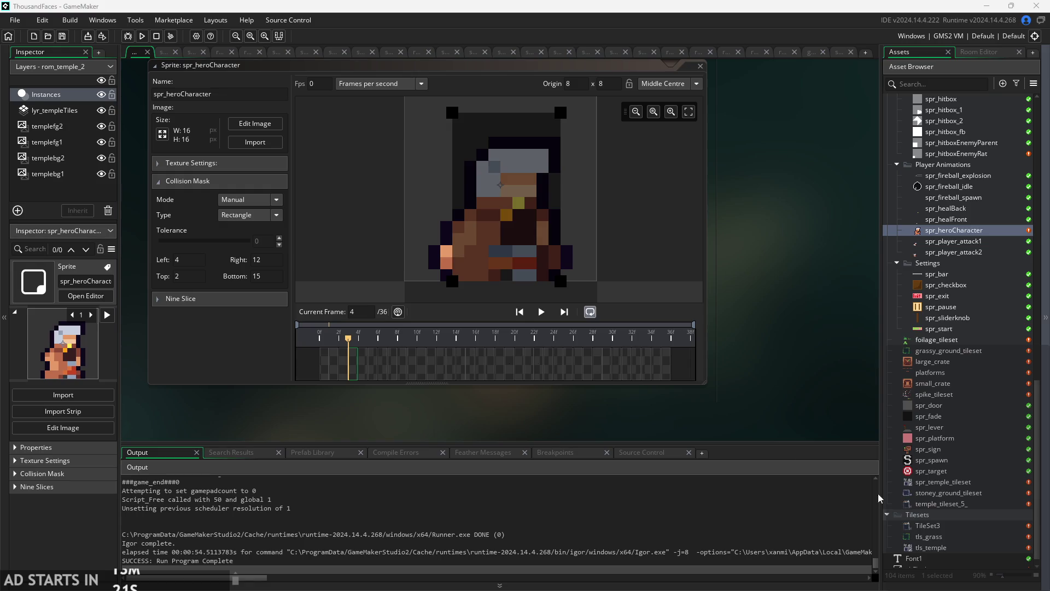
scroll(714, 356, "right", 1)
double_click(934, 340)
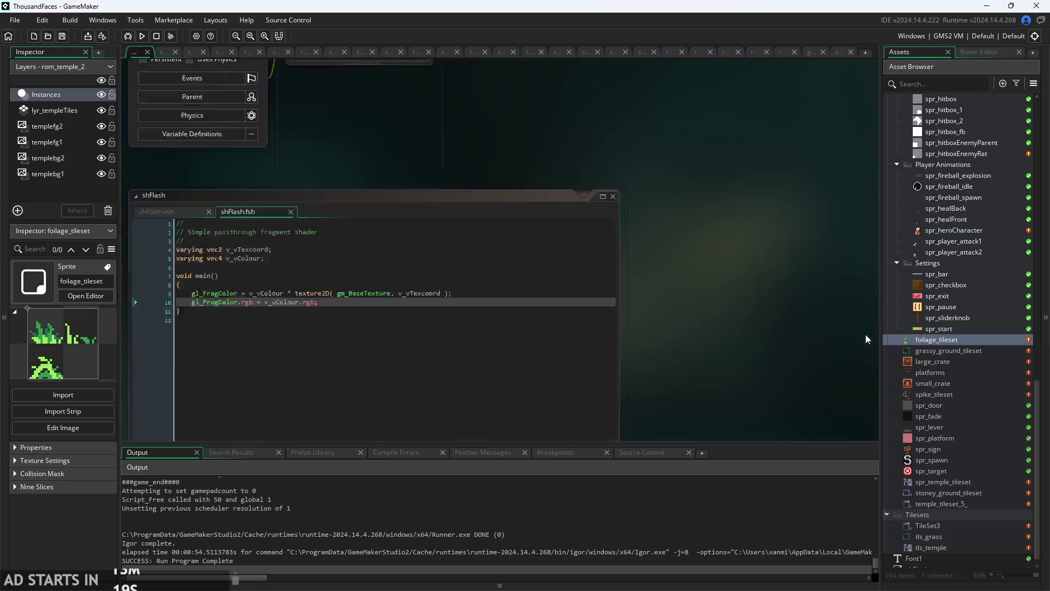
left_click_drag(835, 304, 823, 308)
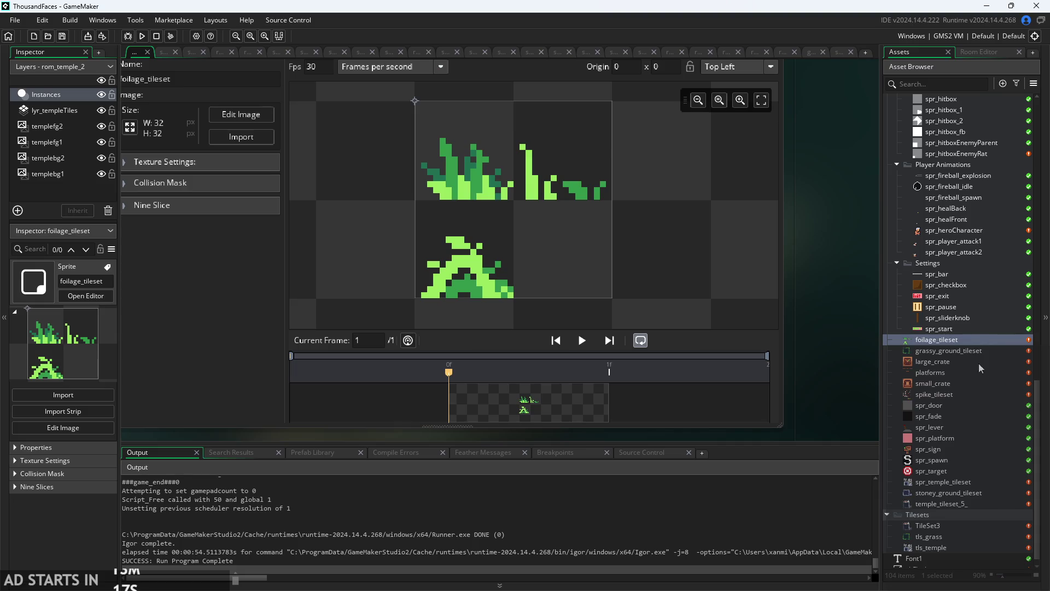
left_click(952, 355)
double_click(953, 353)
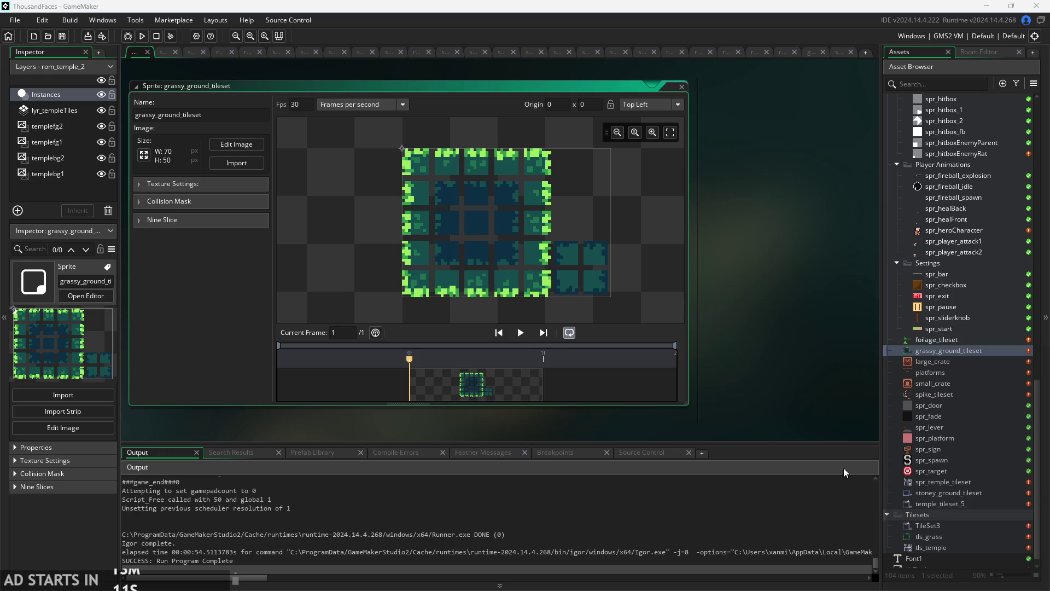
scroll(524, 202, "up", 5)
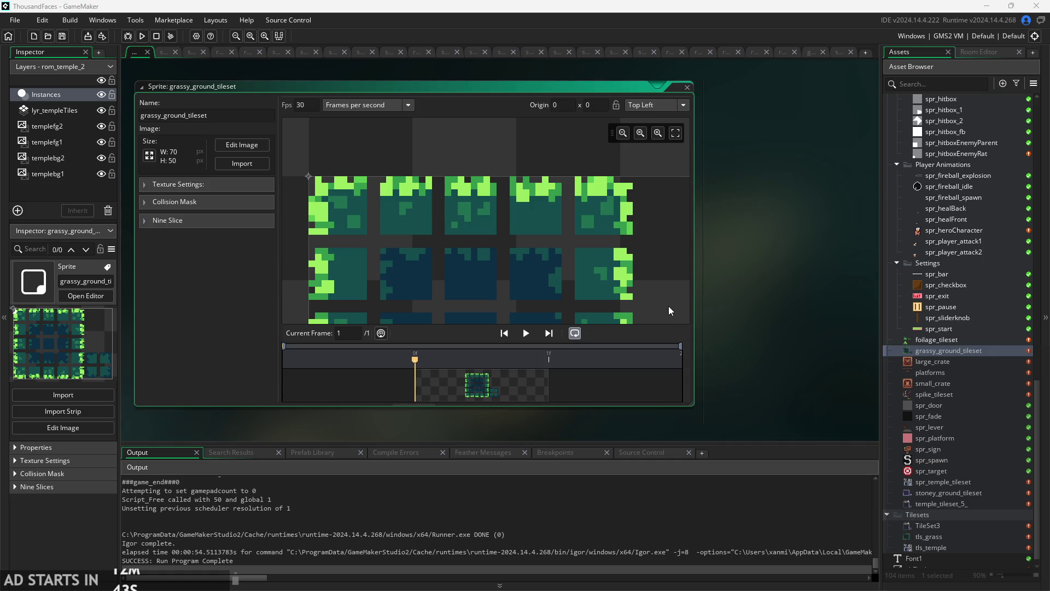
Take a screen capture of the grassy_ground_tileset grass tiles.
key("super+shift+s")
mouse_move(302, 166)
left_mouse_down()
mouse_move(503, 257)
mouse_move(635, 287)
mouse_move(642, 308)
left_mouse_up()
scroll(808, 327, "down", 3)
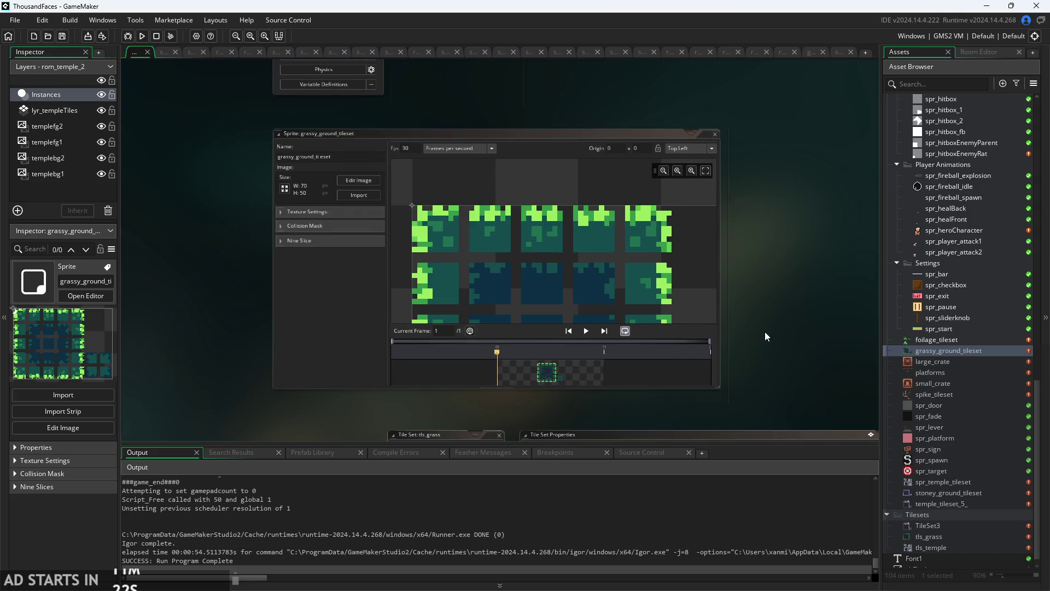
Open tls_temple, view its auto-tiling setup, then open the spr_temple_tileset sprite.
scroll(616, 279, "up", 5)
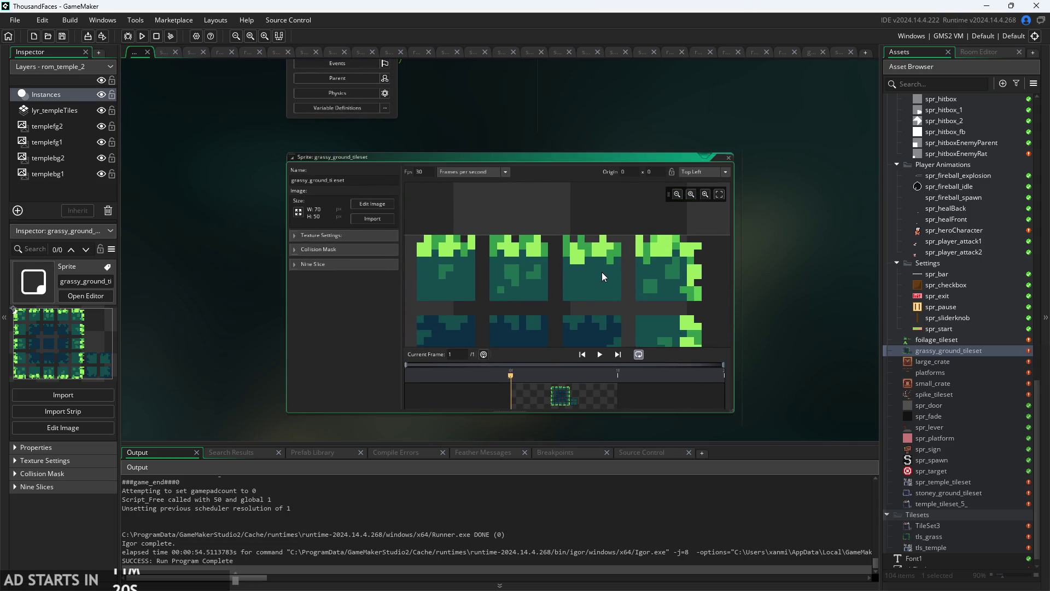
scroll(601, 273, "up", 3)
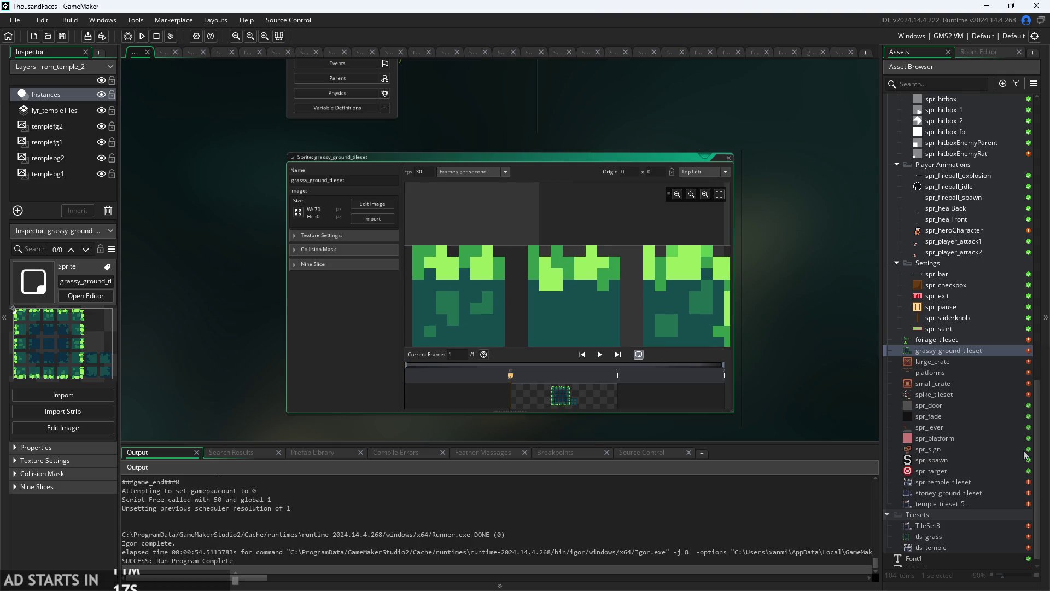
scroll(1025, 455, "down", 1)
double_click(956, 534)
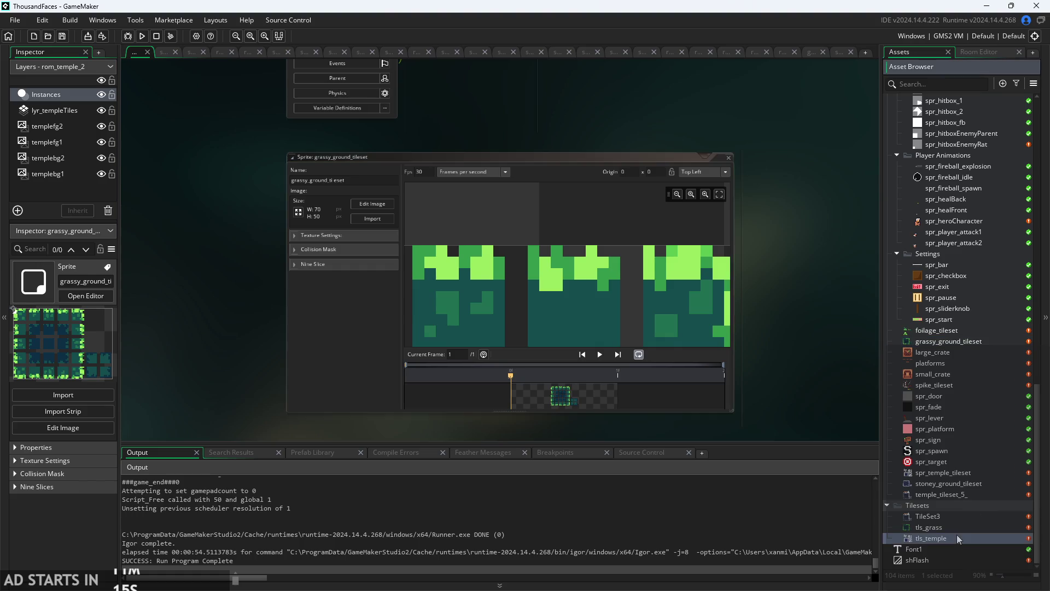
scroll(568, 195, "up", 3)
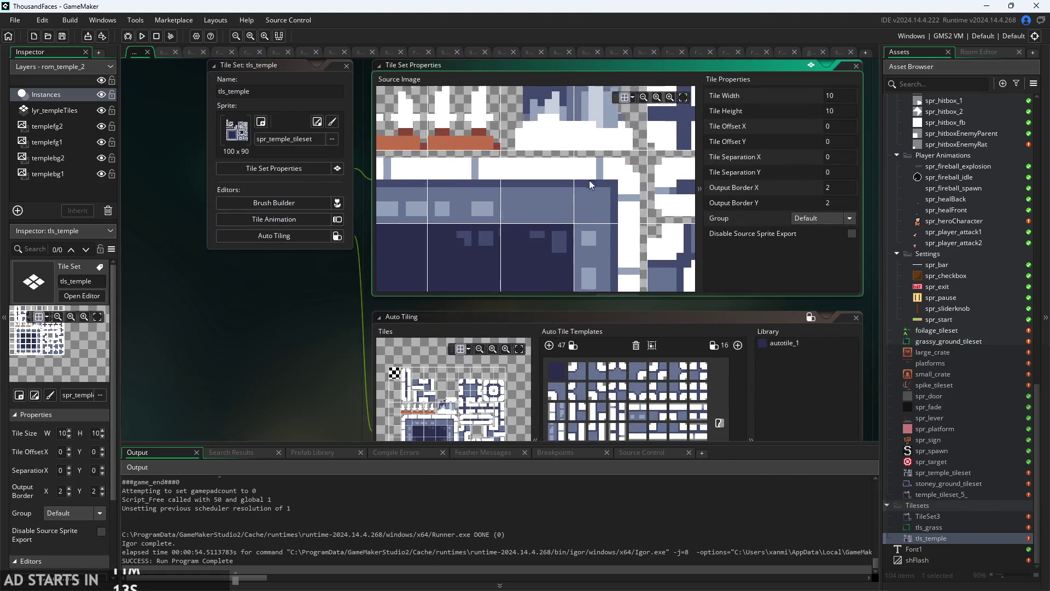
left_click_drag(275, 357, 245, 275)
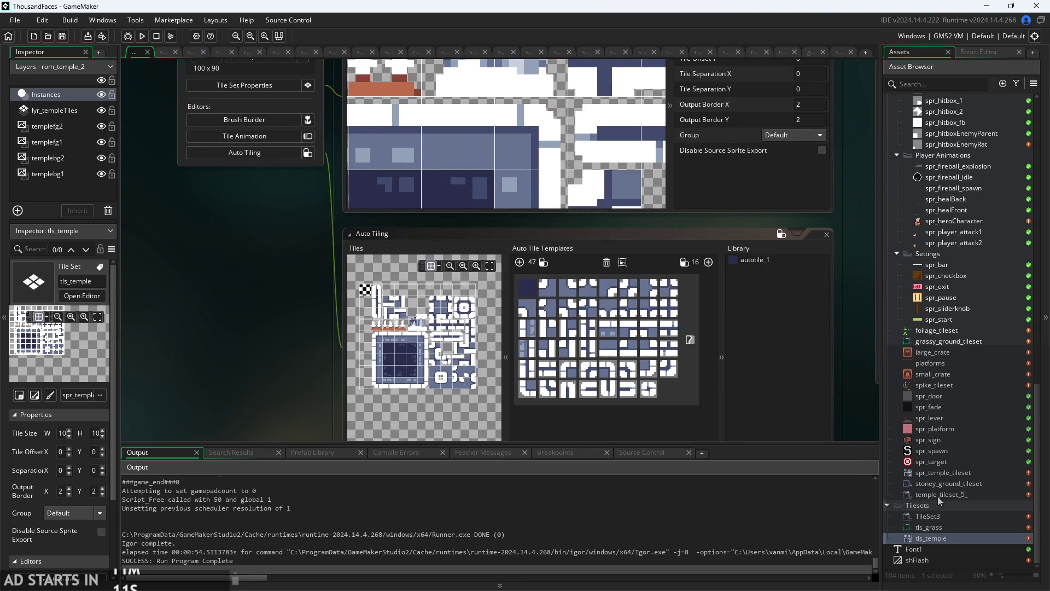
double_click(948, 471)
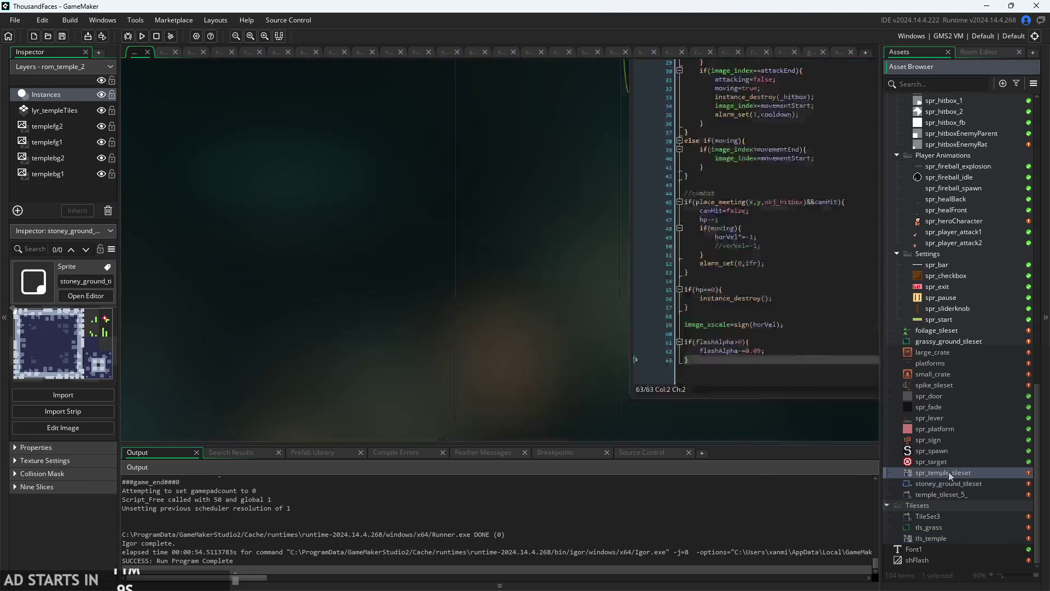
scroll(492, 208, "up", 6)
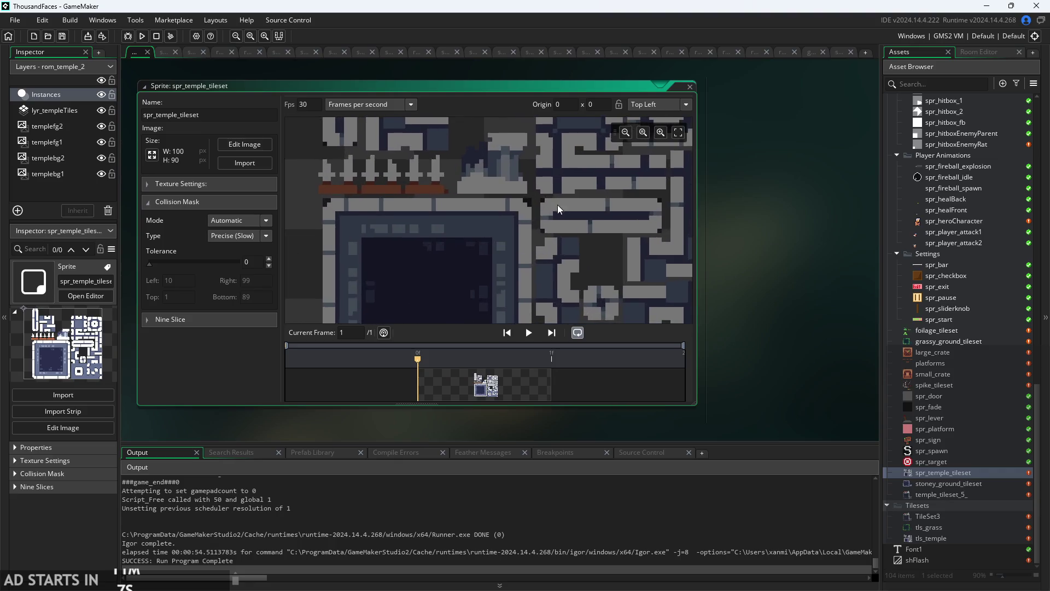
scroll(500, 204, "up", 1)
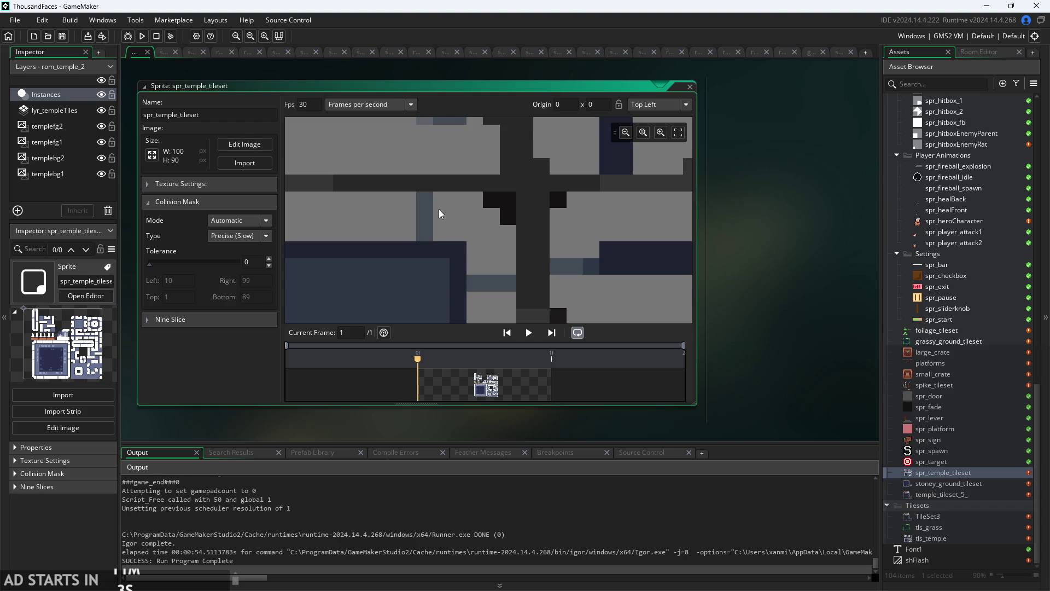
scroll(513, 238, "down", 2)
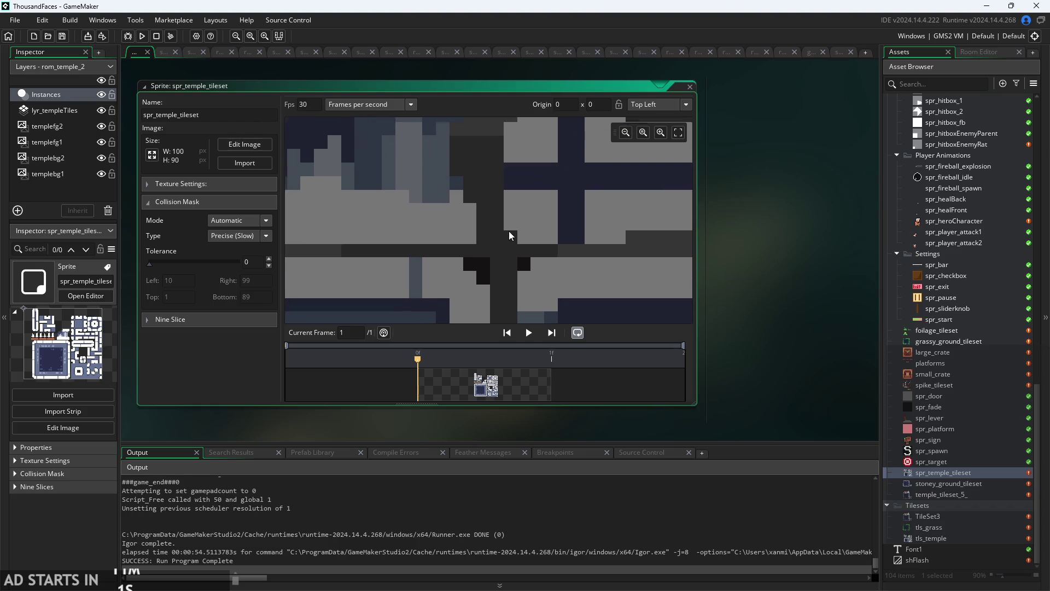
scroll(502, 265, "down", 3)
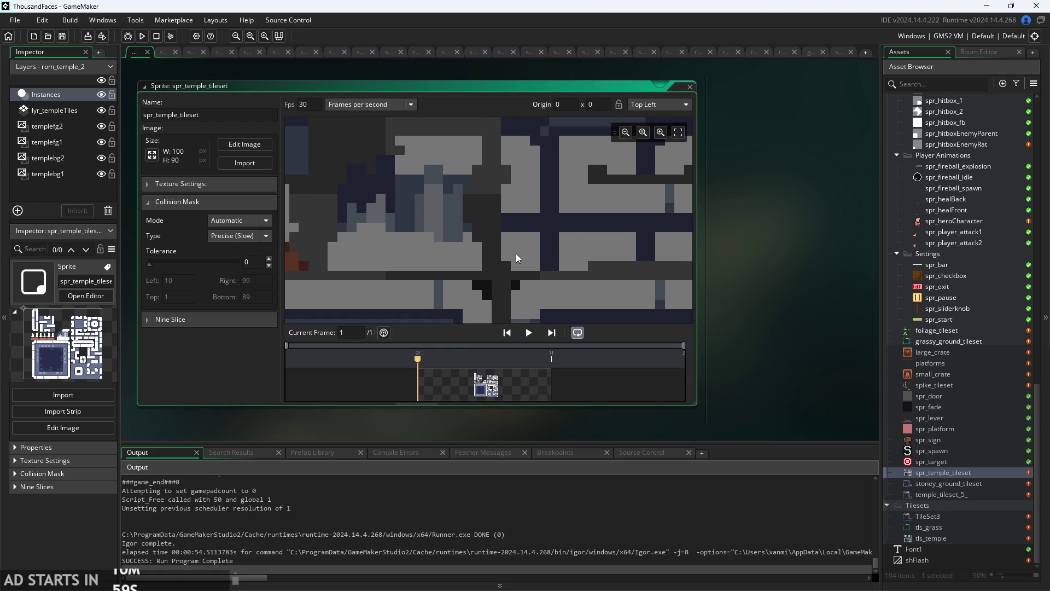
left_click_drag(438, 237, 323, 219)
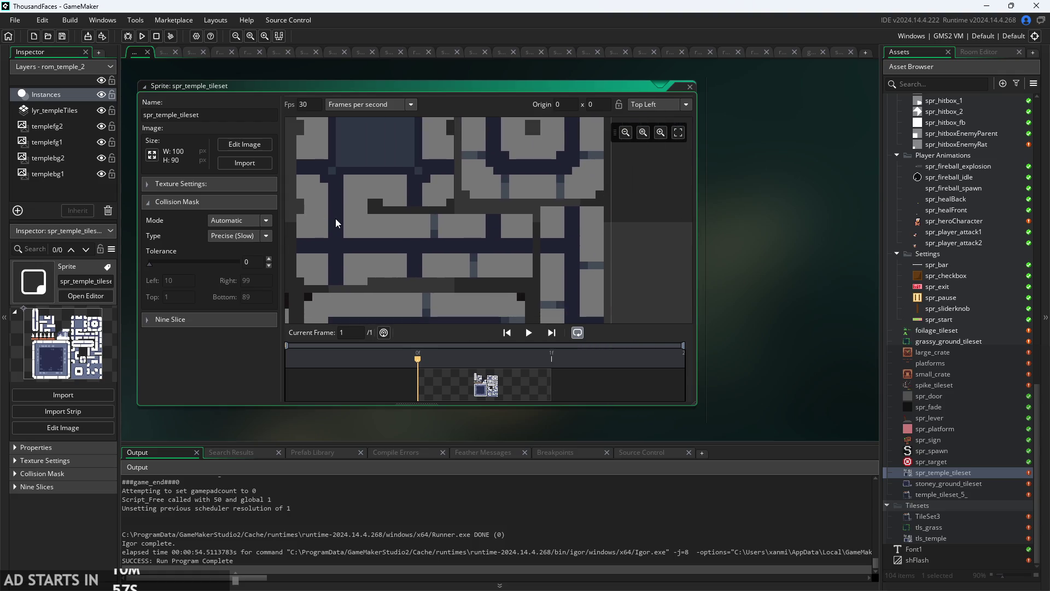
scroll(336, 219, "up", 4)
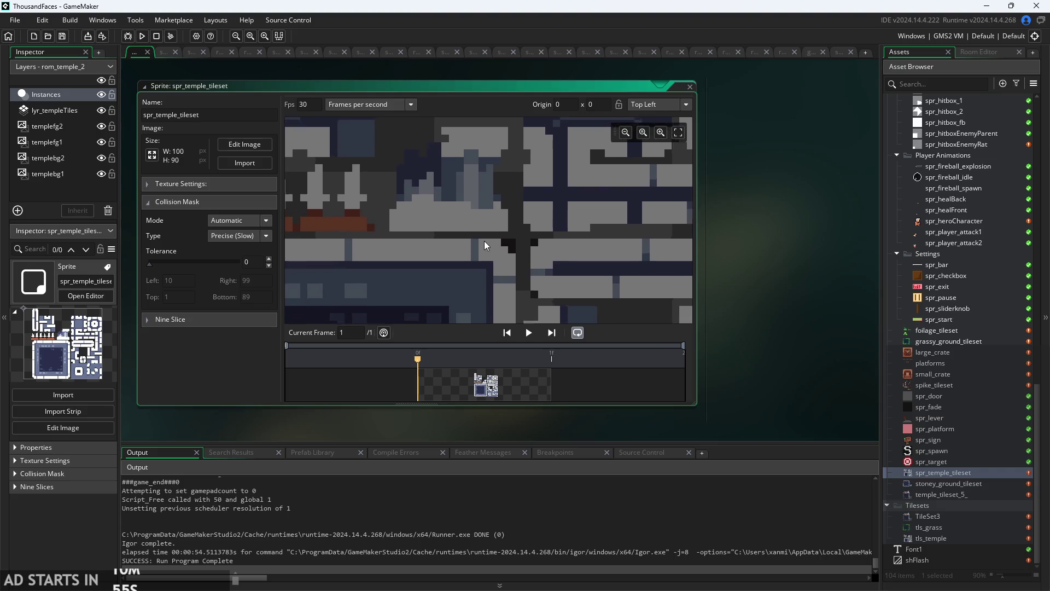
scroll(519, 266, "up", 5)
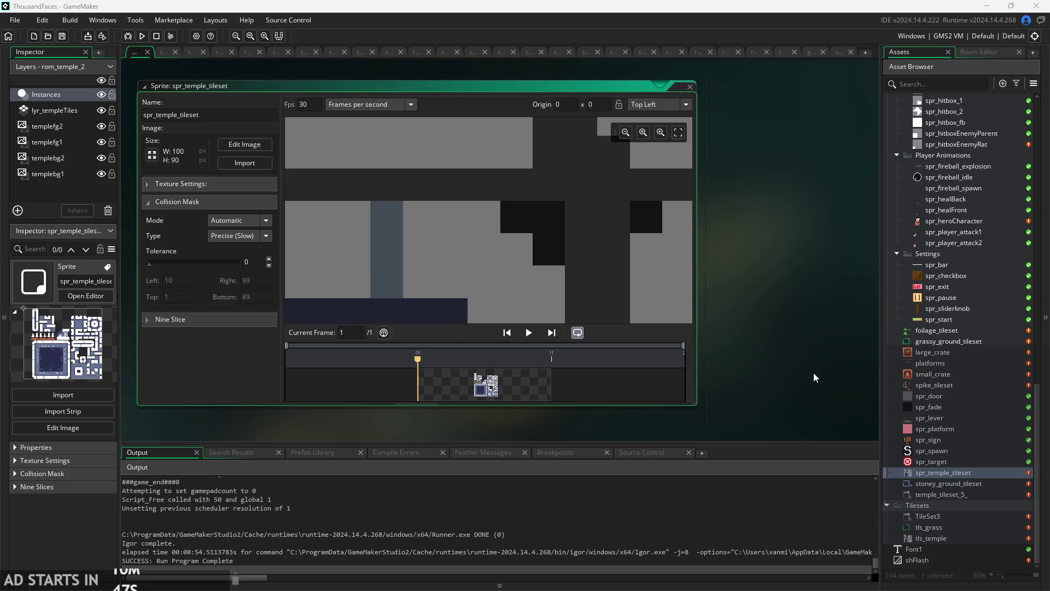
mouse_move(524, 246)
left_mouse_down()
mouse_move(586, 225)
mouse_move(517, 261)
mouse_move(515, 274)
mouse_move(528, 238)
left_mouse_up()
scroll(576, 226, "down", 1)
scroll(577, 226, "down", 2)
scroll(536, 197, "up", 3)
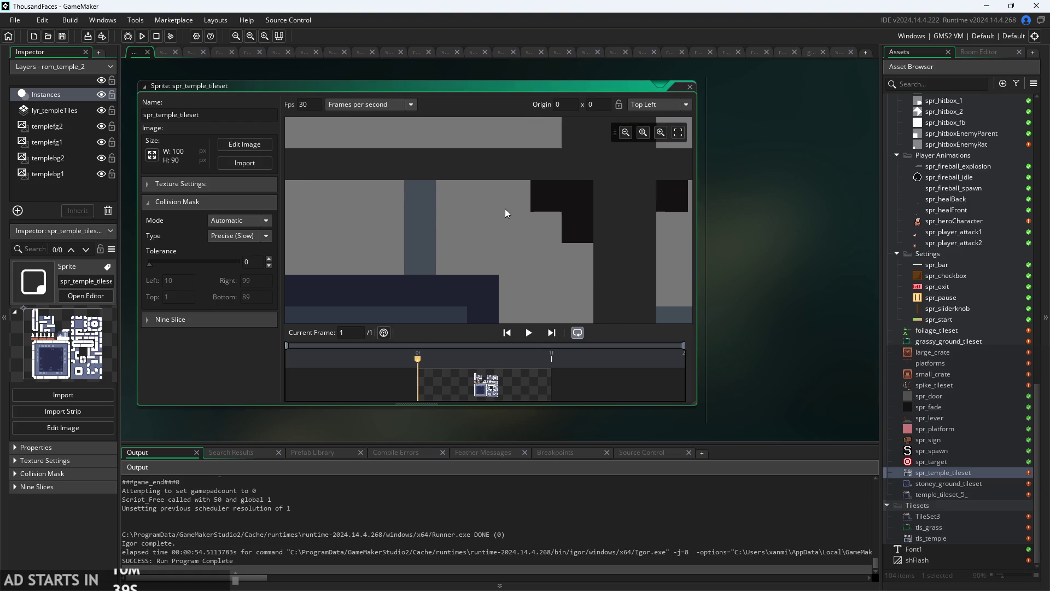
scroll(505, 209, "up", 1)
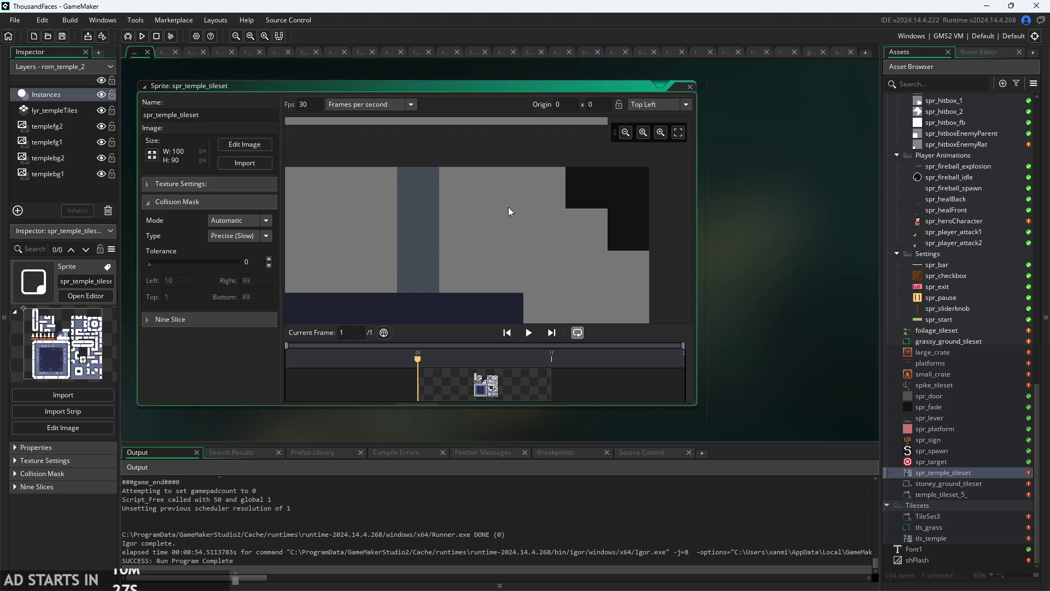
left_click_drag(508, 207, 559, 234)
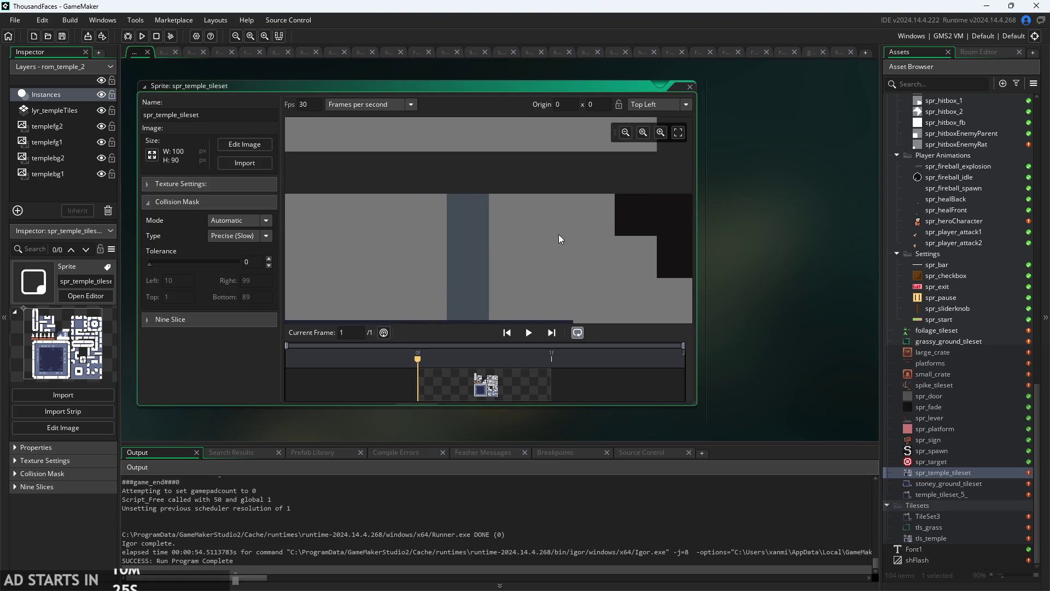
scroll(556, 238, "down", 5)
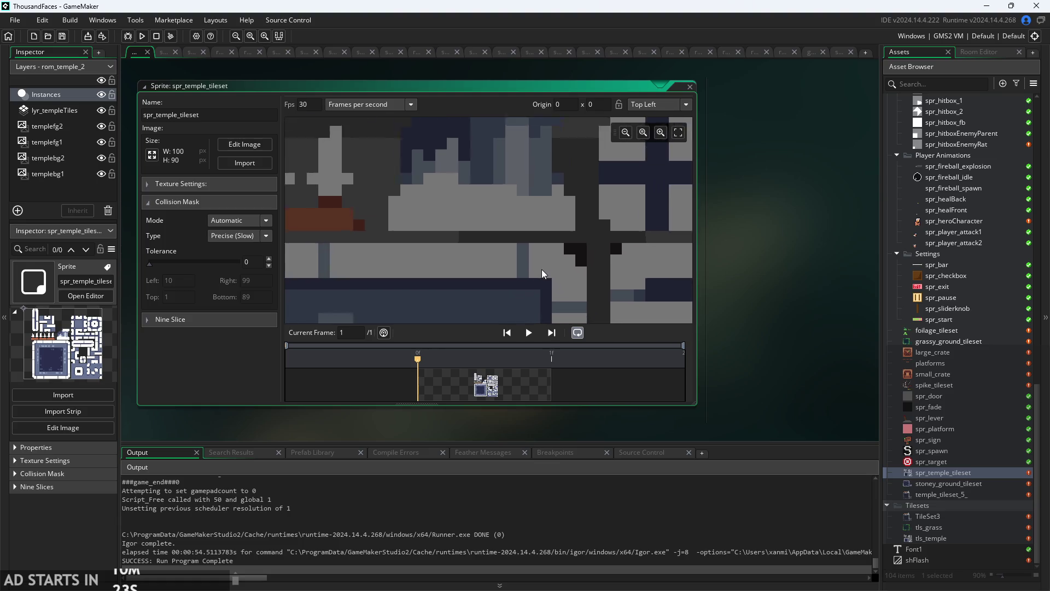
scroll(541, 269, "down", 5)
scroll(504, 218, "up", 1, "ctrl")
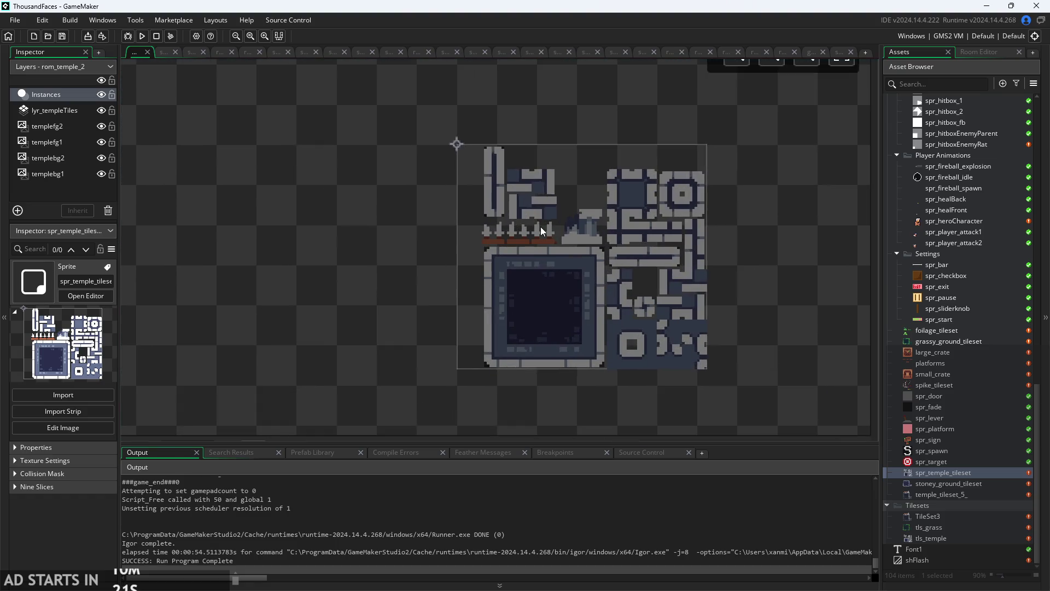
scroll(547, 239, "down", 2)
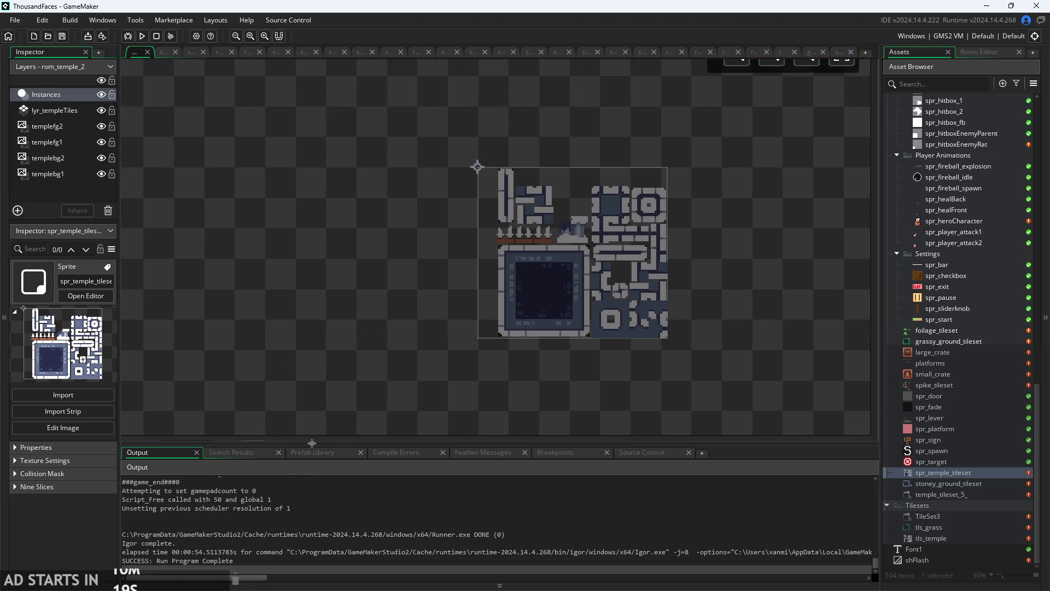
scroll(317, 441, "down", 1, "ctrl")
scroll(571, 223, "up", 2, "ctrl")
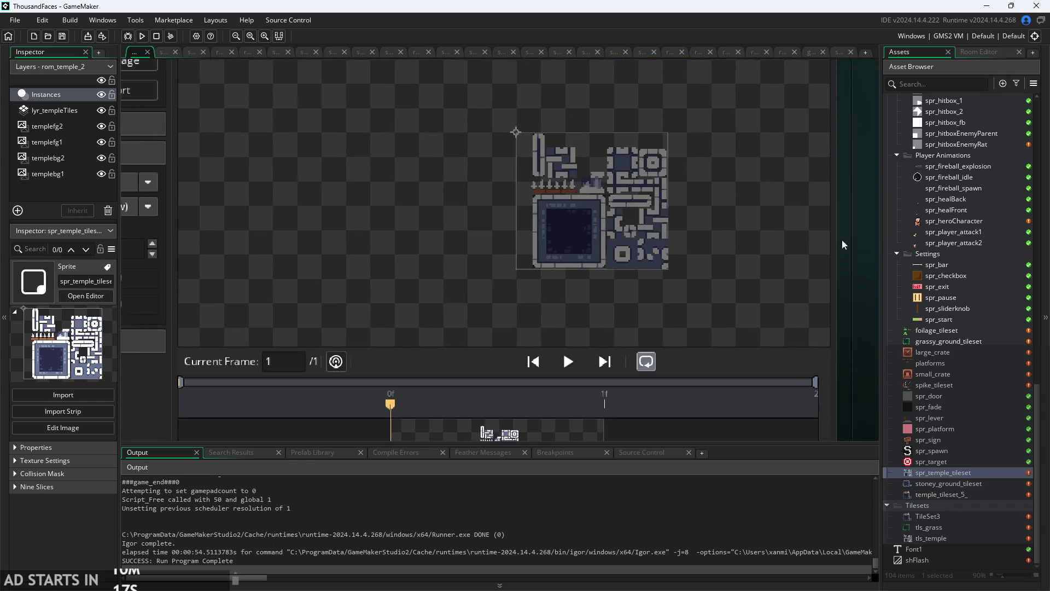
scroll(571, 223, "up", 8)
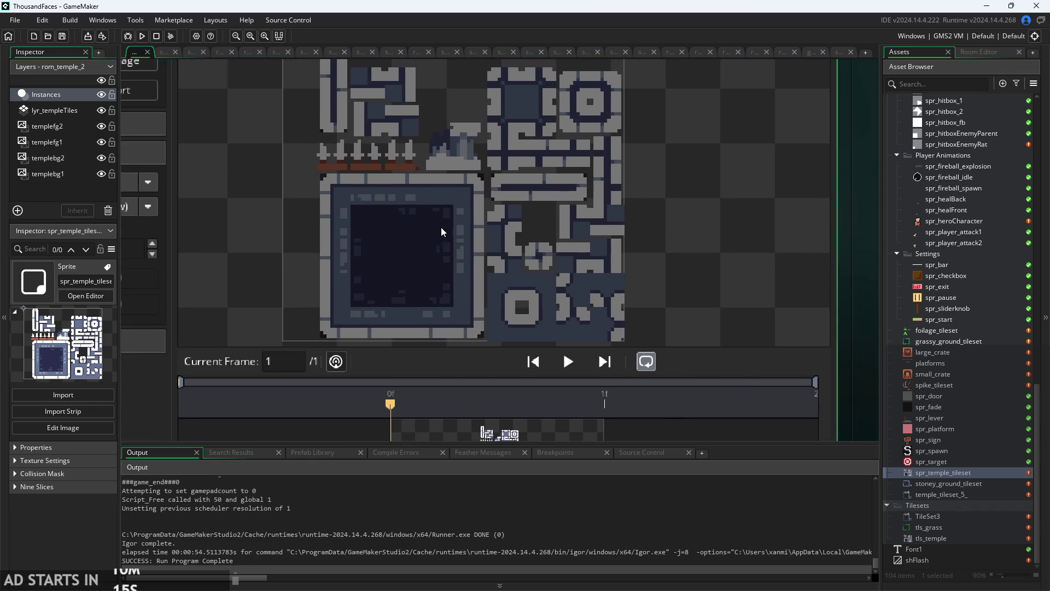
left_click_drag(606, 214, 553, 245)
scroll(552, 192, "down", 2)
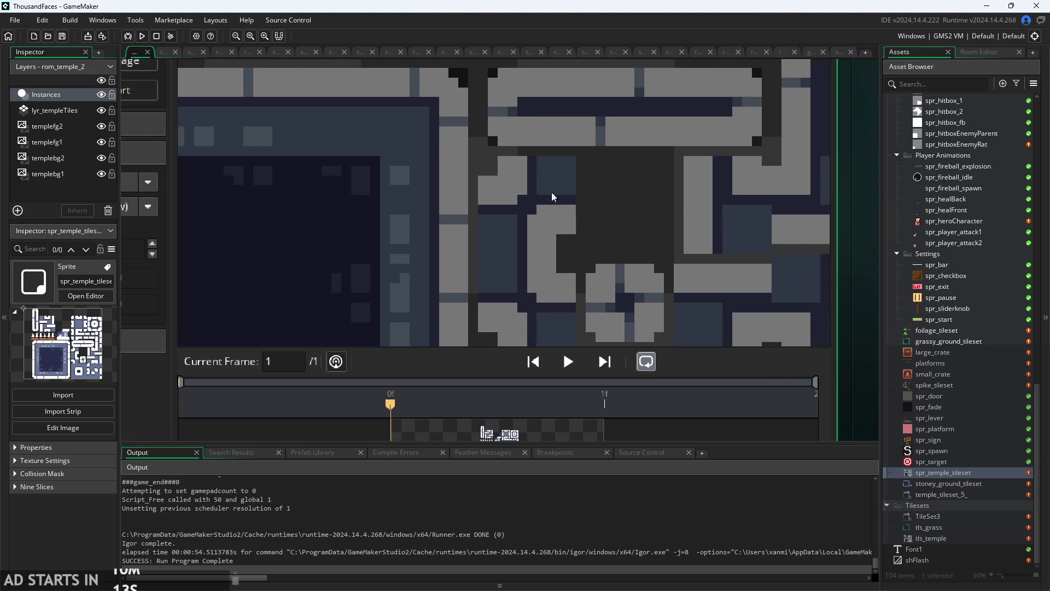
scroll(592, 227, "up", 3)
scroll(504, 122, "up", 4)
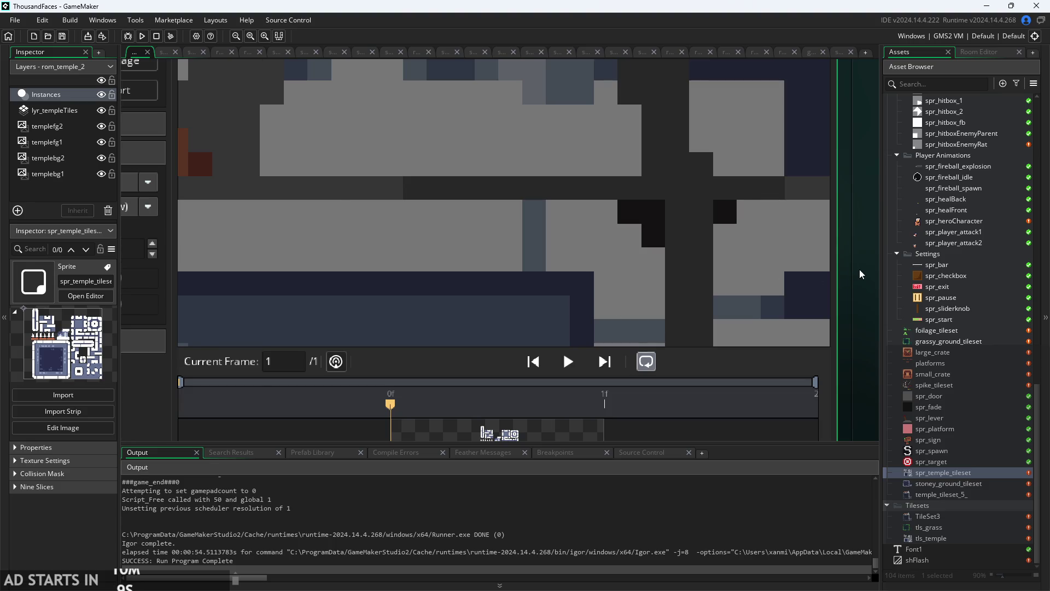
scroll(859, 269, "down", 2)
scroll(319, 284, "up", 2)
left_click_drag(320, 247, 181, 254)
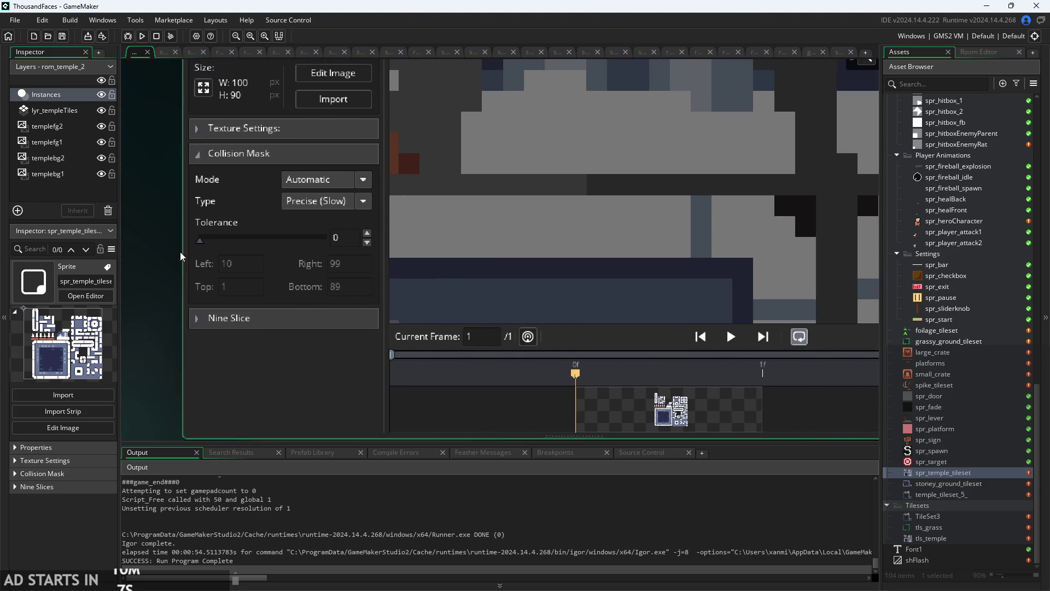
scroll(356, 361, "down", 2)
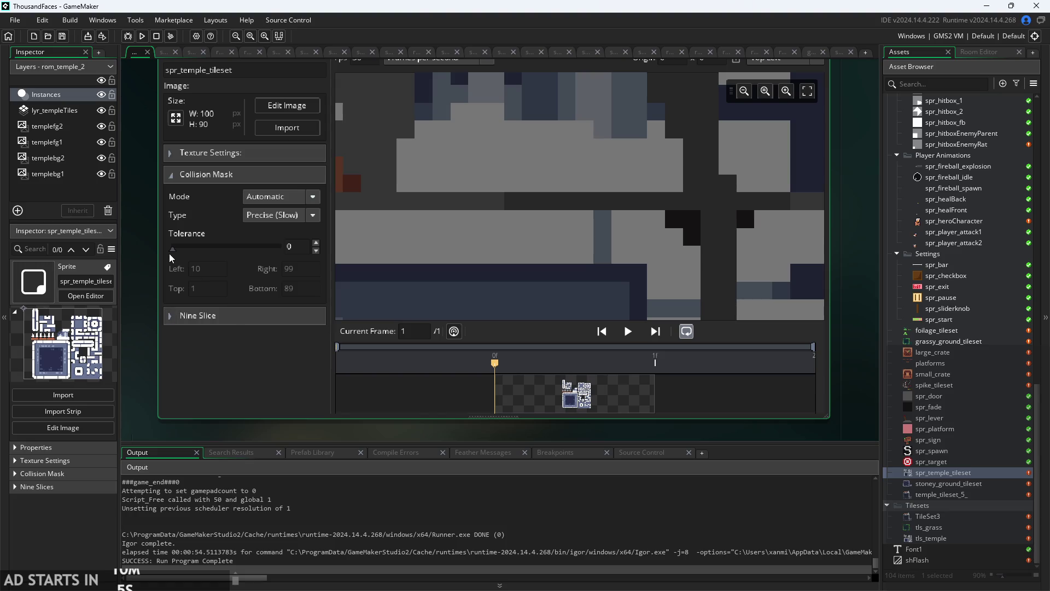
mouse_move(173, 252)
left_mouse_down()
mouse_move(191, 248)
mouse_move(162, 254)
left_mouse_up()
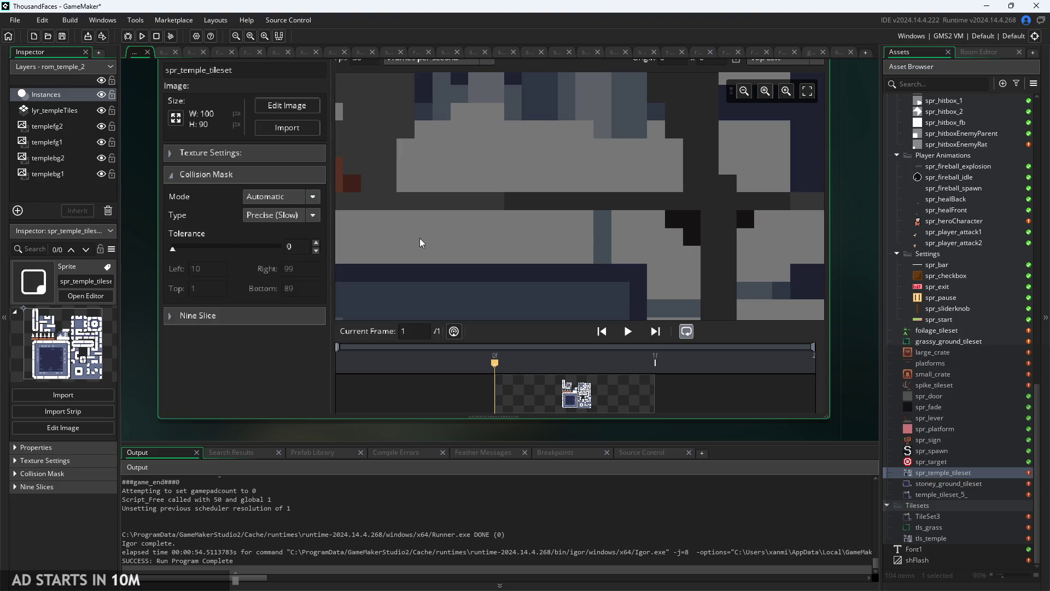
scroll(681, 221, "up", 2)
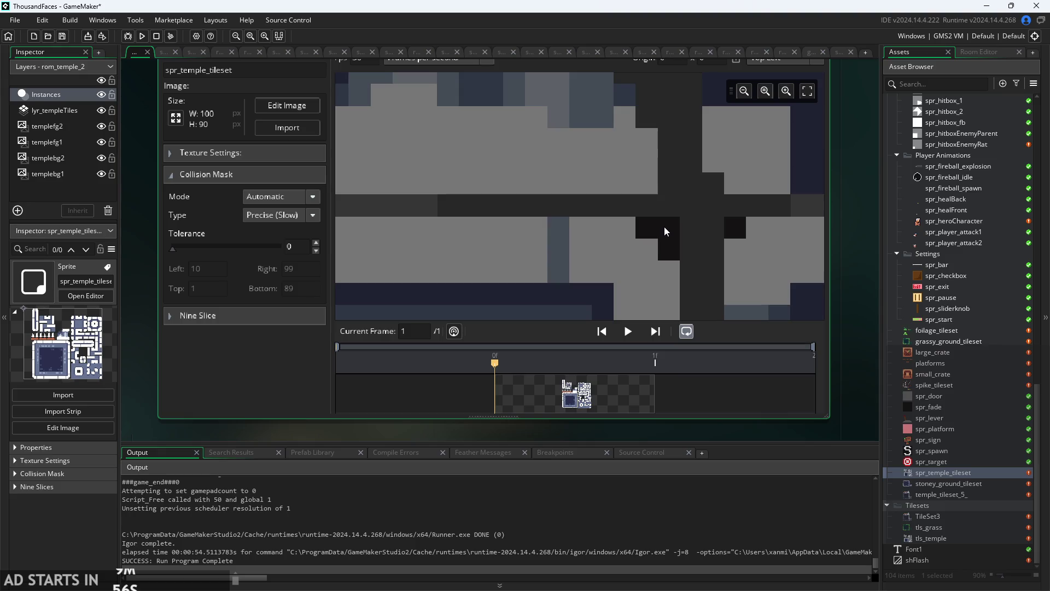
scroll(664, 226, "down", 3)
scroll(664, 226, "down", 1)
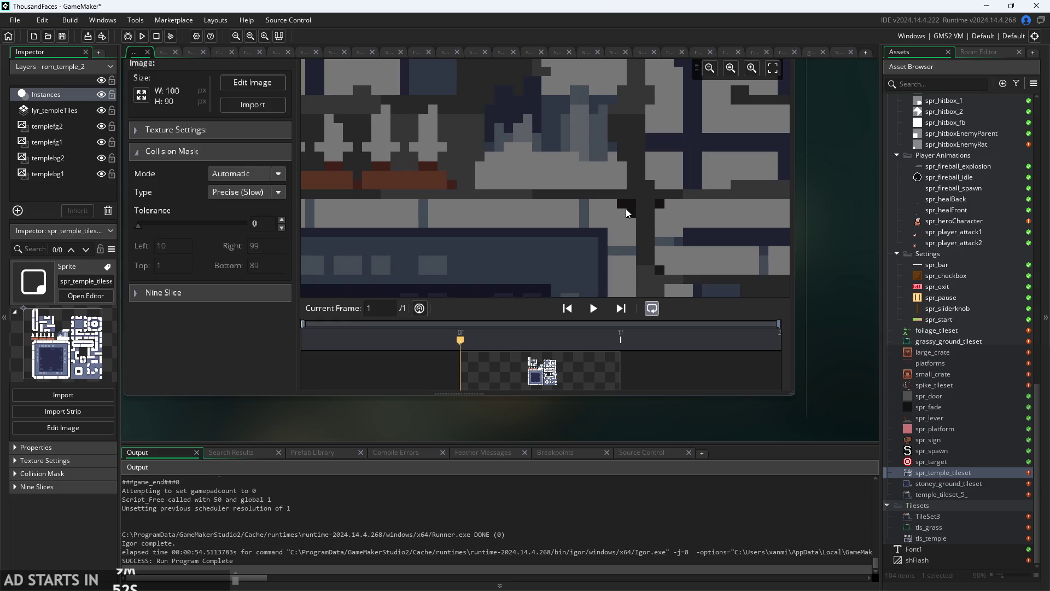
scroll(625, 209, "up", 2)
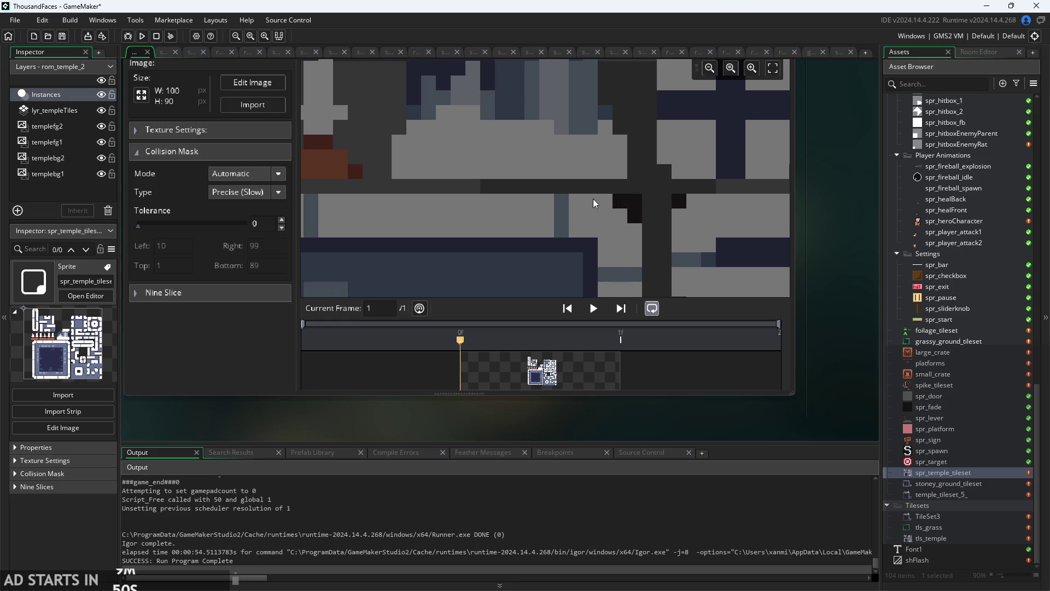
scroll(583, 213, "down", 2)
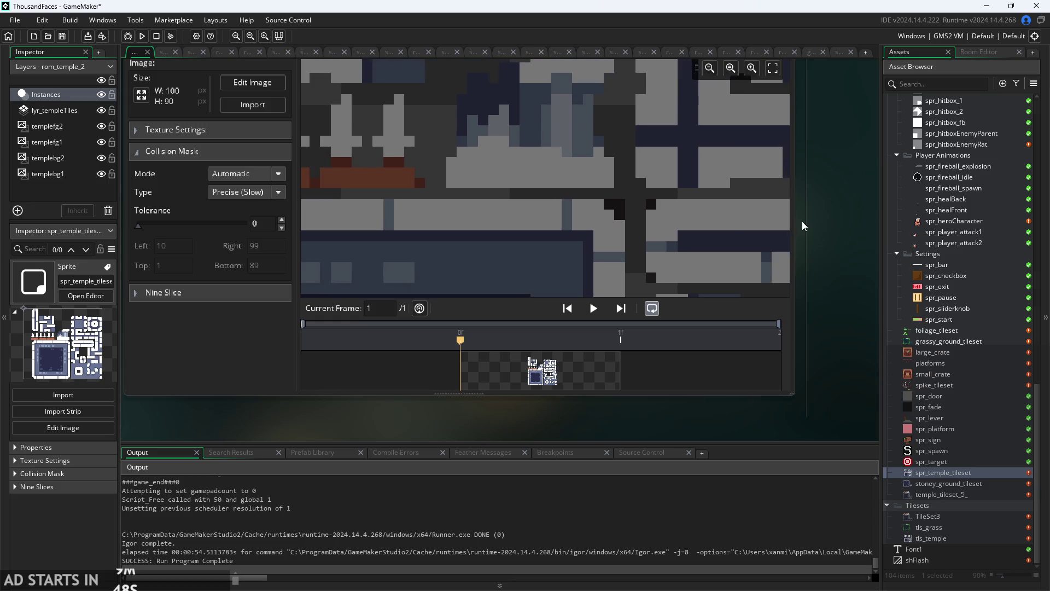
scroll(804, 220, "down", 1)
scroll(775, 279, "down", 3)
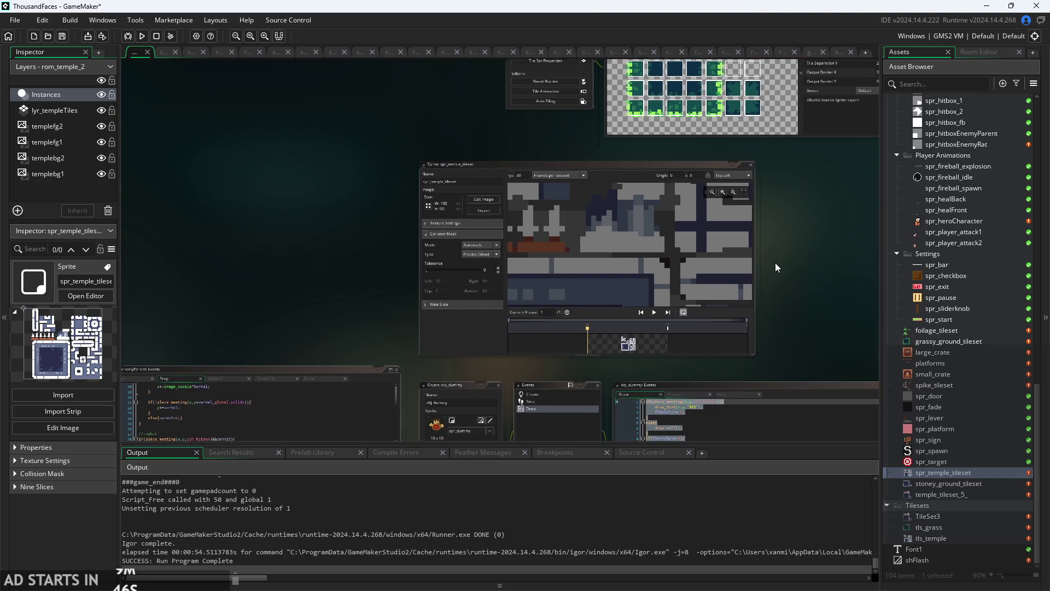
scroll(633, 247, "down", 4)
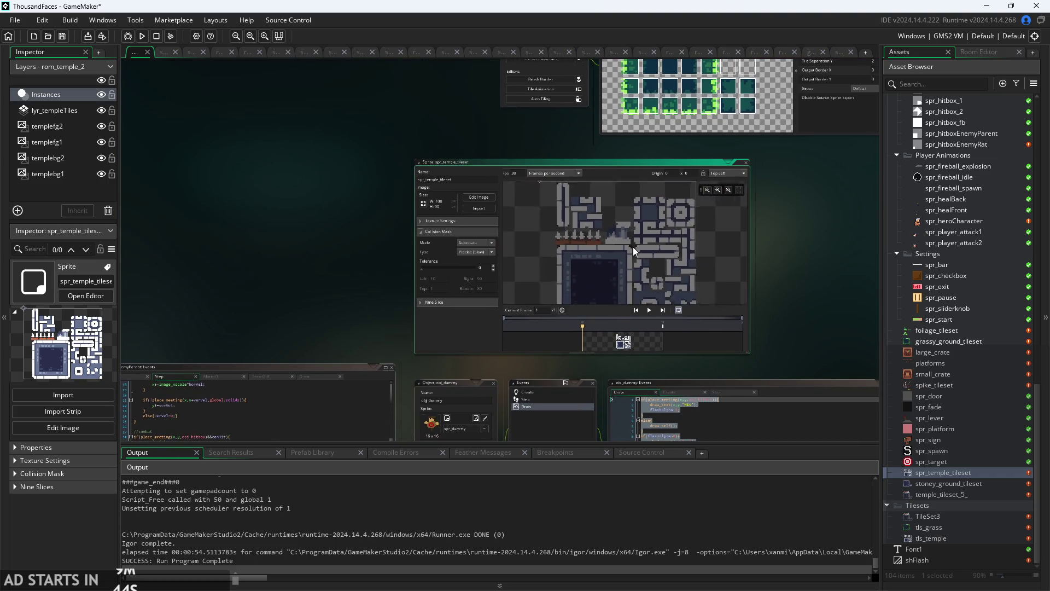
scroll(632, 247, "up", 2)
scroll(632, 247, "down", 2)
scroll(622, 273, "up", 1)
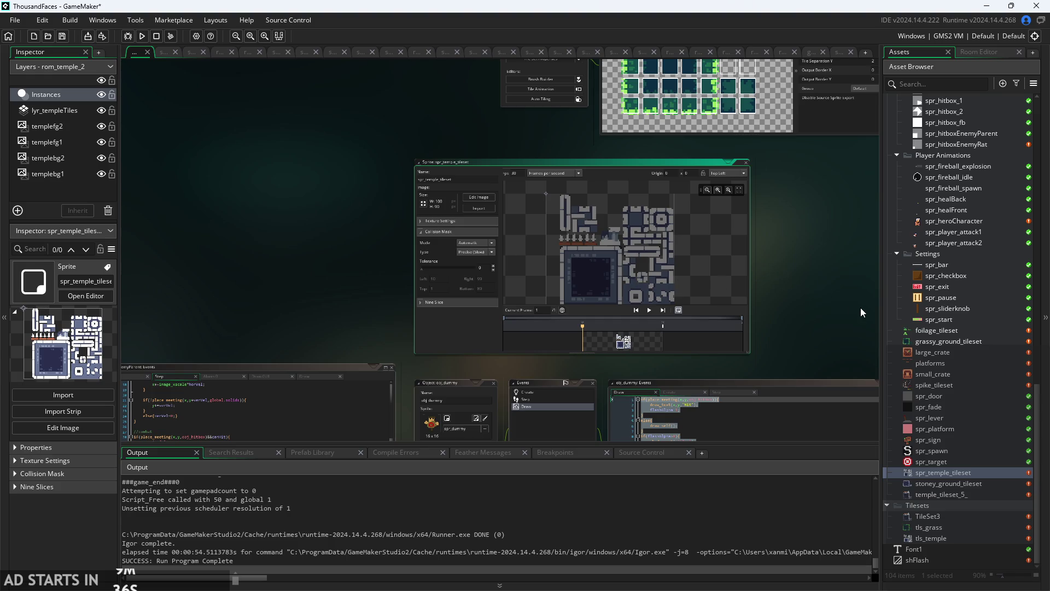
left_click_drag(793, 307, 815, 301)
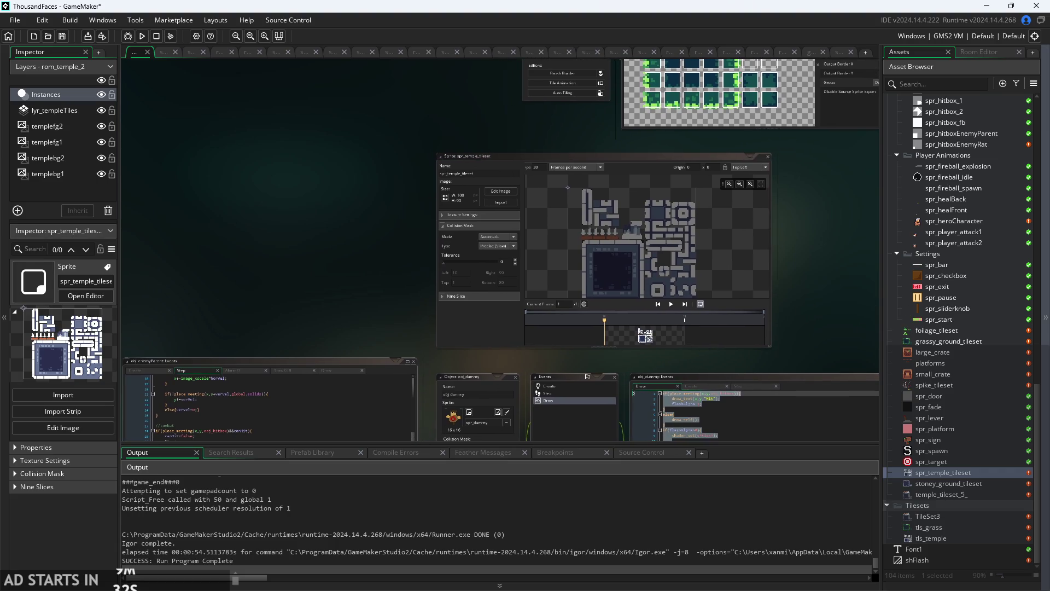
scroll(830, 323, "up", 5)
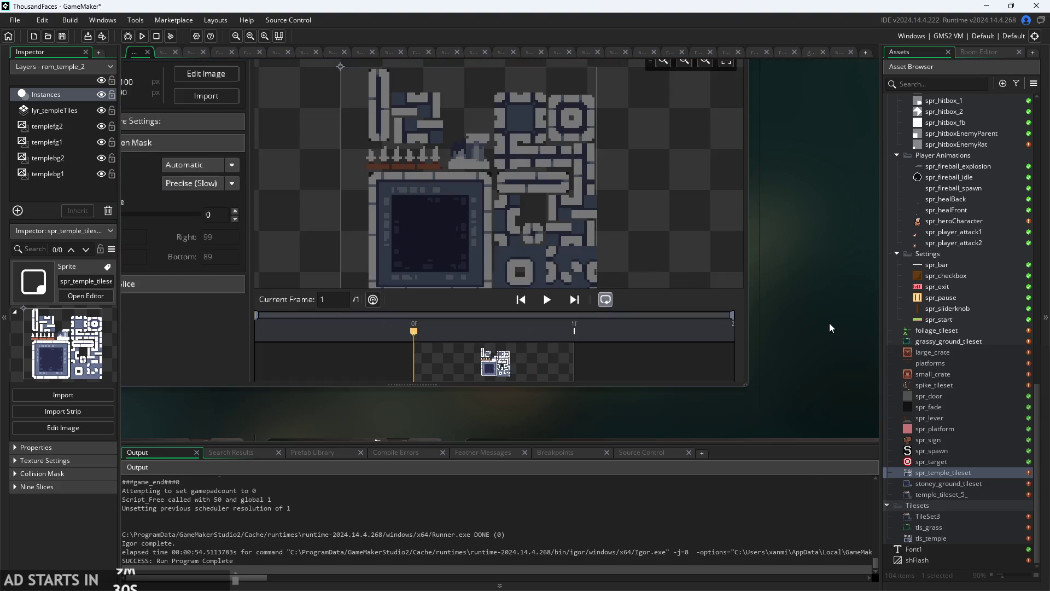
scroll(859, 316, "down", 2)
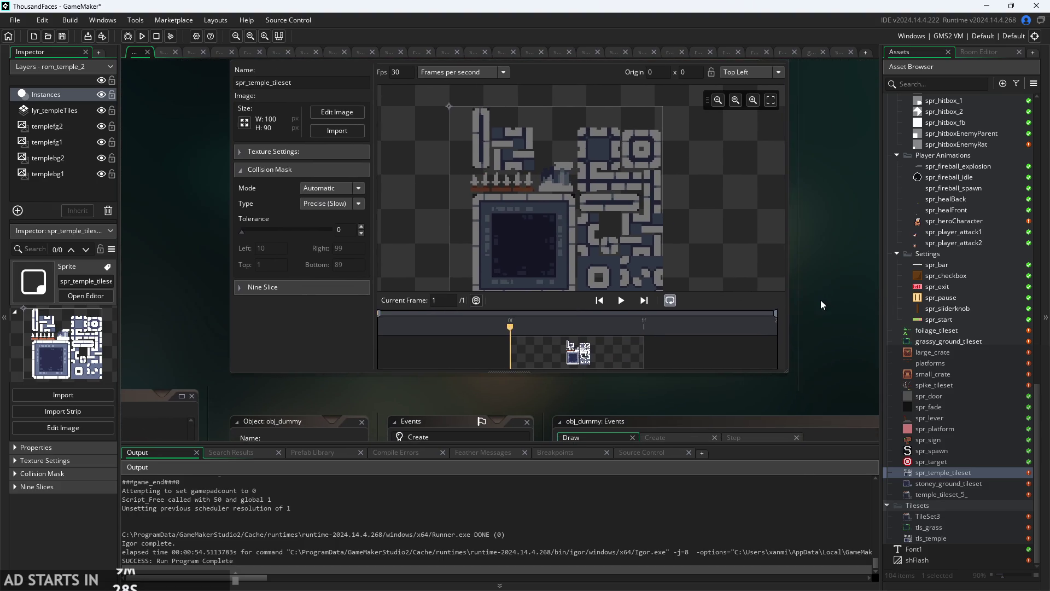
double_click(946, 529)
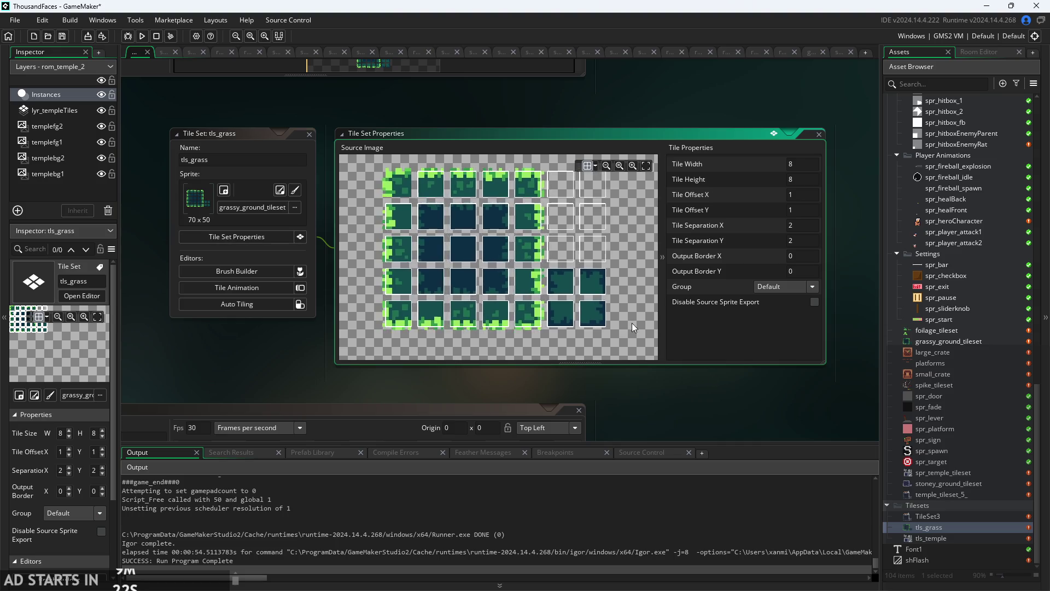
Find Script1 in the Asset Browser and open it to view its code.
scroll(956, 346, "up", 8)
scroll(957, 352, "down", 3)
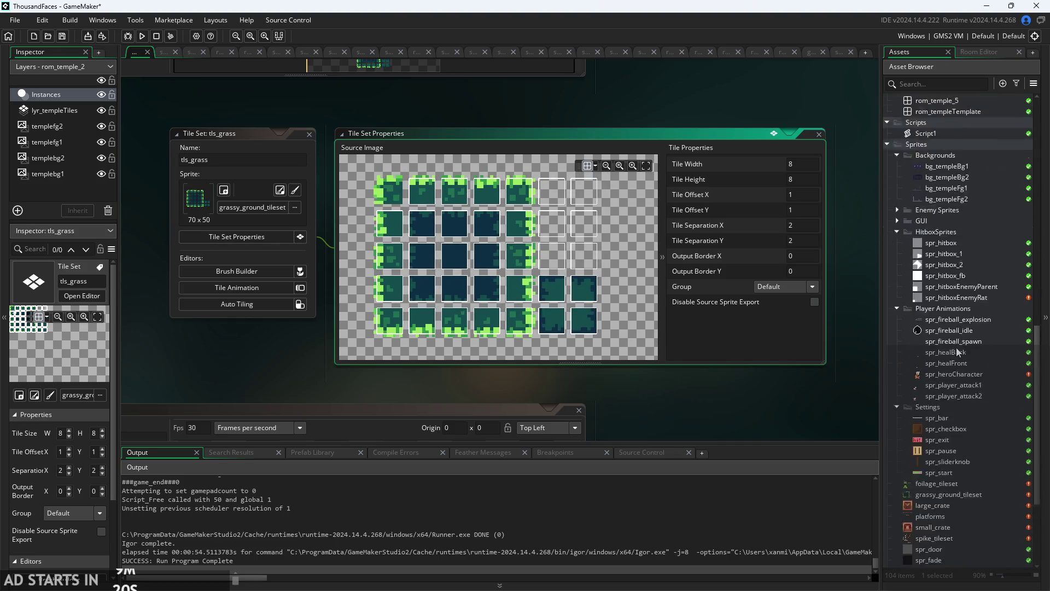
scroll(956, 352, "down", 5)
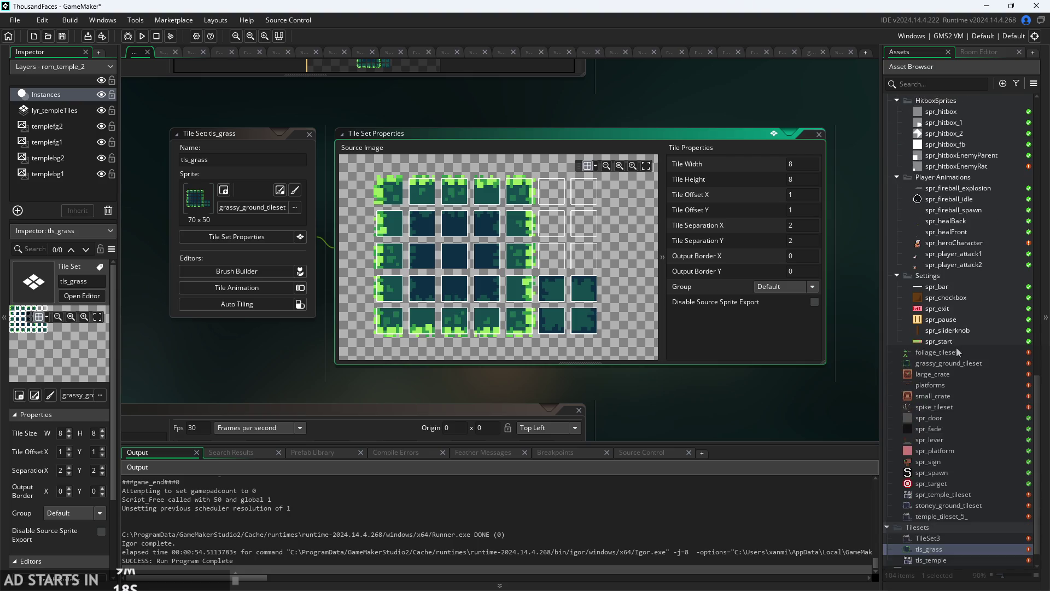
scroll(957, 518, "up", 7)
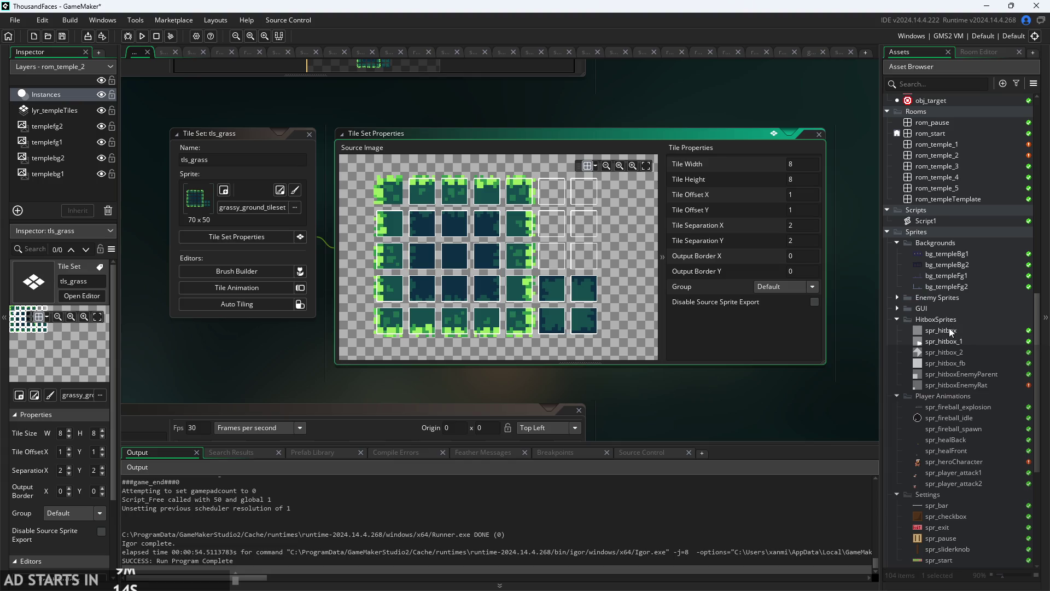
double_click(939, 219)
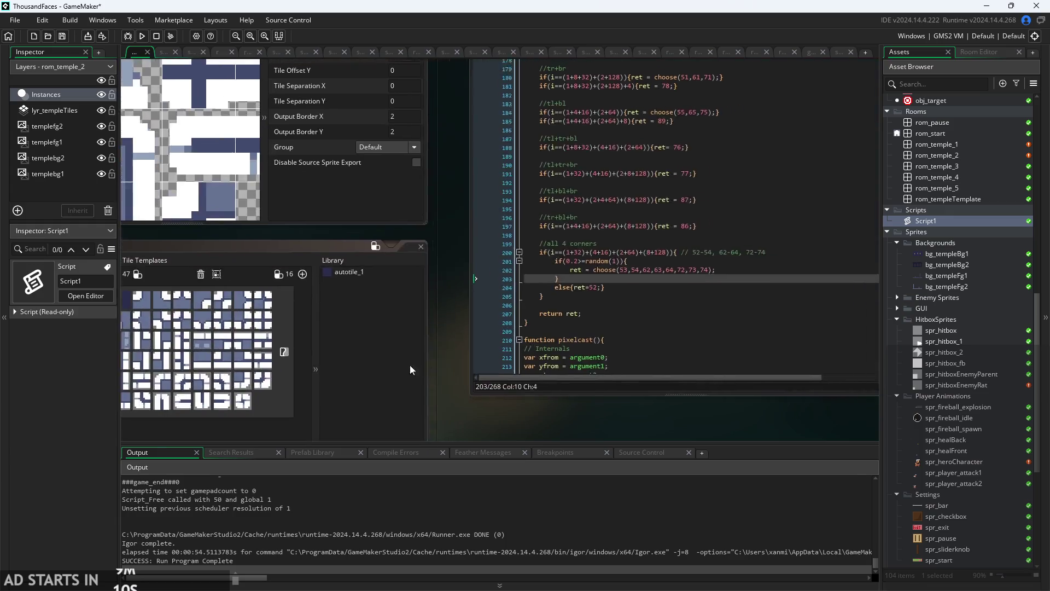
left_click_drag(748, 282, 734, 63)
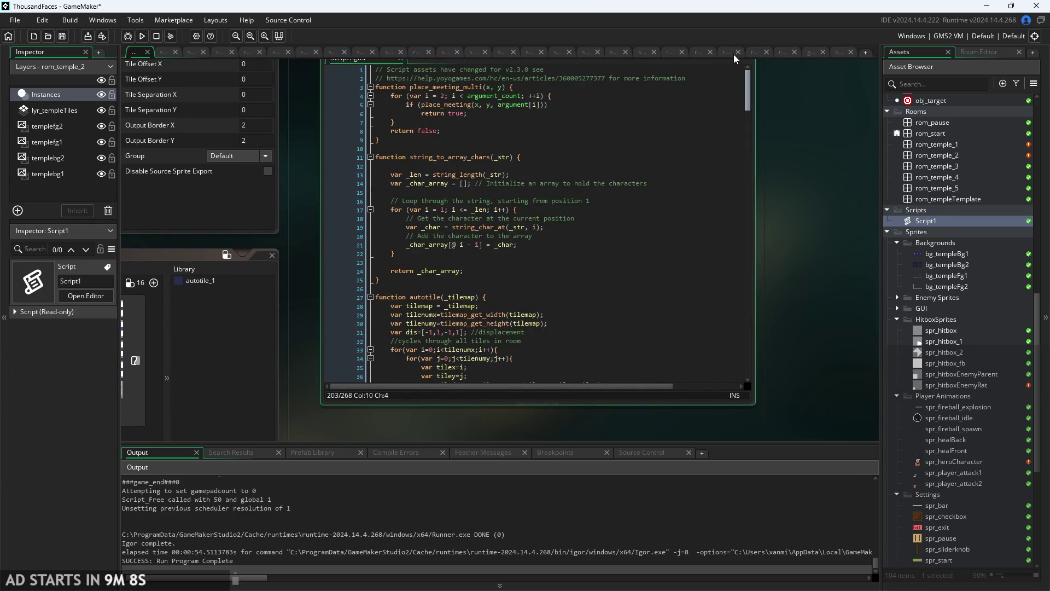
scroll(733, 87, "down", 3)
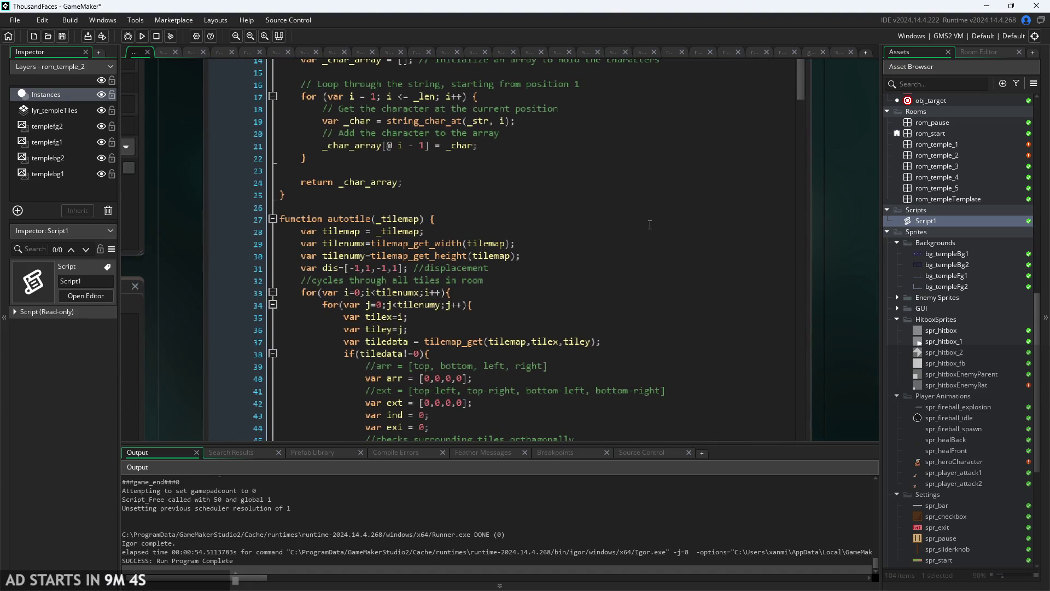
left_click(612, 220)
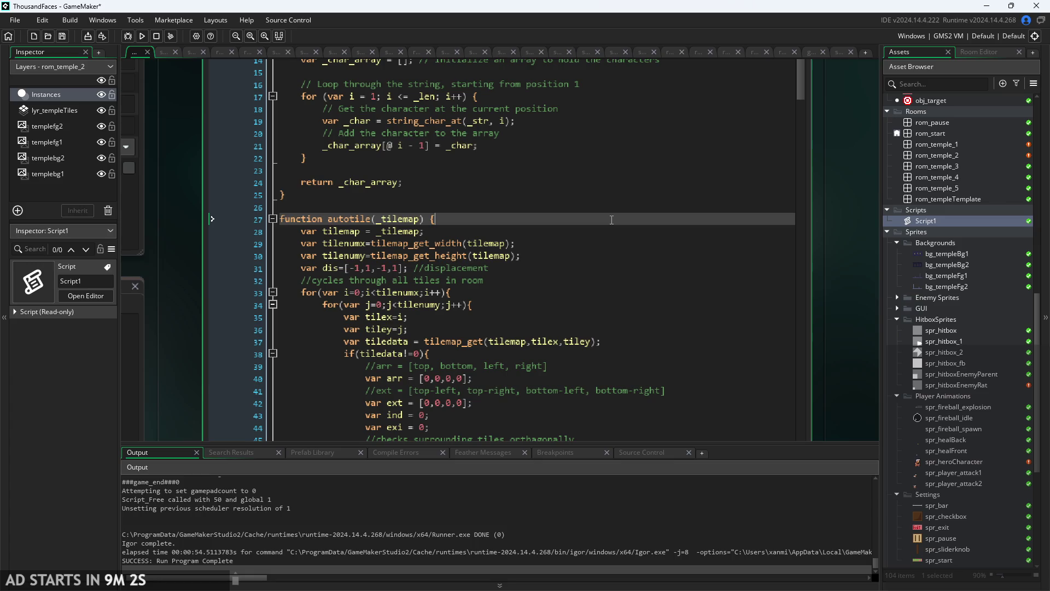
key("Return")
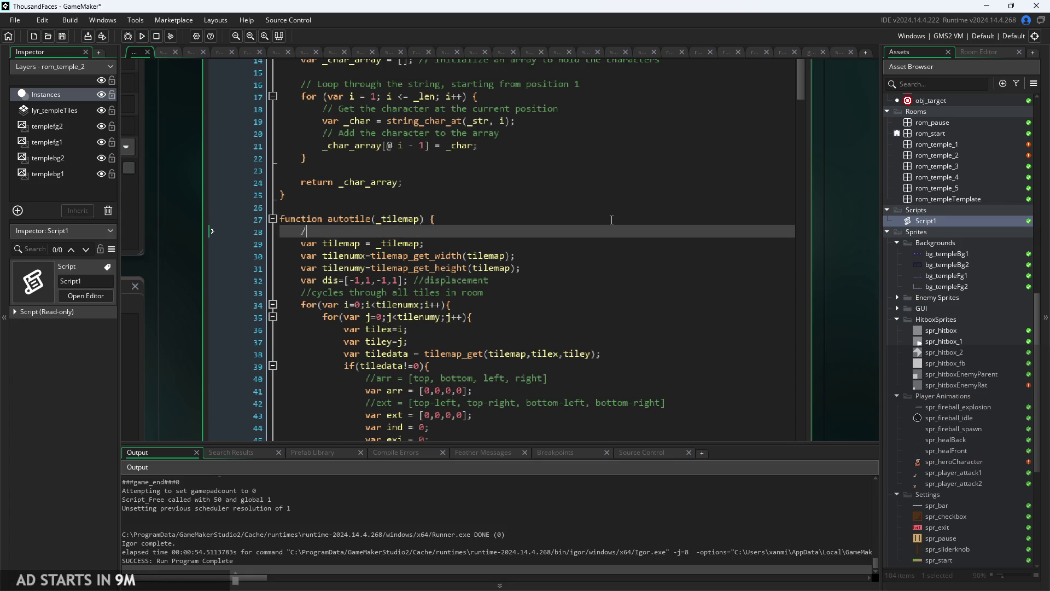
type("/*")
key("BackSpace")
key("BackSpace")
key("BackSpace")
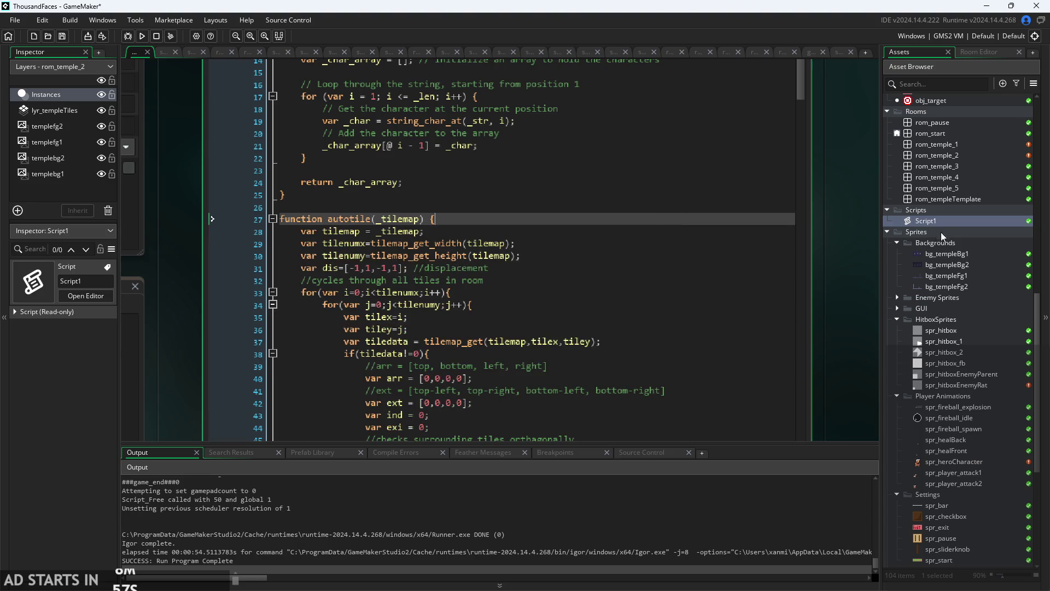
scroll(946, 281, "up", 1)
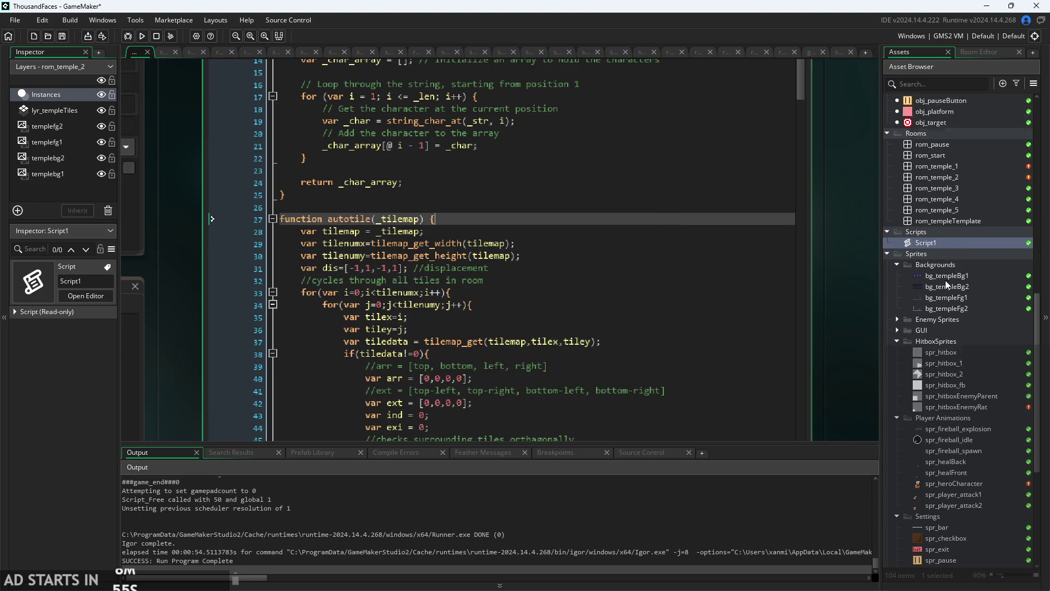
scroll(945, 281, "up", 20)
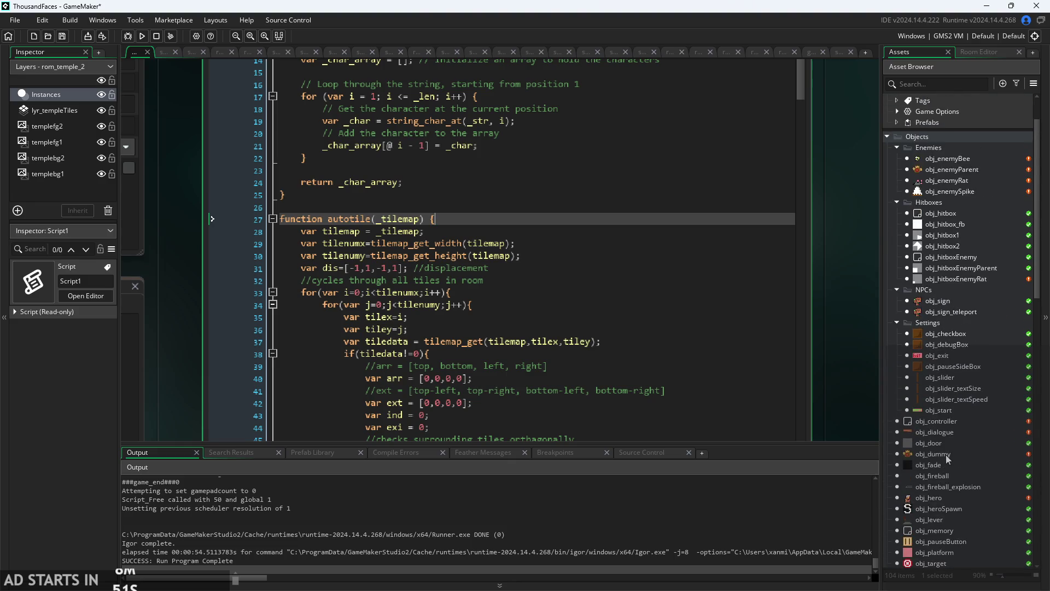
scroll(939, 495, "down", 6)
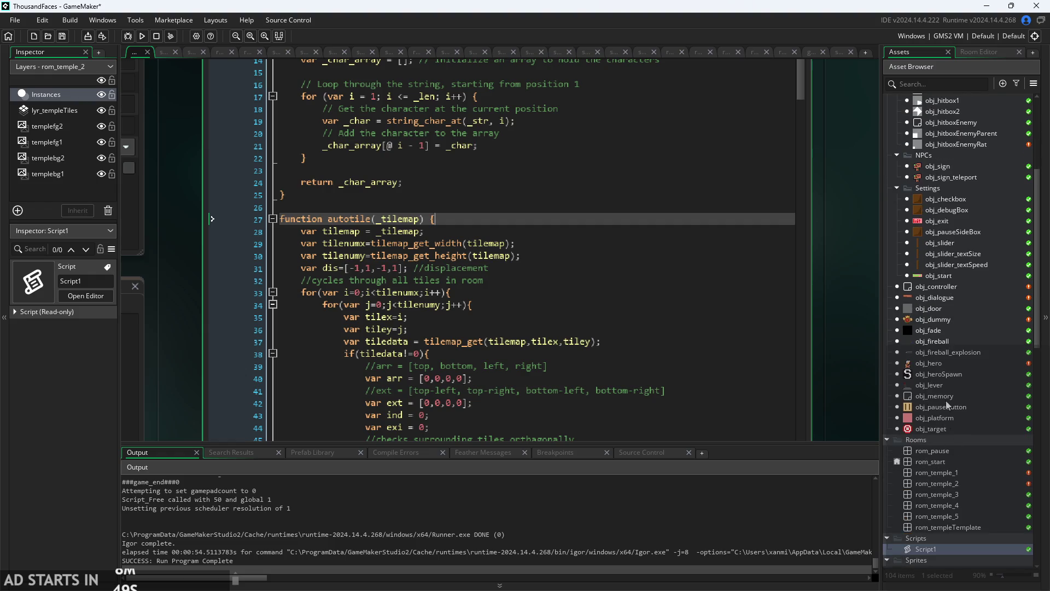
scroll(946, 394, "up", 6)
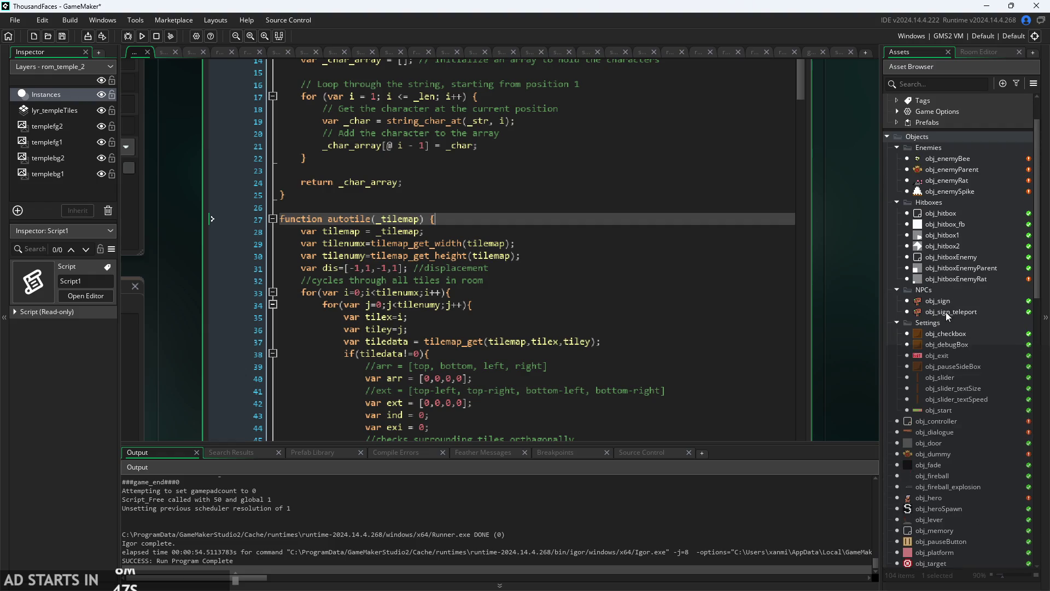
double_click(950, 422)
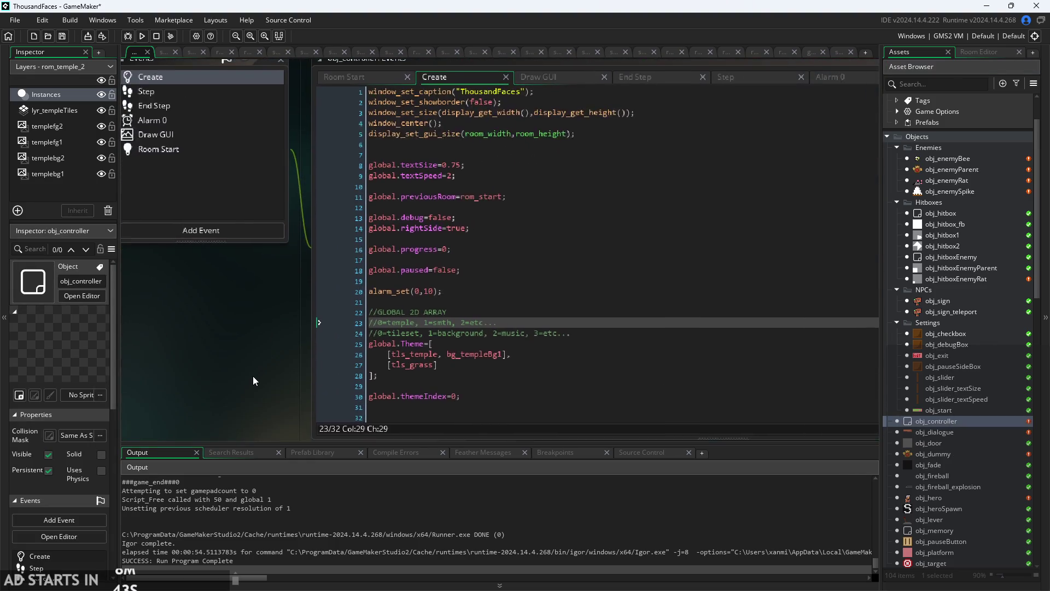
Look through obj_controller's Draw GUI, End Step, Step and Alarm 0 event code.
left_click(528, 94)
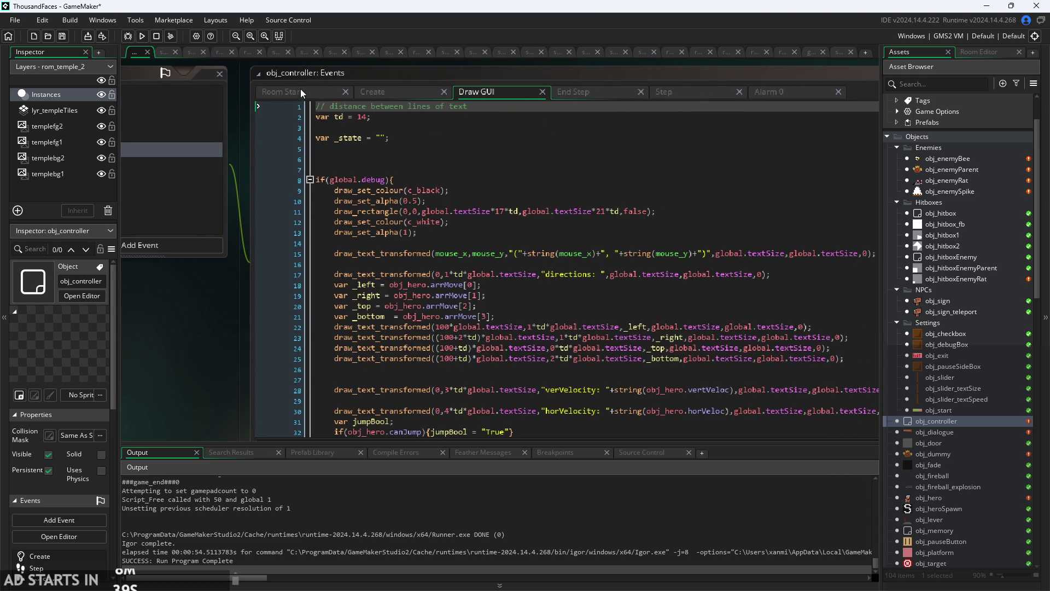
left_click(301, 94)
left_click(488, 94)
scroll(492, 246, "down", 5)
scroll(493, 246, "up", 4)
left_click(581, 94)
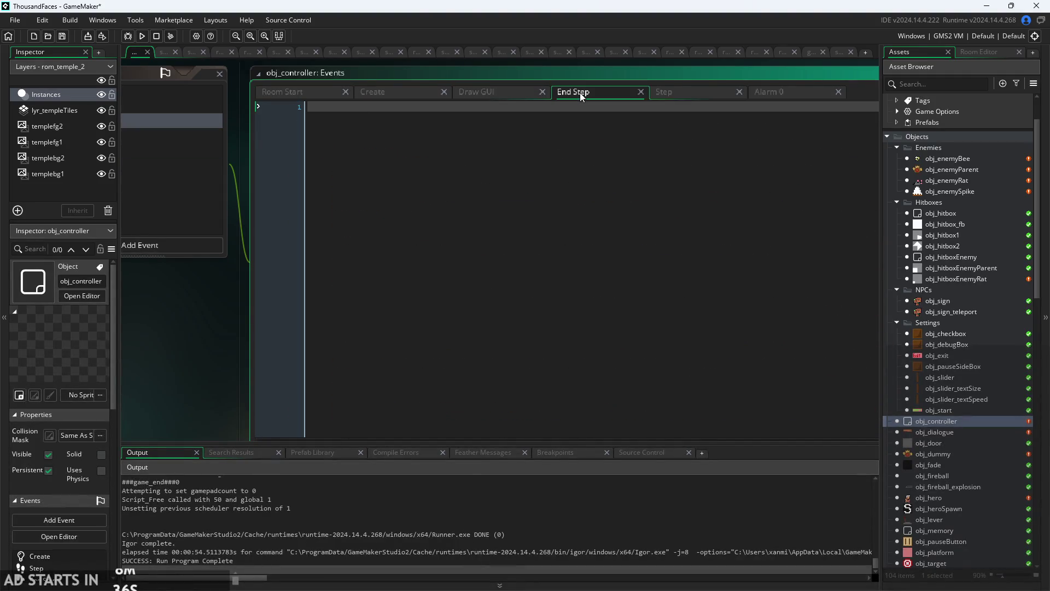
left_click(681, 92)
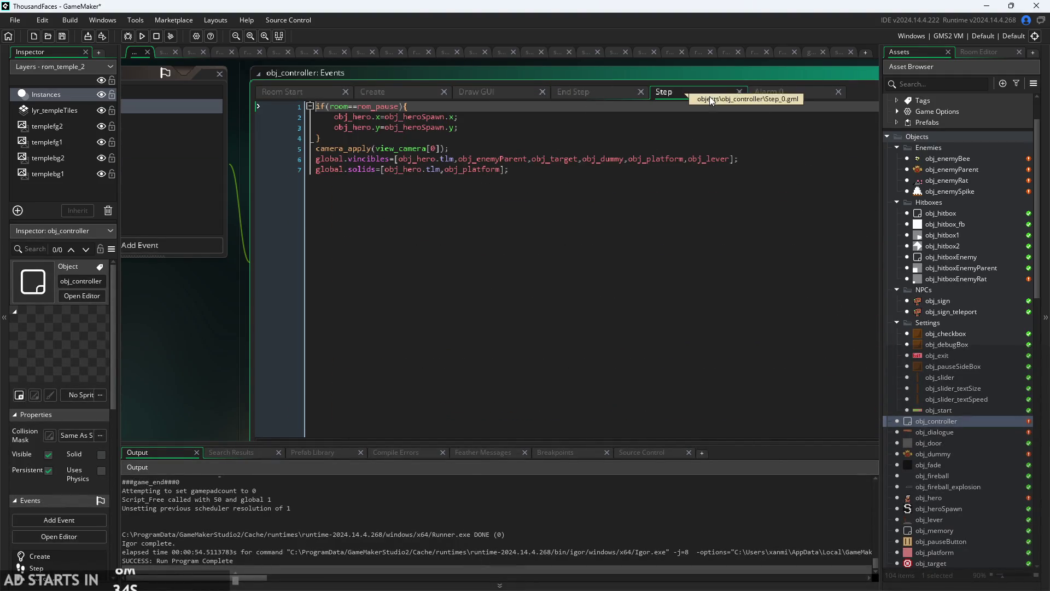
left_click(798, 93)
left_click(509, 212)
scroll(513, 192, "up", 1)
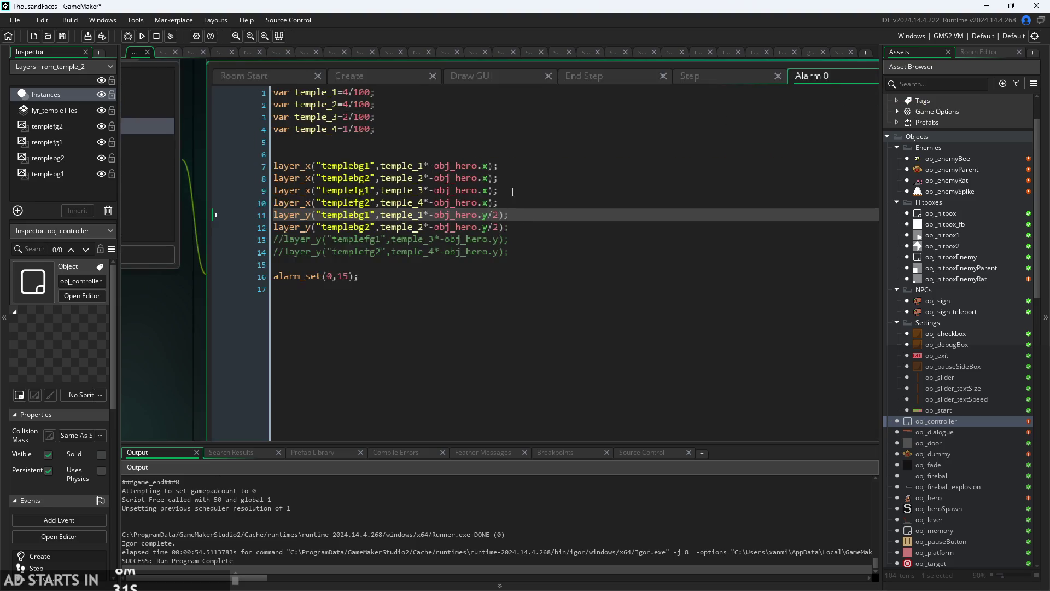
scroll(513, 191, "down", 2)
Comment out the autotile call in the Room Start event with //.
left_click(303, 94)
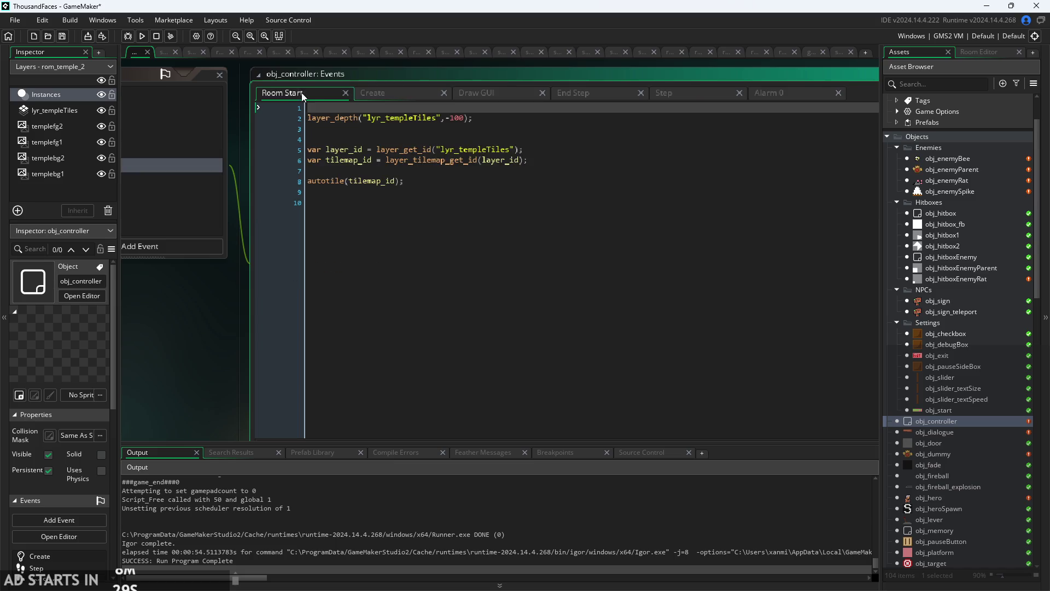
left_click(428, 182)
scroll(430, 182, "up", 1)
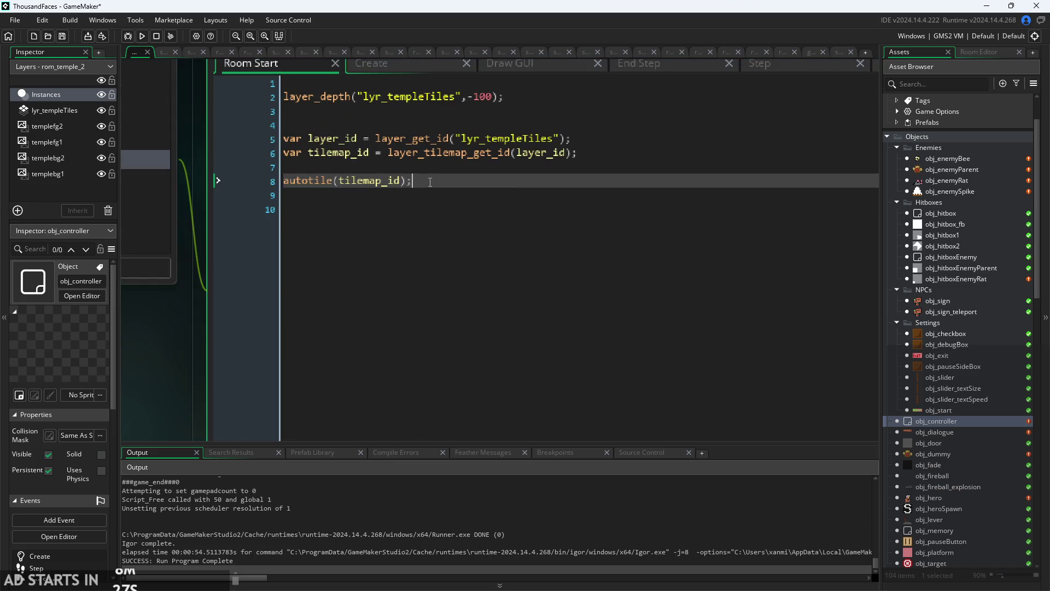
left_click_drag(405, 181, 347, 186)
left_click(289, 185)
type("//")
Comment out Room Start lines 2 through 6, the layer-depth and tilemap setup, with Ctrl+K.
left_click(405, 99)
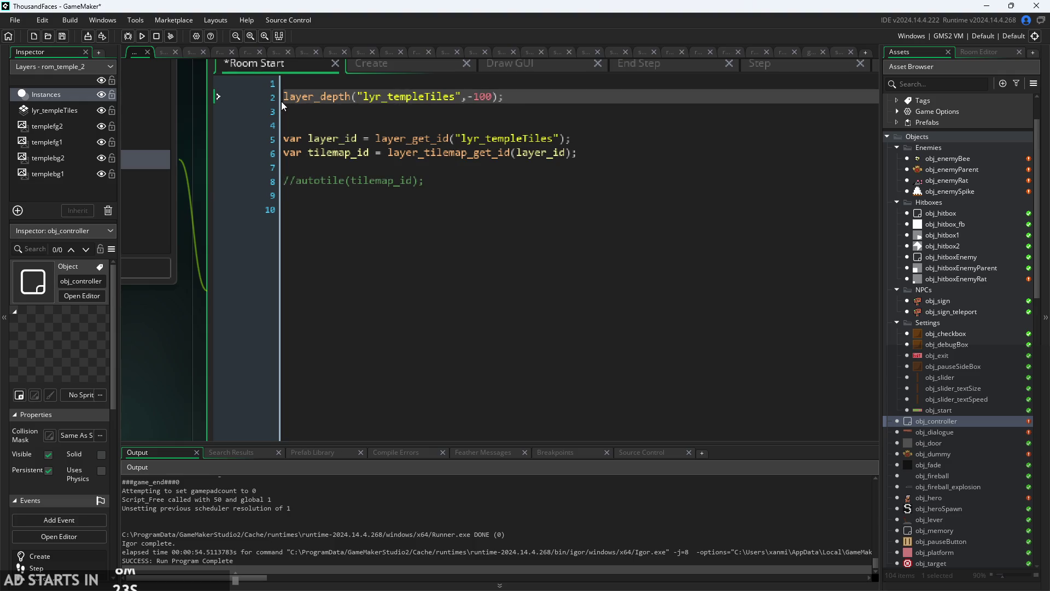
scroll(198, 242, "down", 1)
left_click_drag(199, 296, 217, 313)
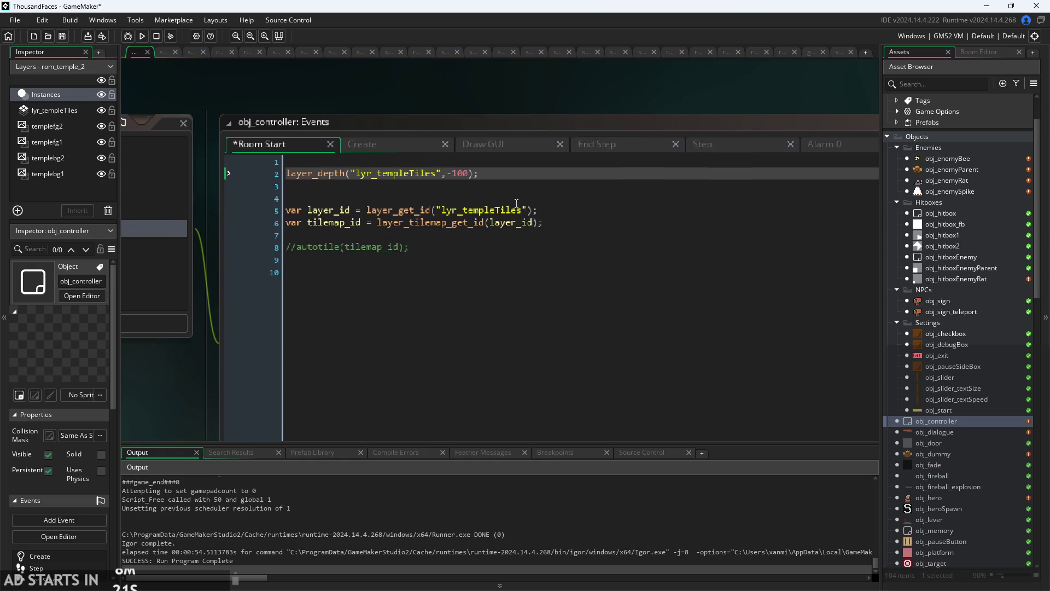
left_click(562, 221)
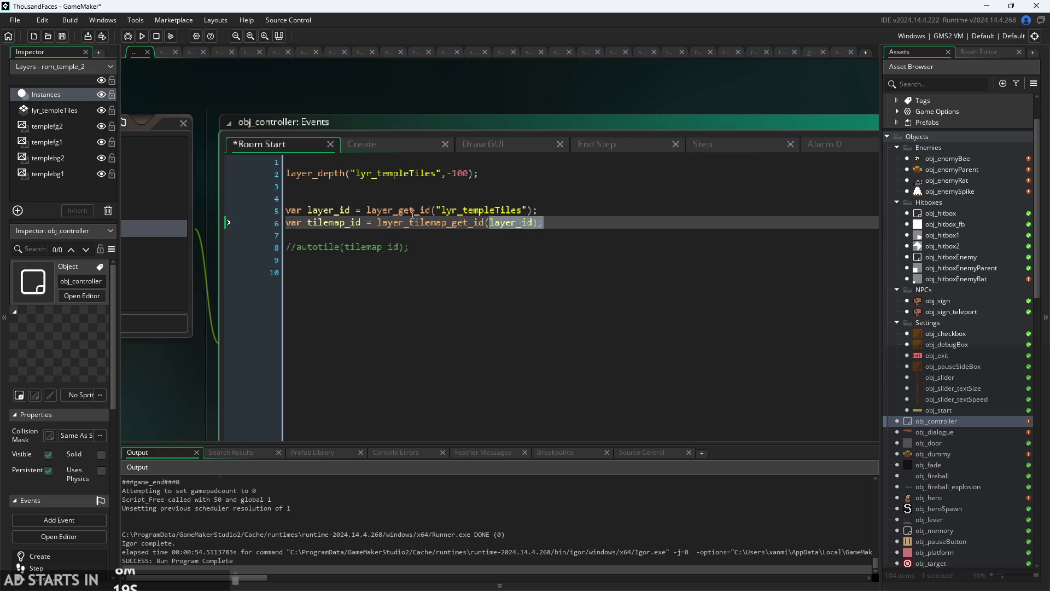
left_click_drag(562, 222, 209, 174)
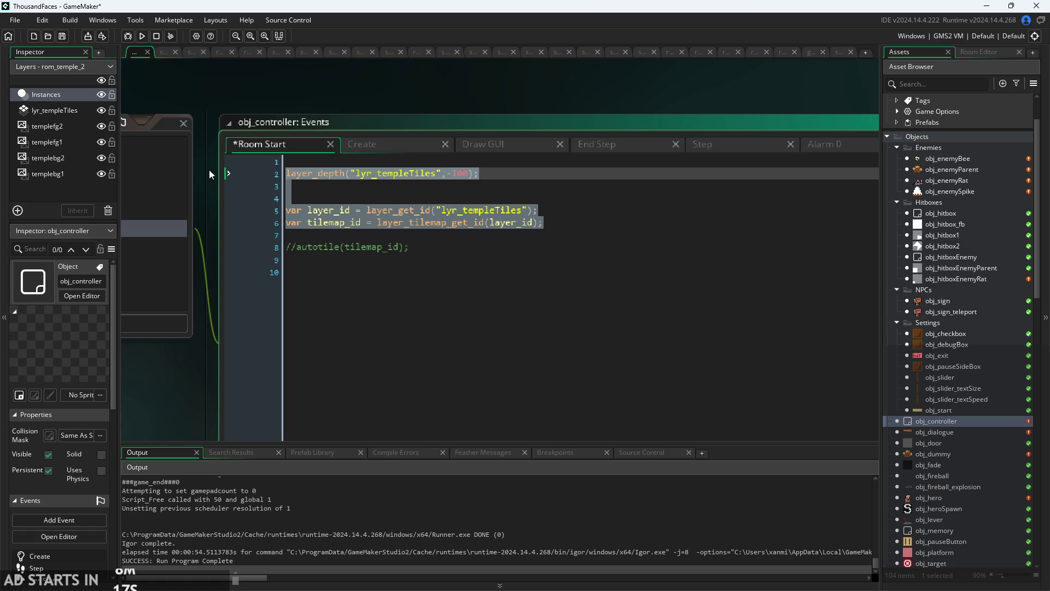
key("ctrl+k")
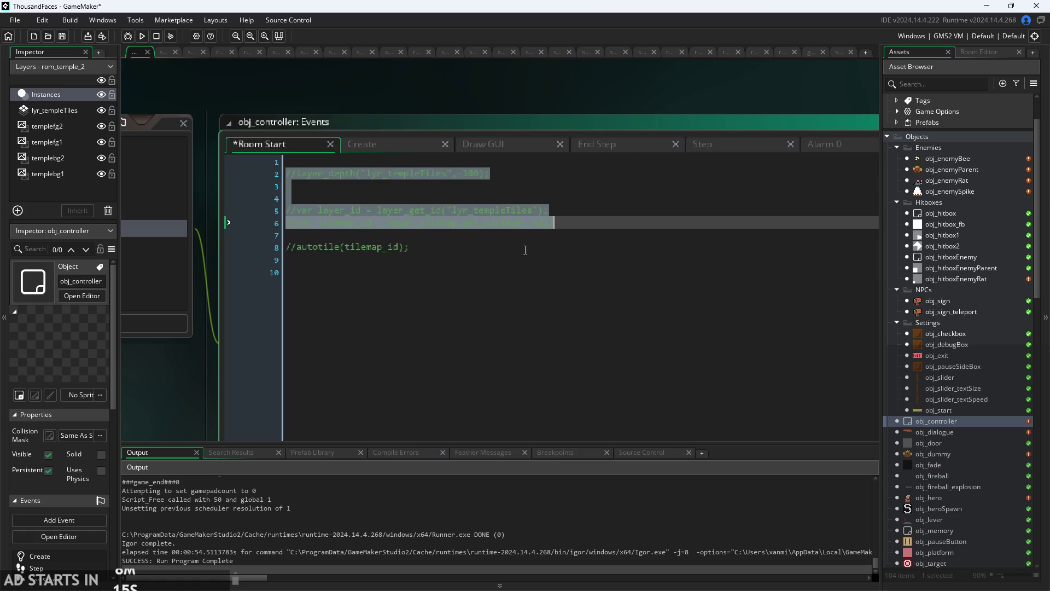
key("Down")
key("Down")
key("Down")
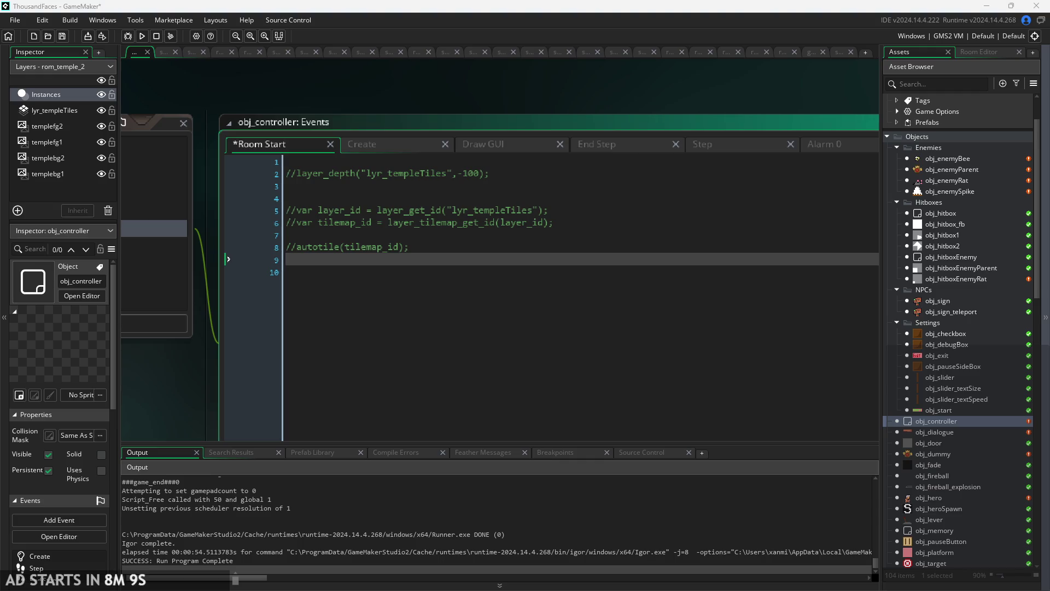
Save the edited Room Start code and scroll through the rest of it.
left_click(212, 371)
scroll(211, 371, "down", 1)
key("ctrl+s")
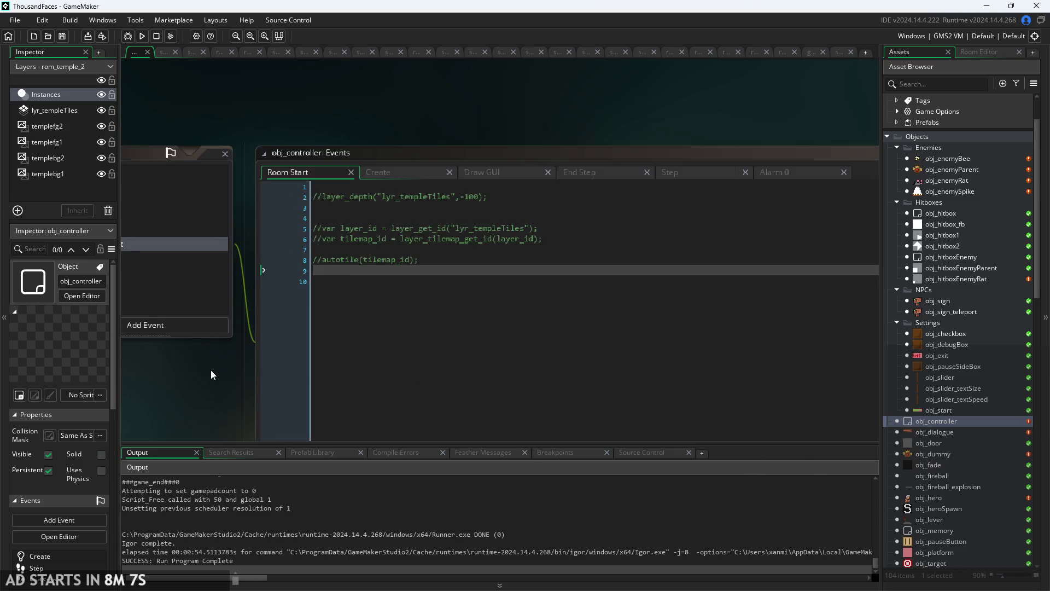
scroll(694, 389, "down", 1)
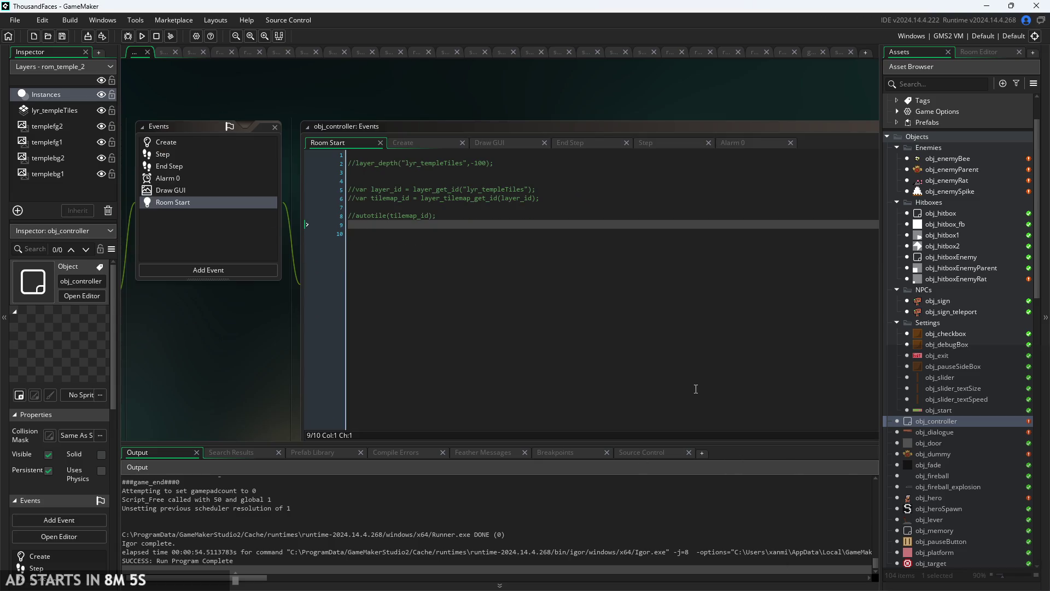
scroll(346, 350, "down", 1)
scroll(292, 335, "down", 1)
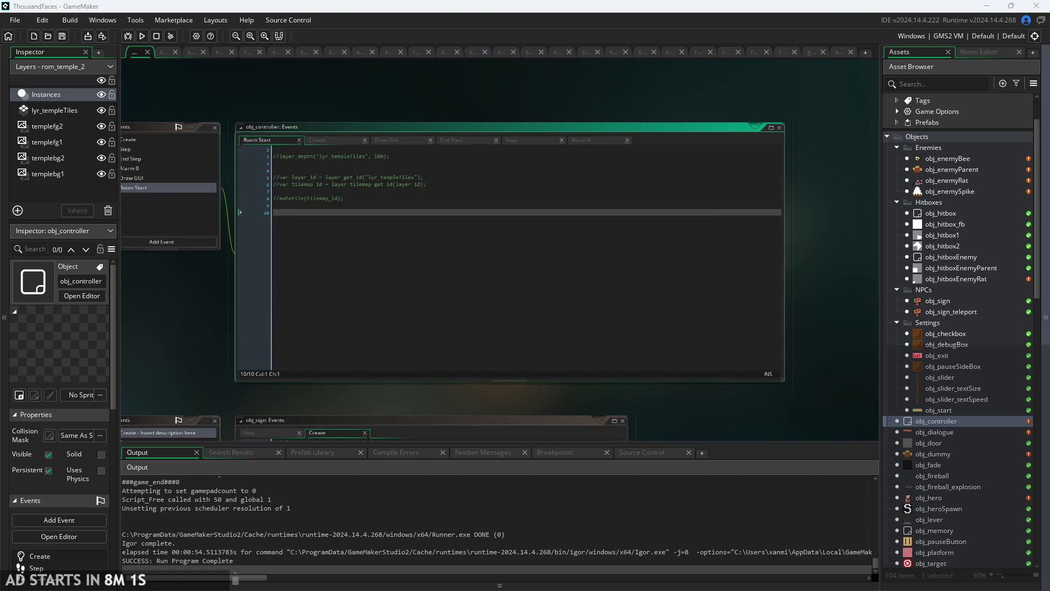
scroll(921, 408, "down", 15)
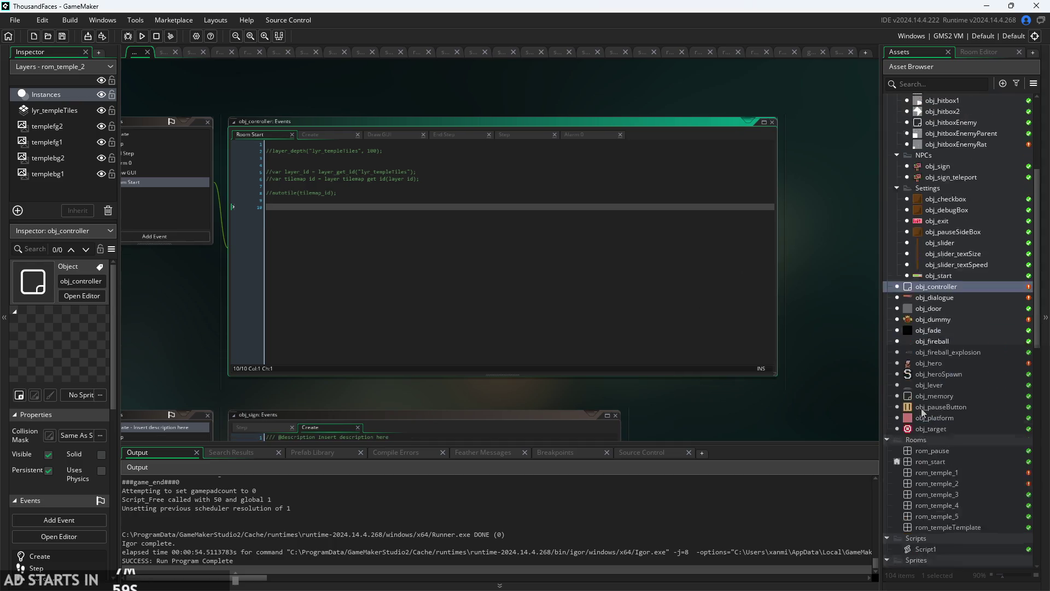
scroll(930, 426, "down", 2)
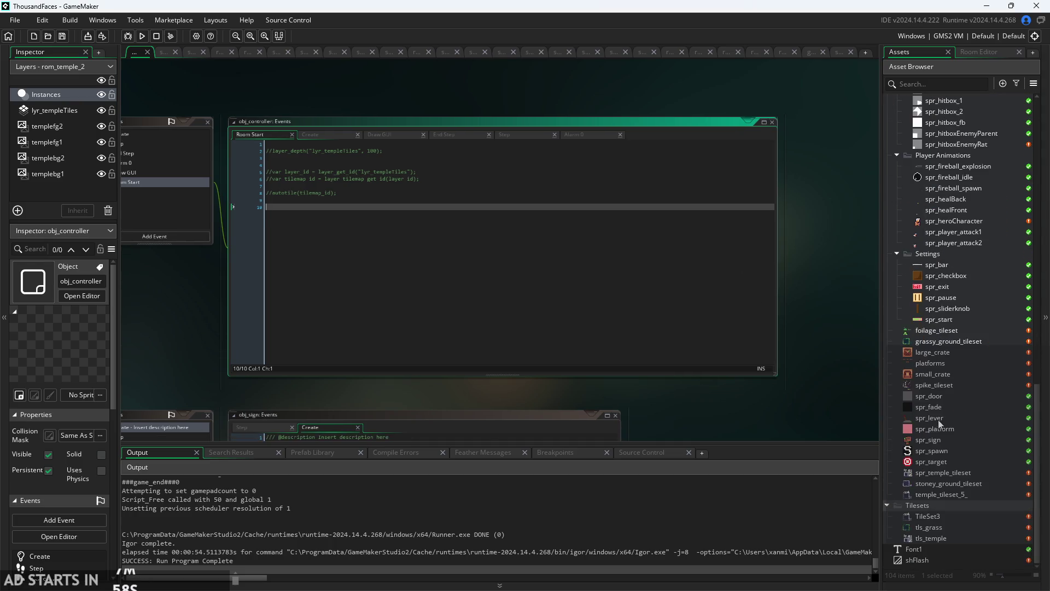
Duplicate grassy_ground_tileset and try naming the copy, dismissing the invalid-name error.
double_click(950, 338)
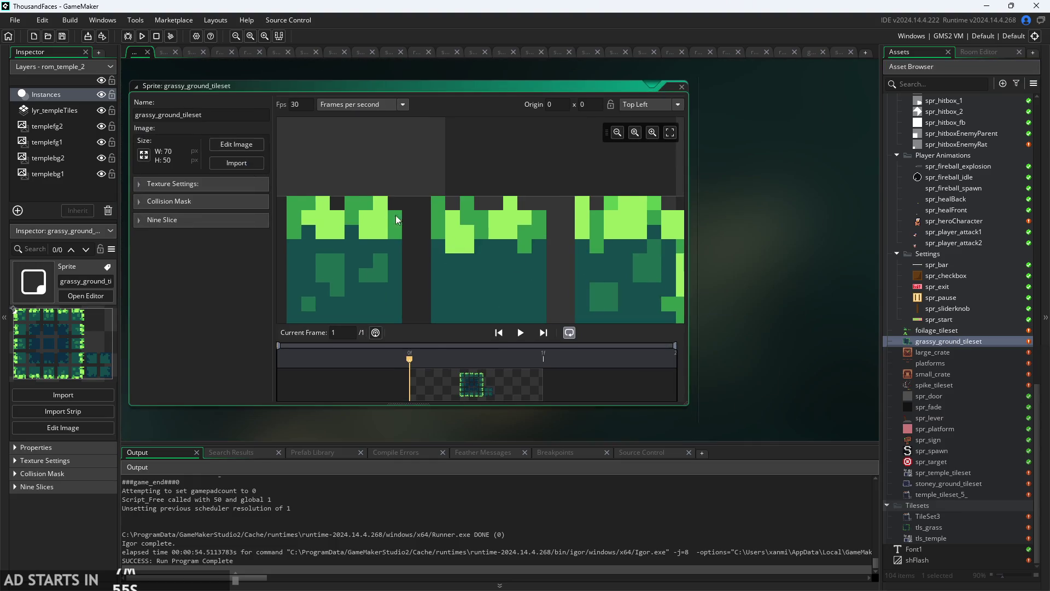
scroll(514, 203, "down", 5)
right_click(967, 343)
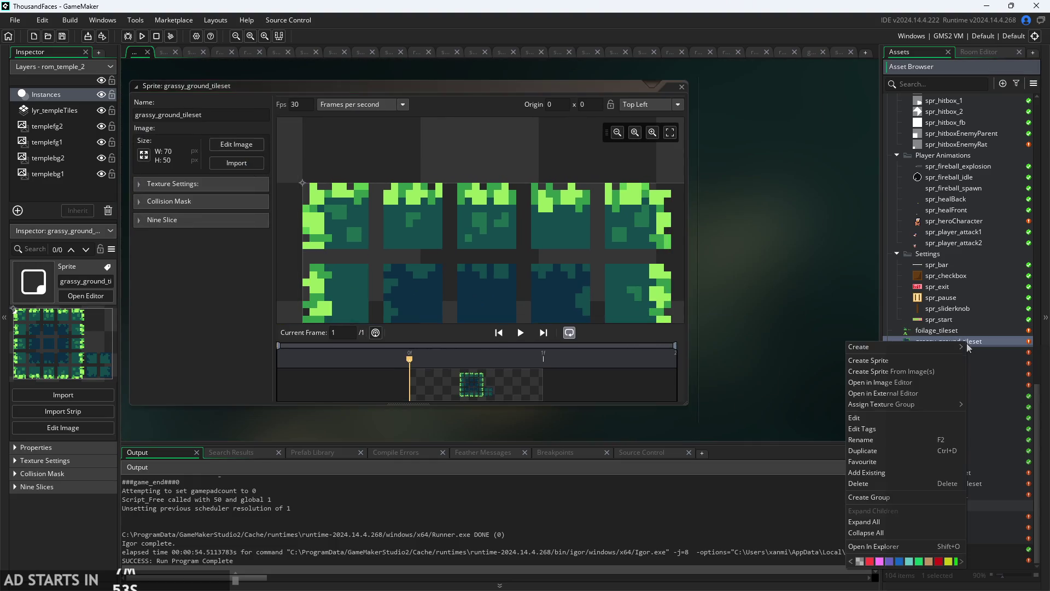
left_click(863, 450)
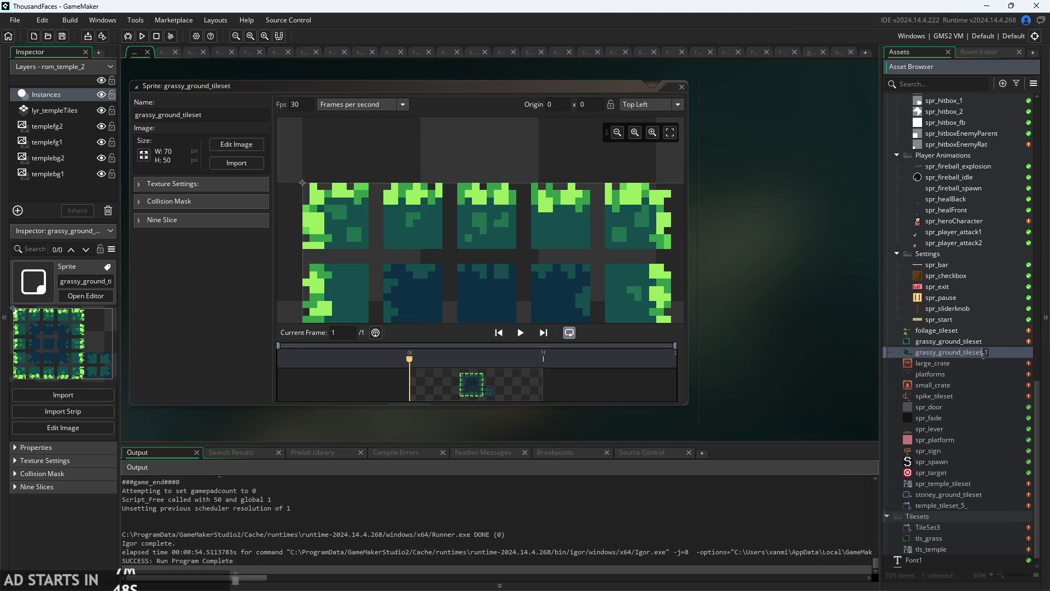
type("est")
type(")")
key("Return")
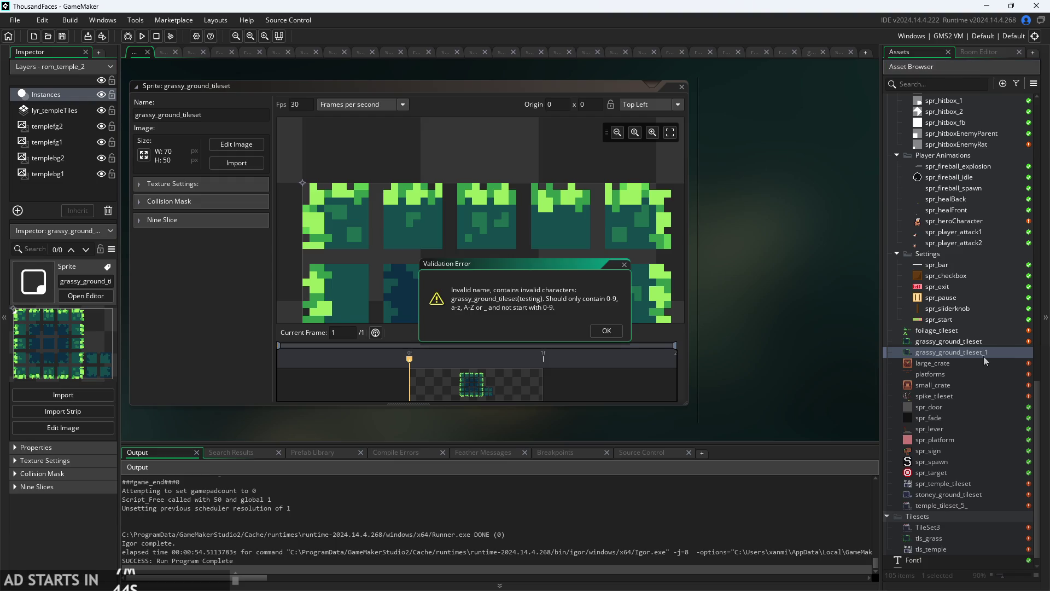
left_click(618, 331)
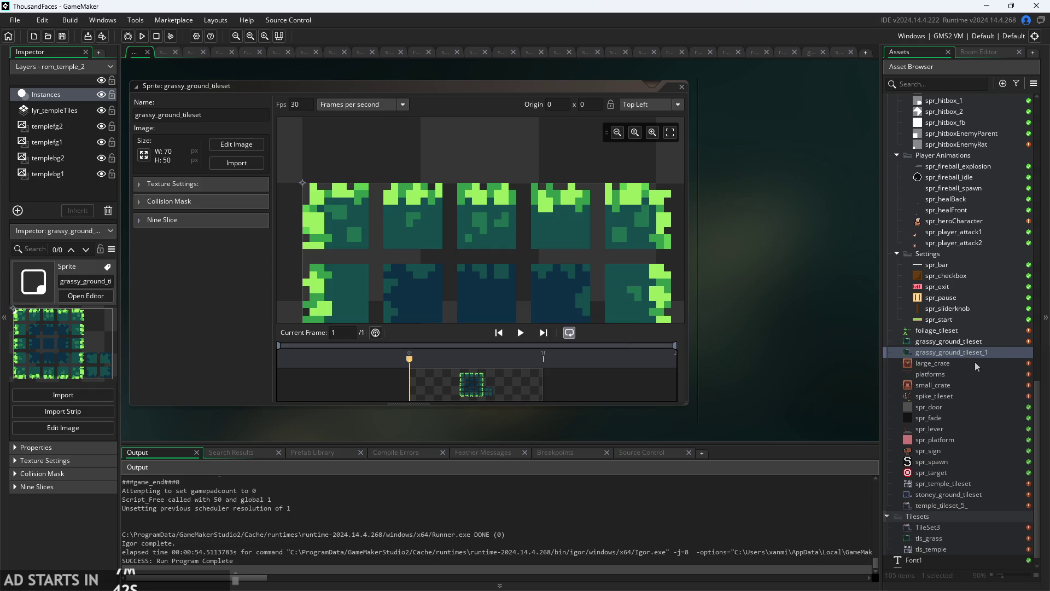
Rename the copy to grassy_ground_tilesettesting and open it in the image editor.
right_click(996, 356)
left_click(942, 454)
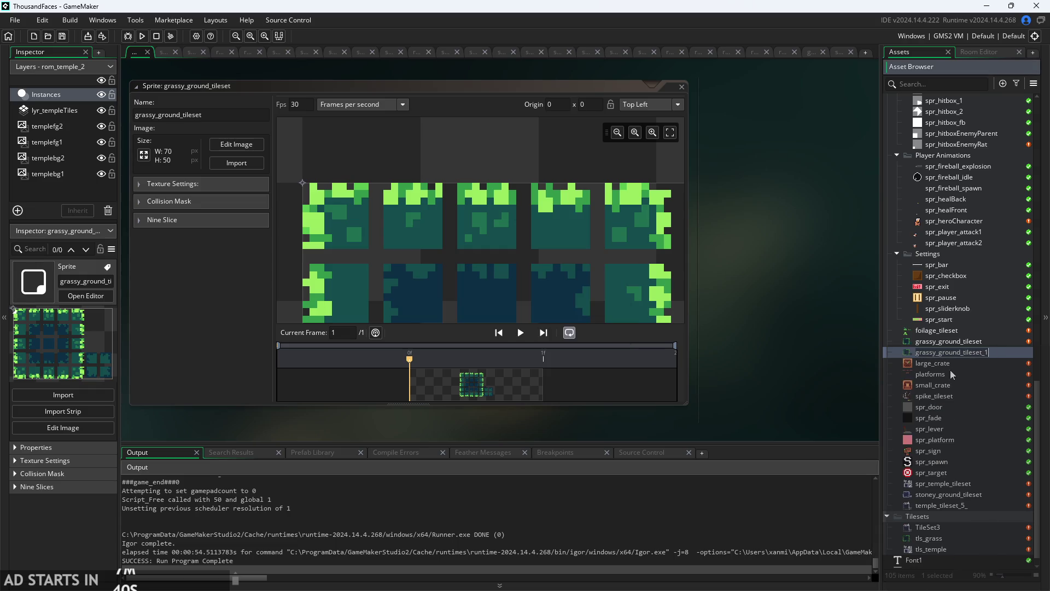
left_click(989, 352)
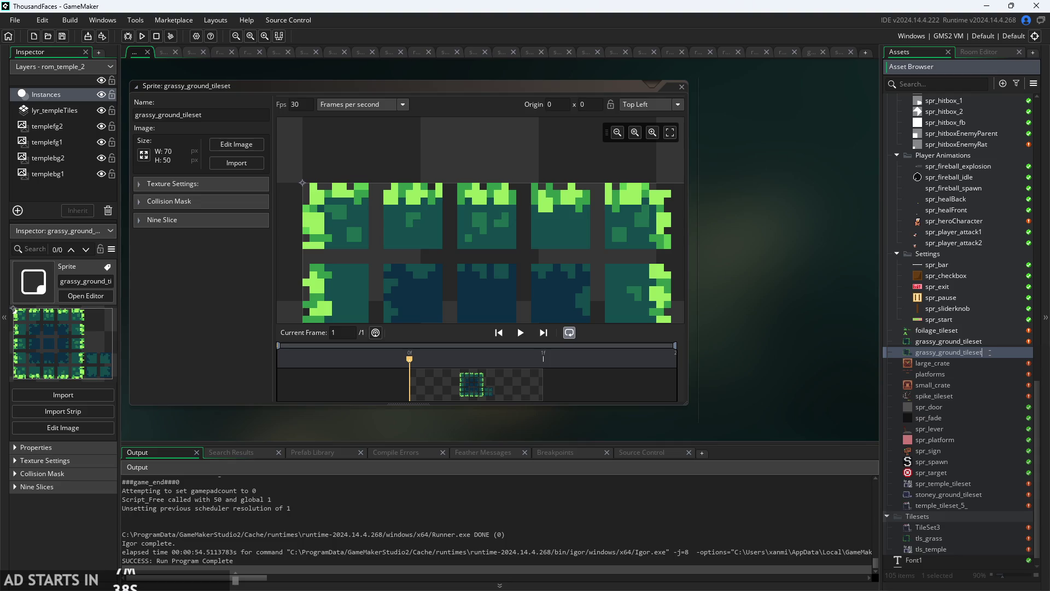
double_click(991, 353)
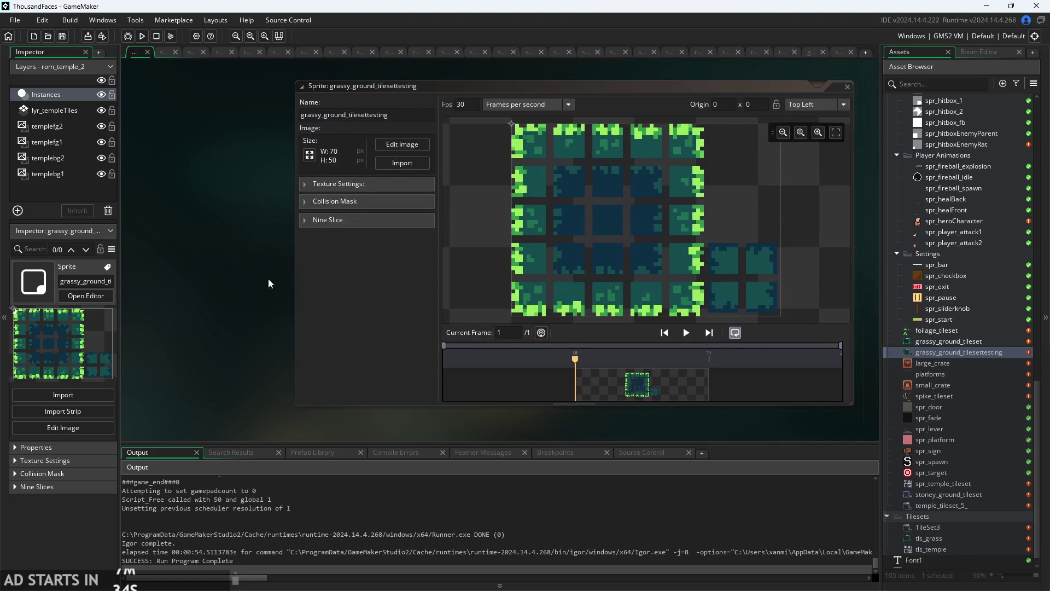
left_click(342, 164)
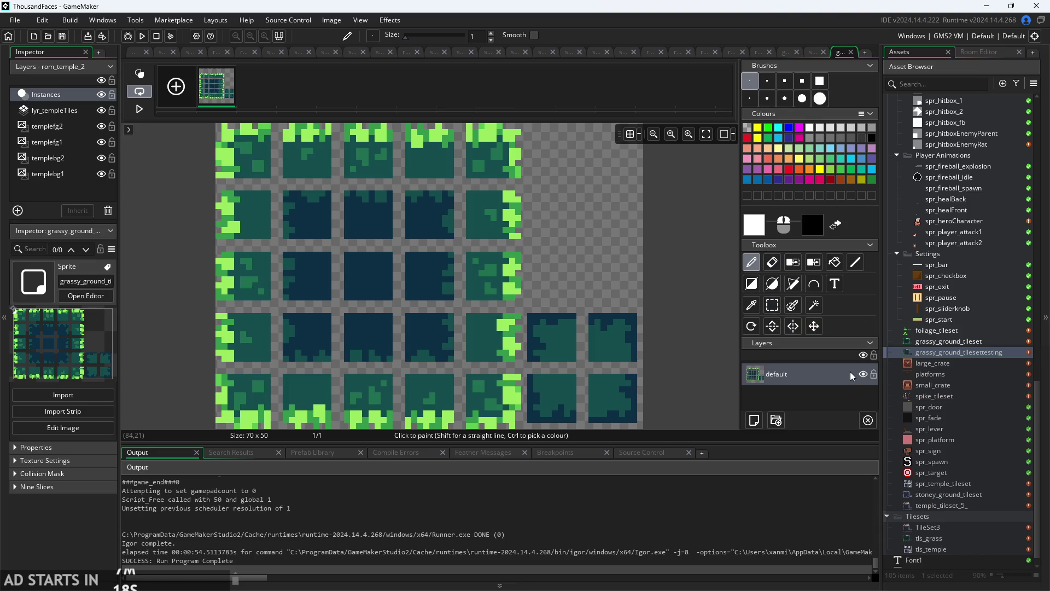
Toggle between eraser and pencil, then close the paint colour settings unchanged.
left_click(770, 261)
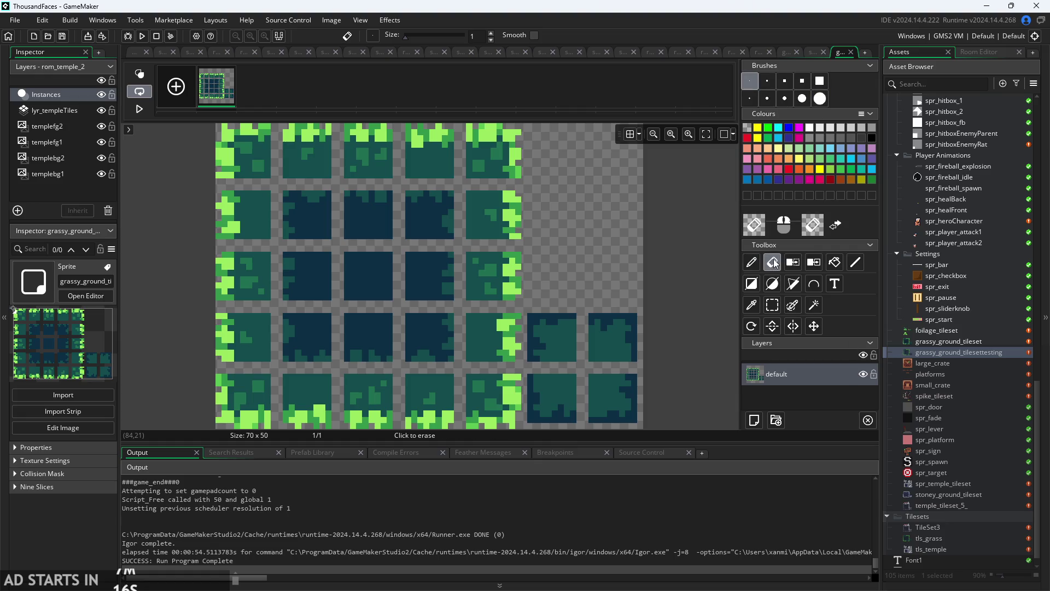
left_click(751, 262)
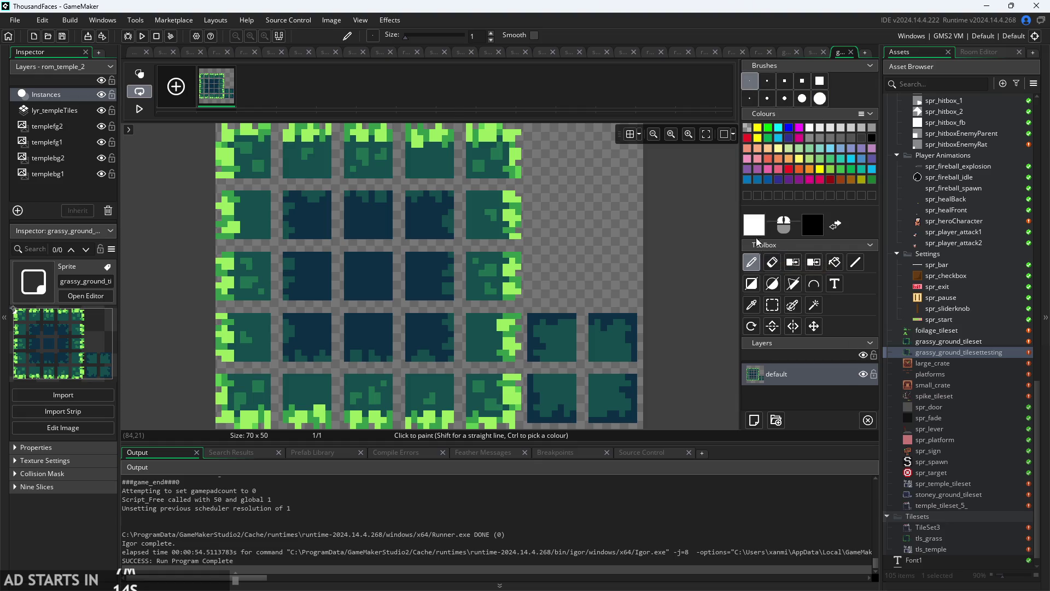
left_click(754, 224)
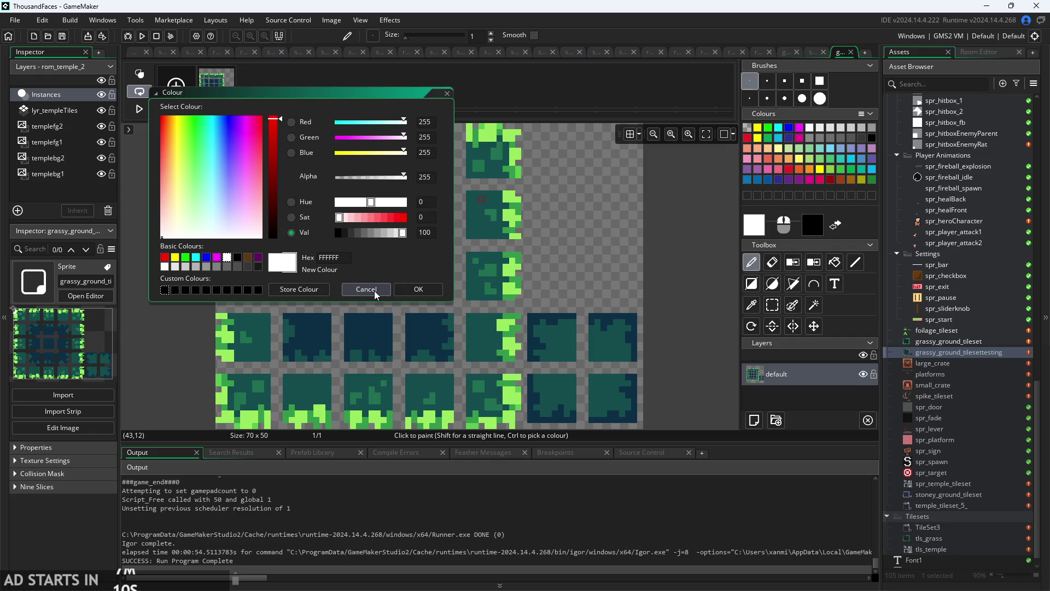
left_click(418, 289)
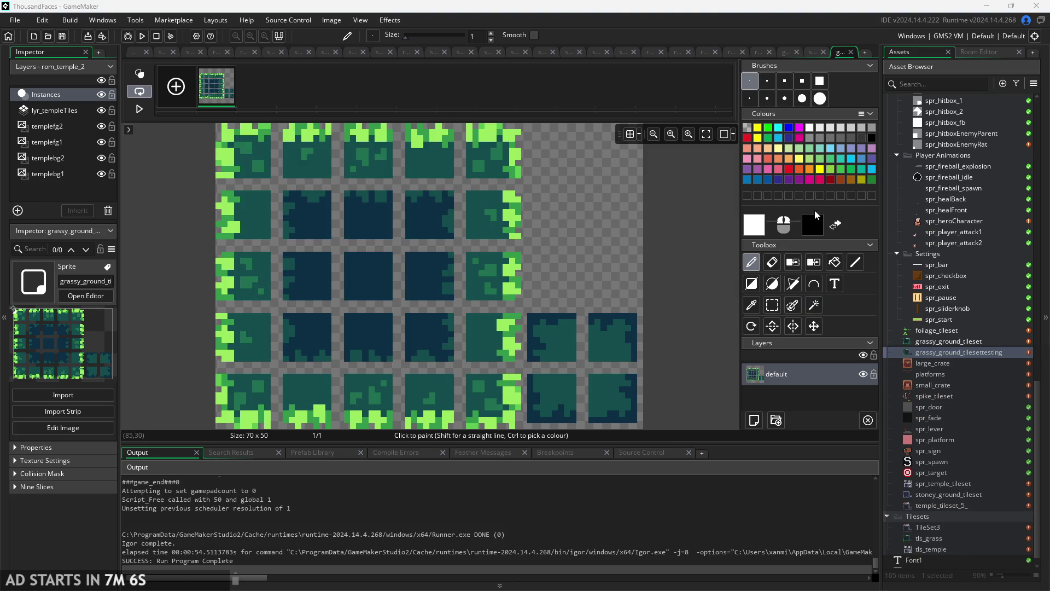
Select the lower-right dark tile and the surrounding transparent space by colour, then return to the pencil.
left_click(814, 311)
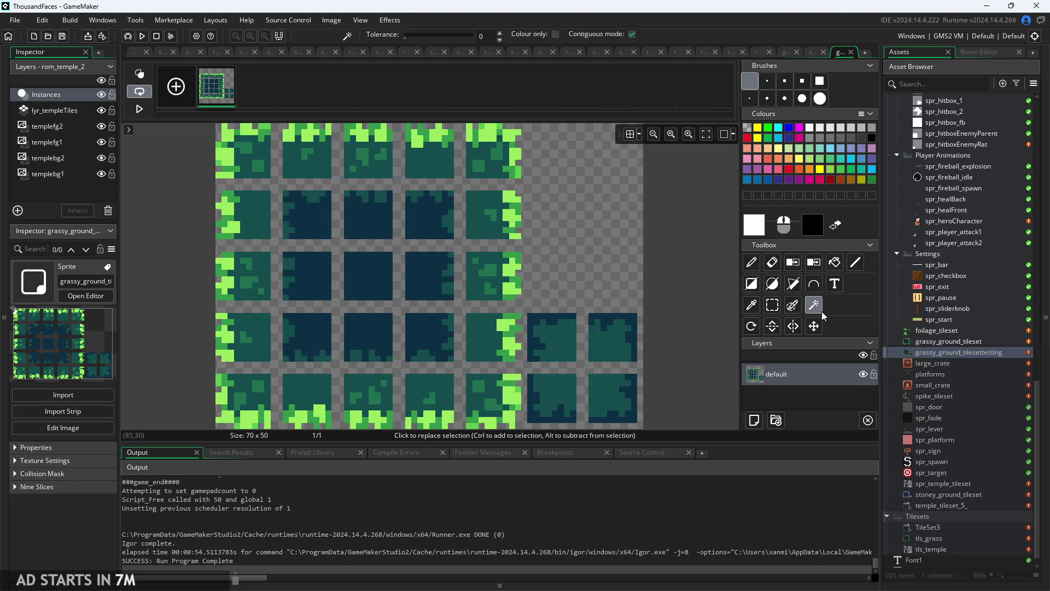
left_click(556, 332)
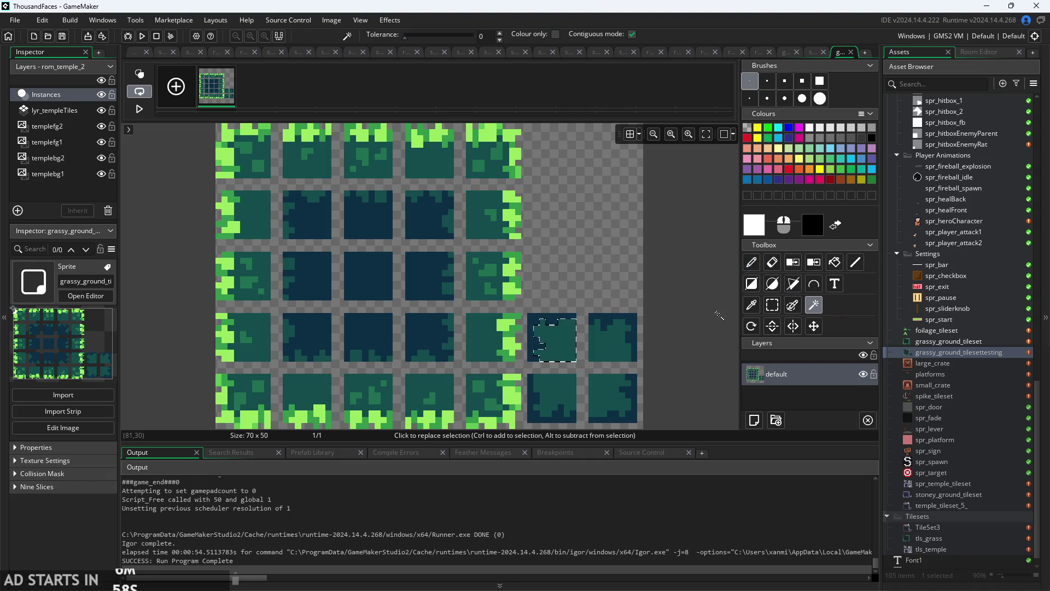
left_click(513, 288)
left_click(520, 279)
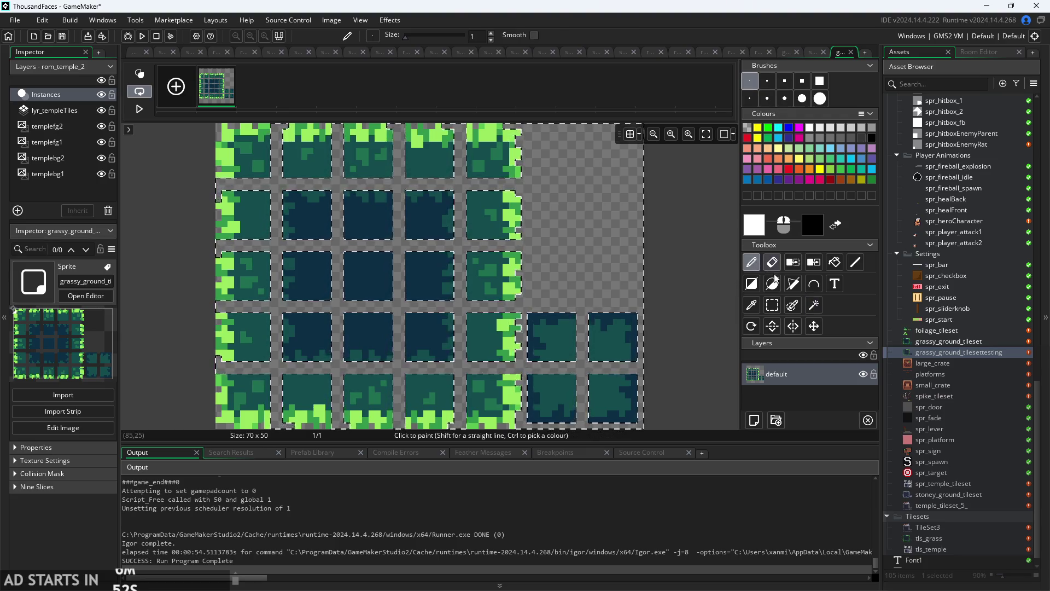
left_click(748, 328)
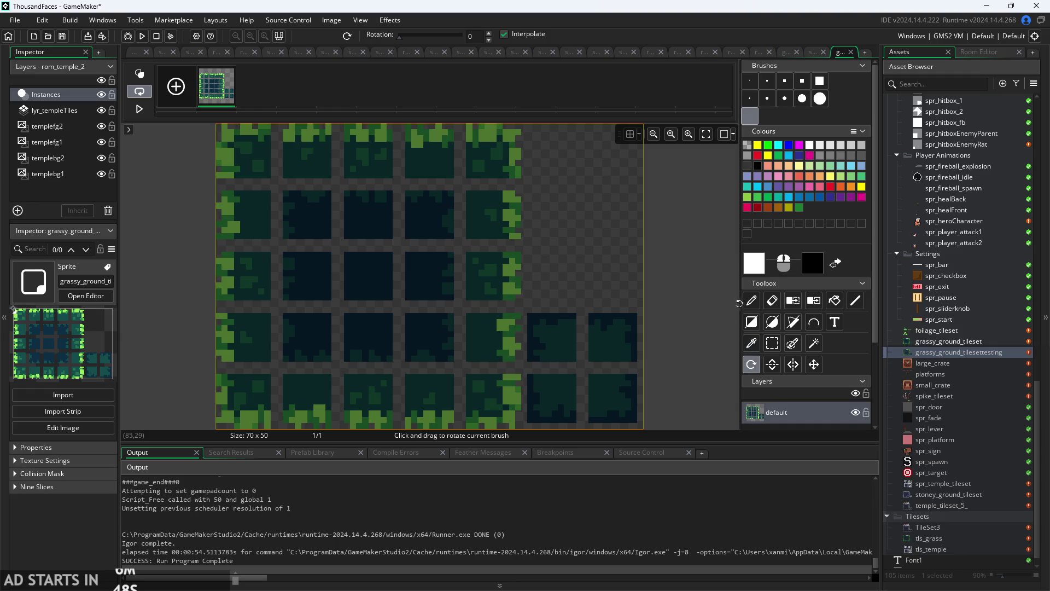
left_click(751, 300)
Make a 2x3-pixel rectangular selection at the dark tile's edge, then clear it.
scroll(808, 325, "down", 1)
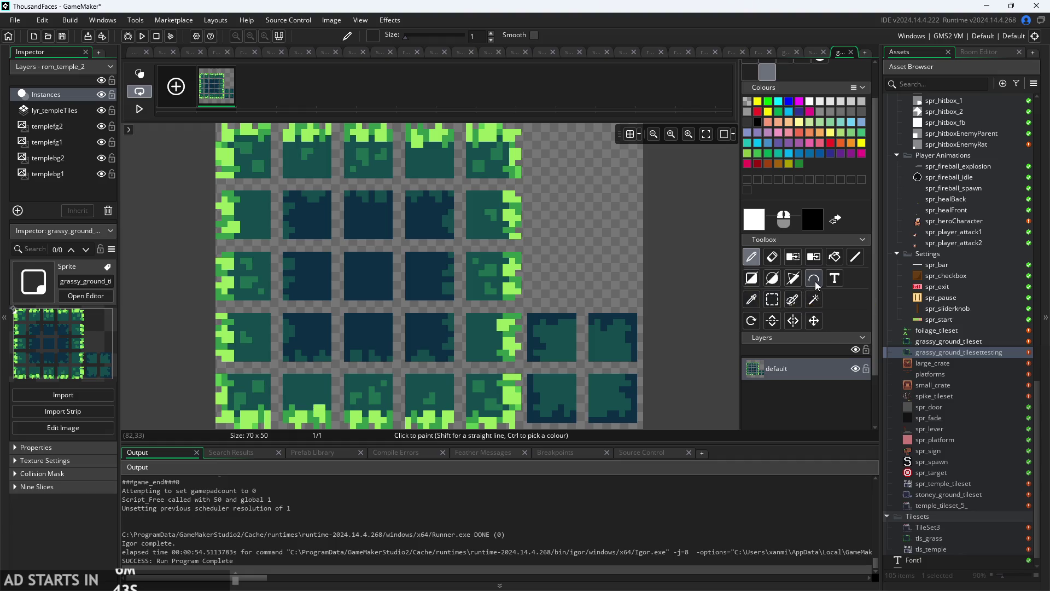
left_click(772, 300)
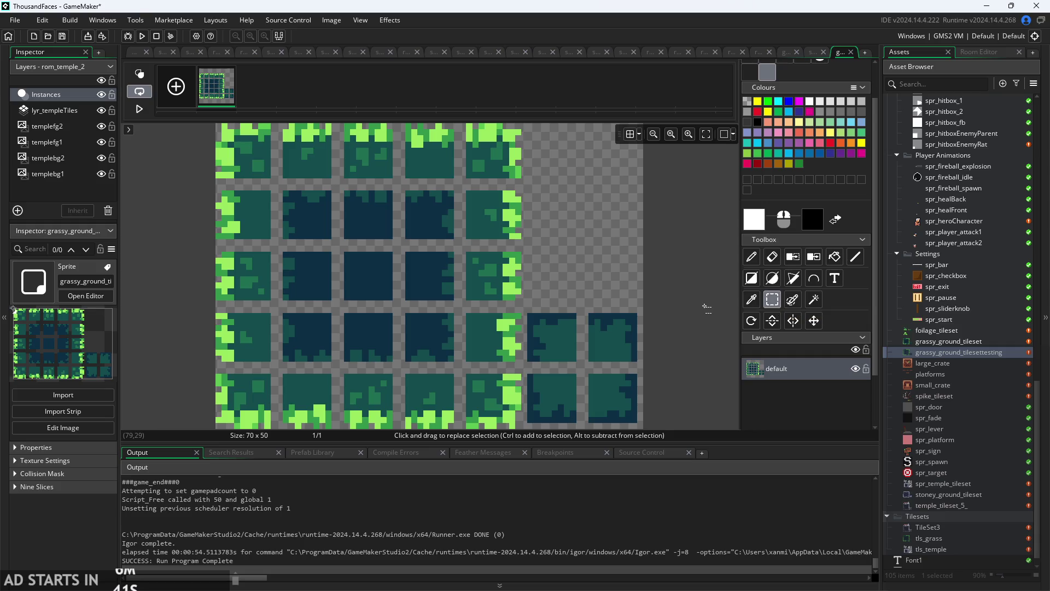
scroll(694, 310, "down", 1)
scroll(694, 310, "up", 1)
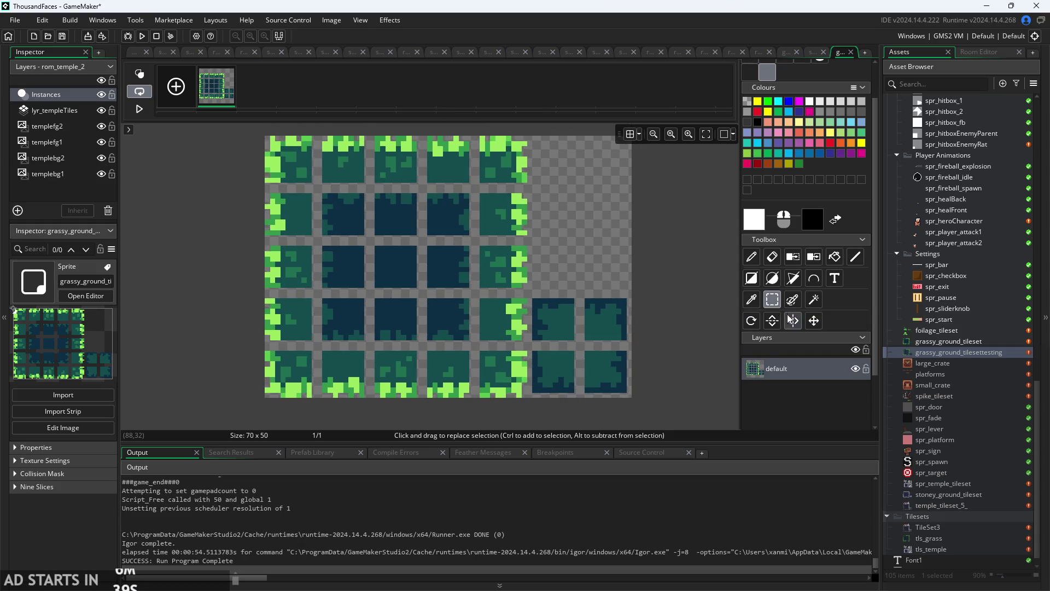
scroll(678, 304, "up", 1)
scroll(569, 290, "up", 2)
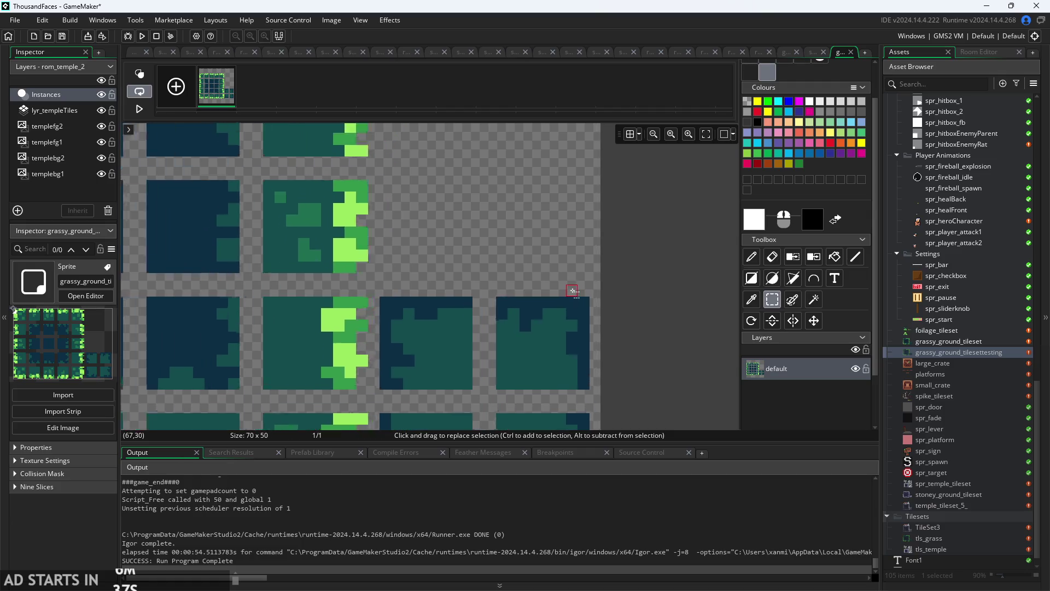
scroll(569, 291, "up", 2)
left_click_drag(569, 287, 586, 317)
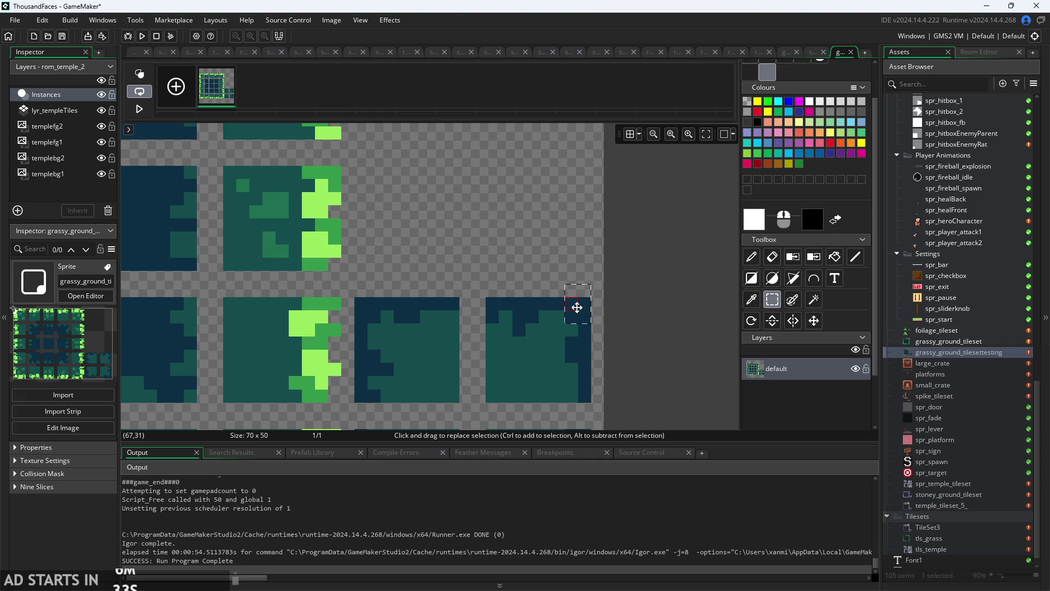
left_click(687, 316)
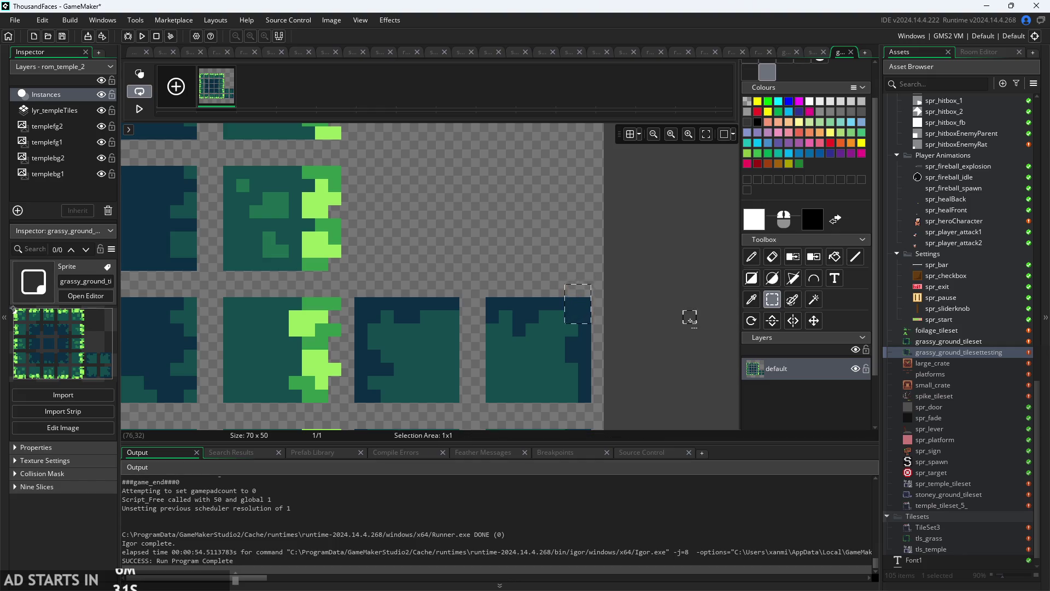
scroll(727, 306, "down", 3)
scroll(728, 307, "left", 3)
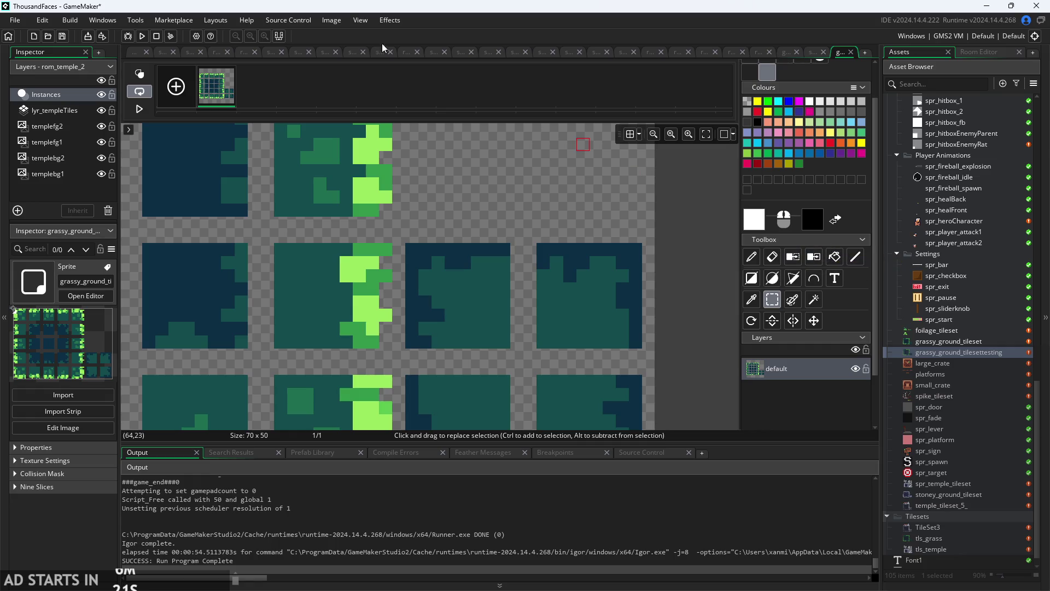
scroll(671, 236, "down", 5)
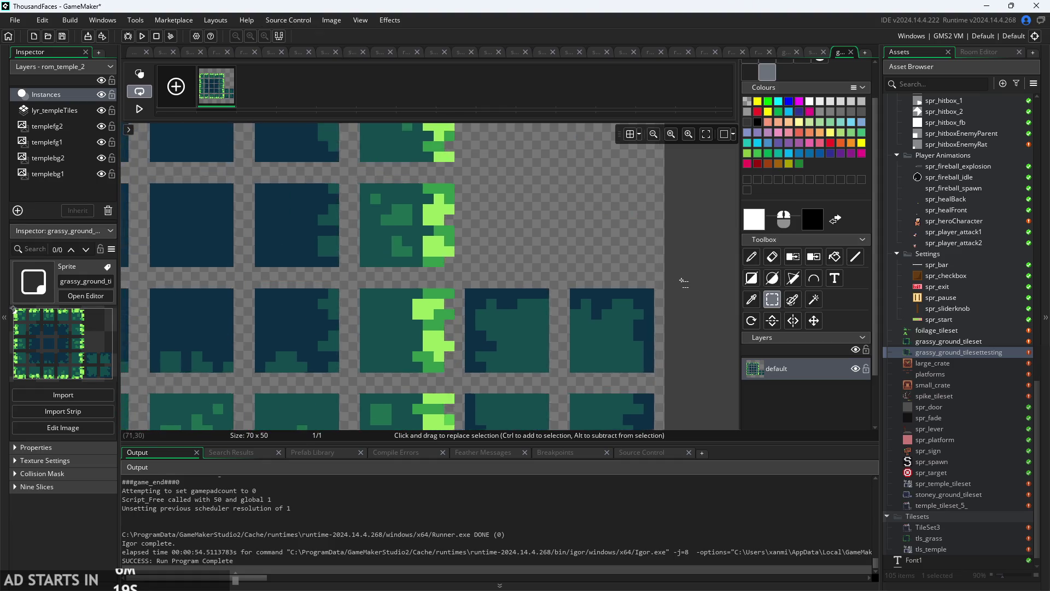
scroll(693, 277, "up", 1)
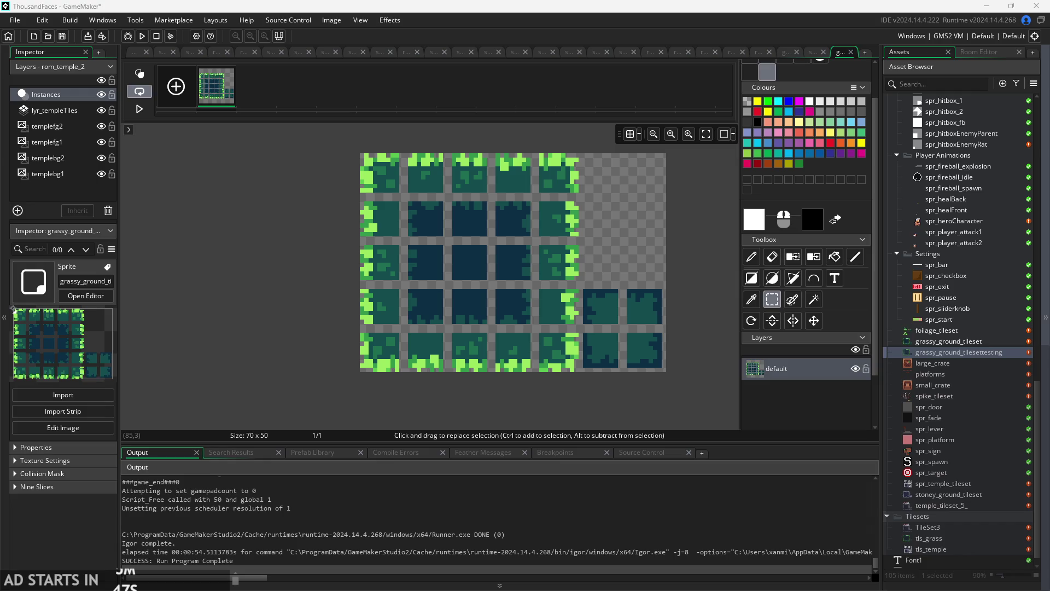
Set the pencil's paint colour to a mostly transparent white.
left_click(751, 256)
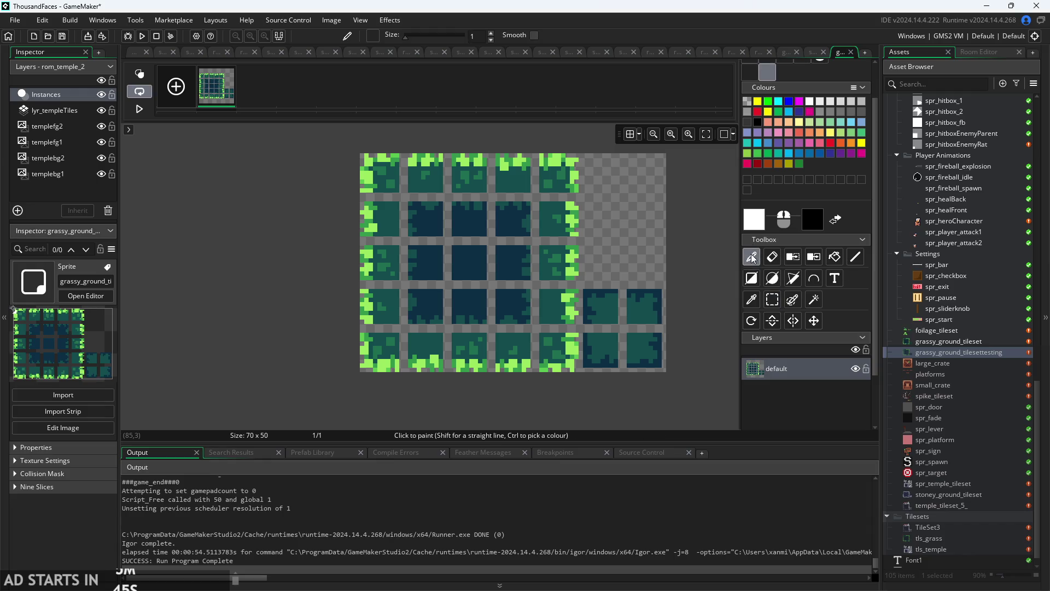
left_click(754, 219)
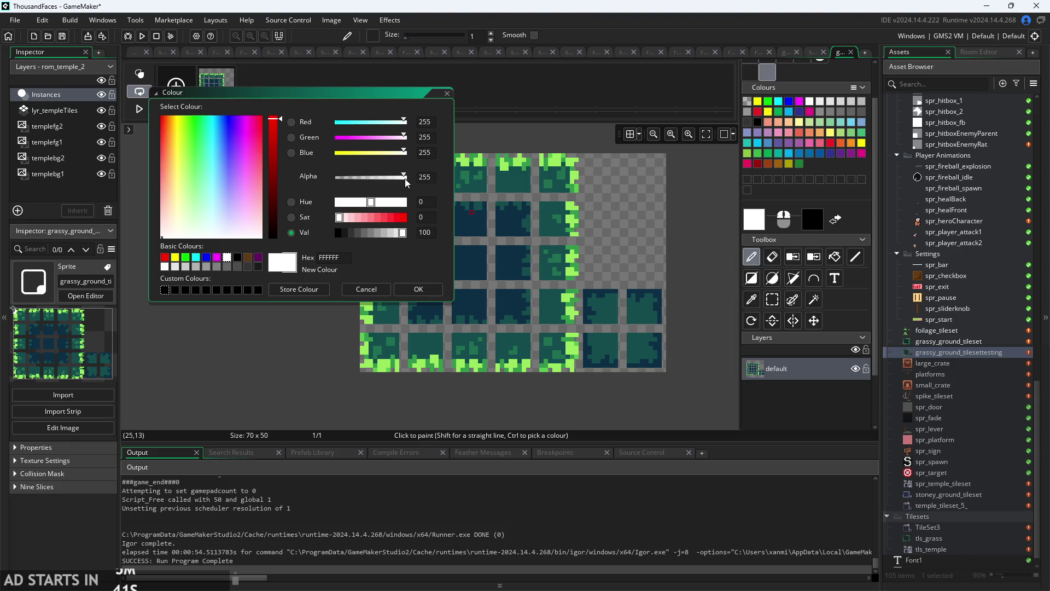
left_click_drag(405, 172, 338, 177)
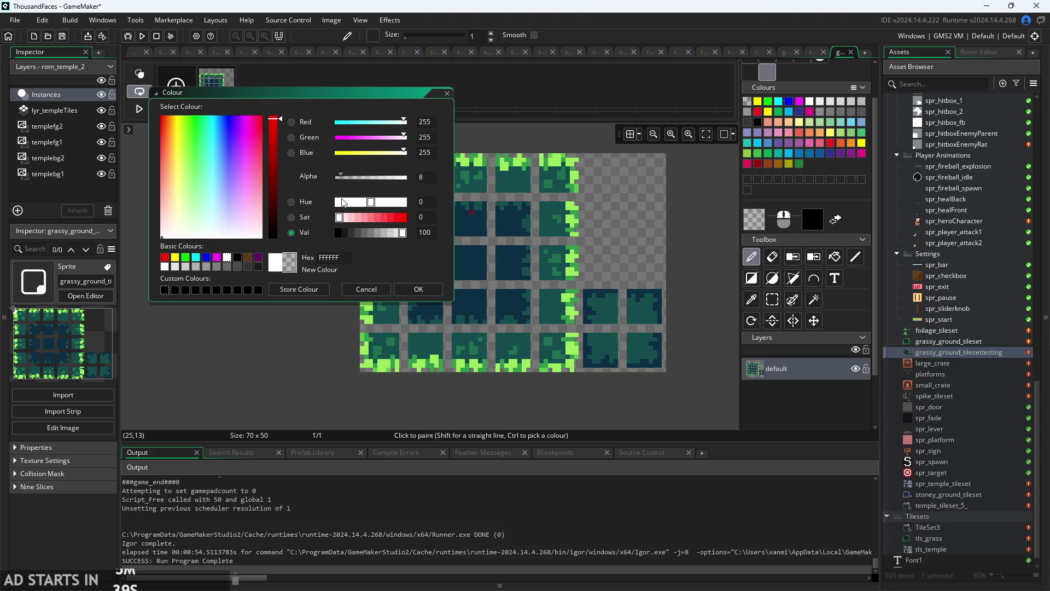
left_click(397, 177)
left_click_drag(402, 191, 354, 212)
left_click(435, 290)
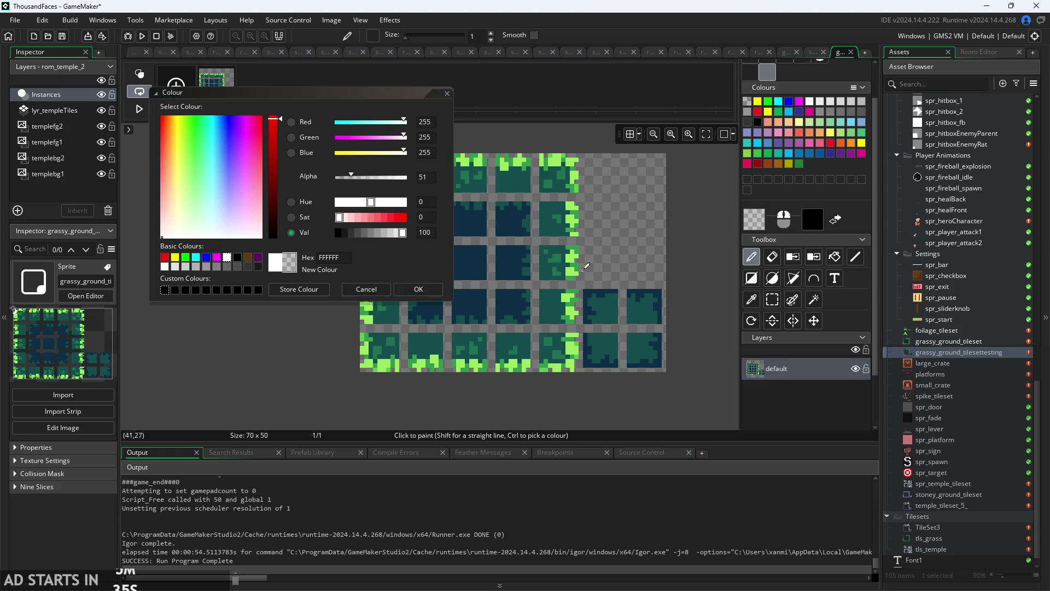
Raise the white paint colour's opacity step by step until it is nearly opaque.
scroll(595, 266, "up", 3)
scroll(594, 266, "up", 1)
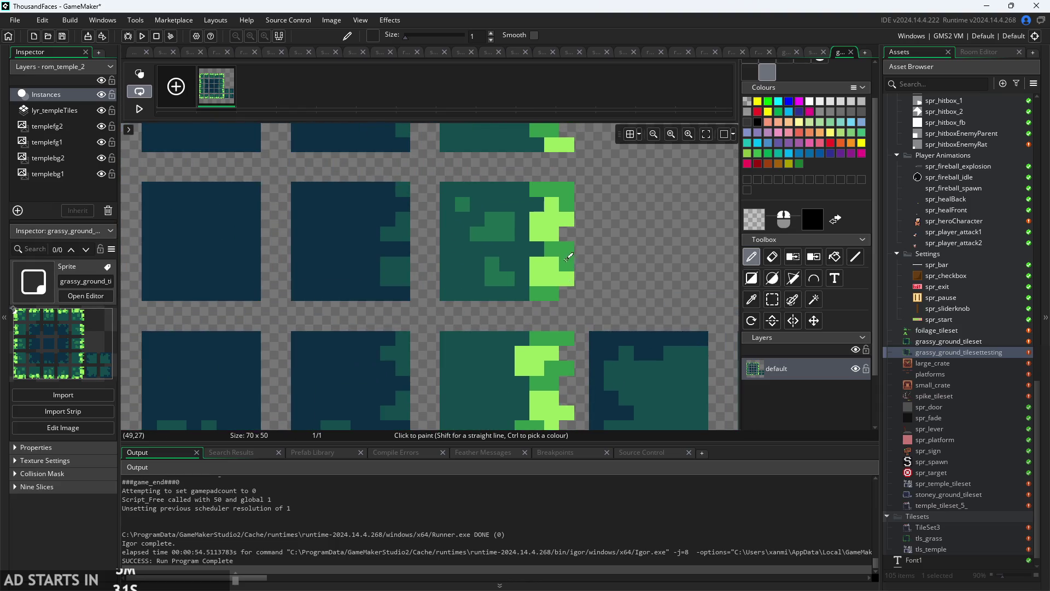
scroll(570, 268, "up", 1)
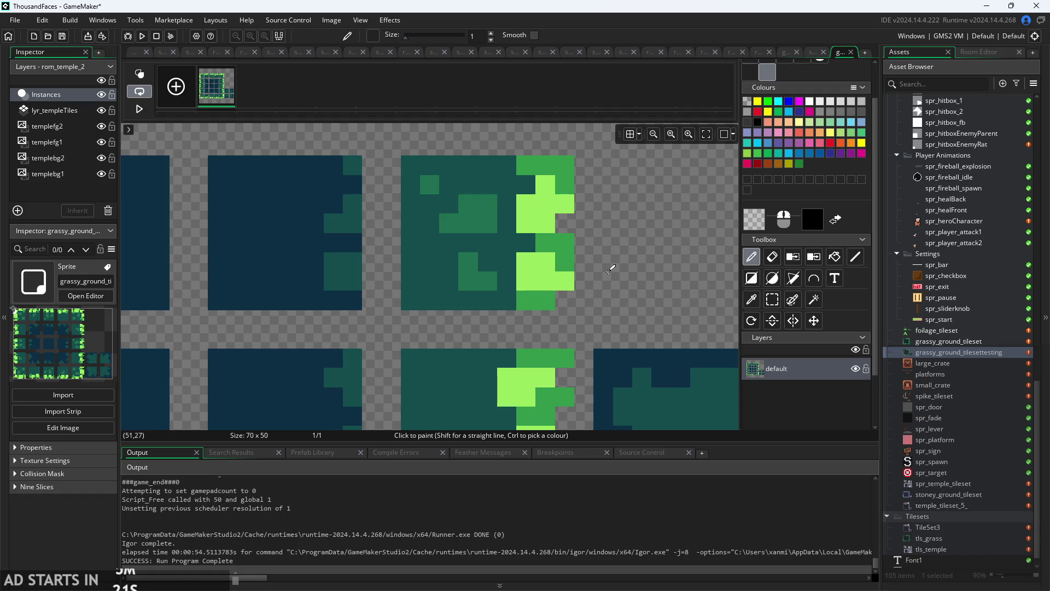
scroll(610, 268, "up", 3)
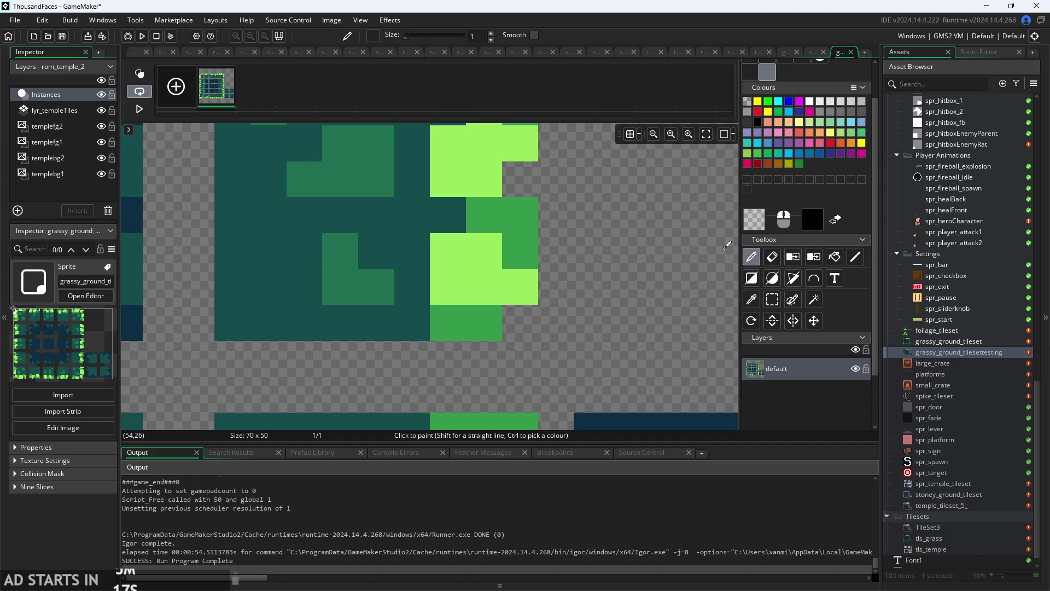
left_click(761, 224)
left_click_drag(352, 177, 361, 177)
left_click(419, 289)
left_click(751, 222)
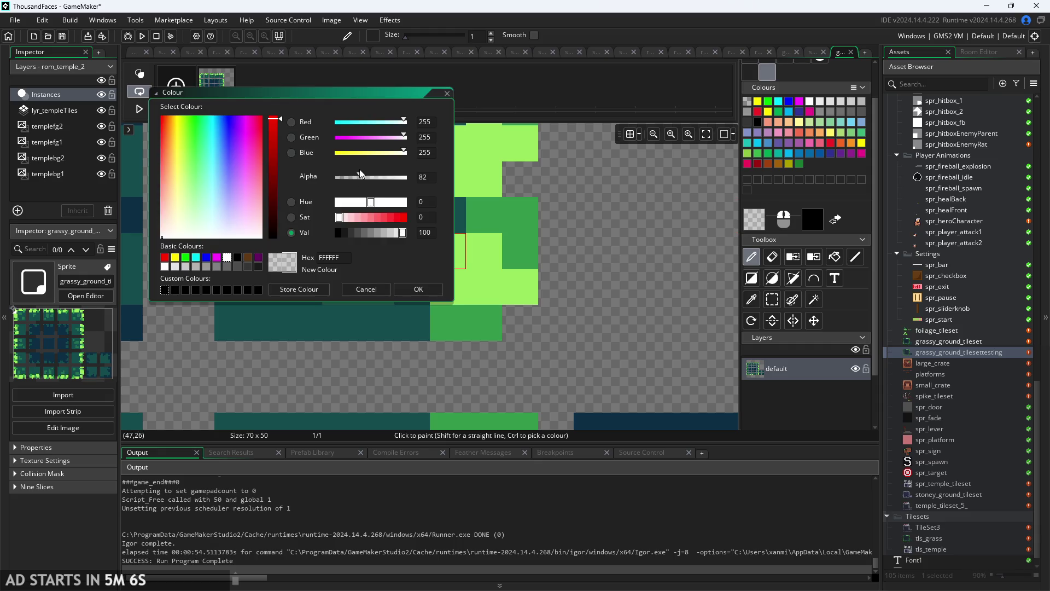
left_click_drag(360, 176, 376, 178)
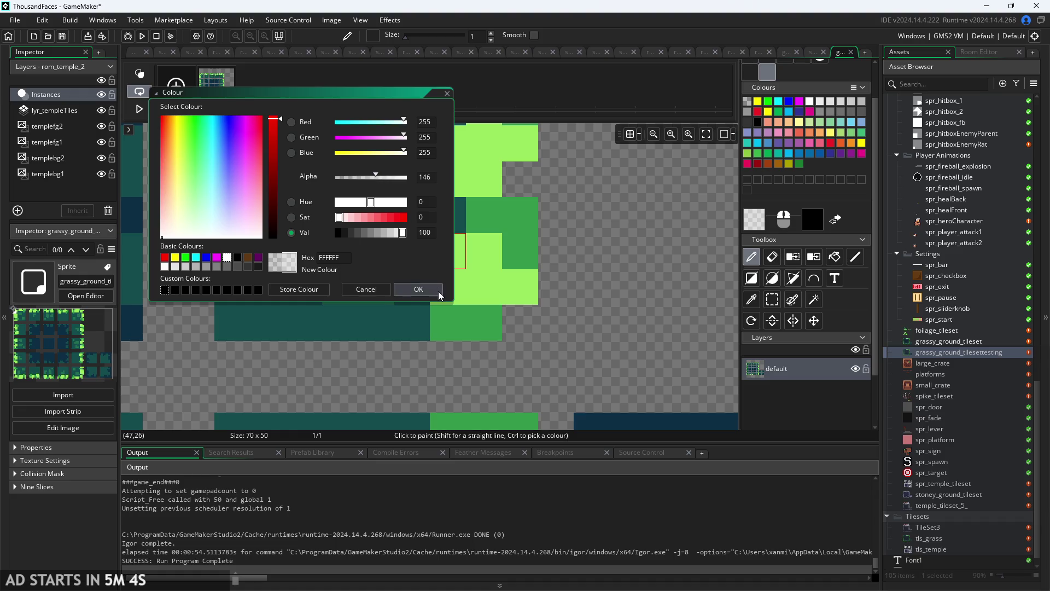
left_click(432, 290)
left_click(756, 224)
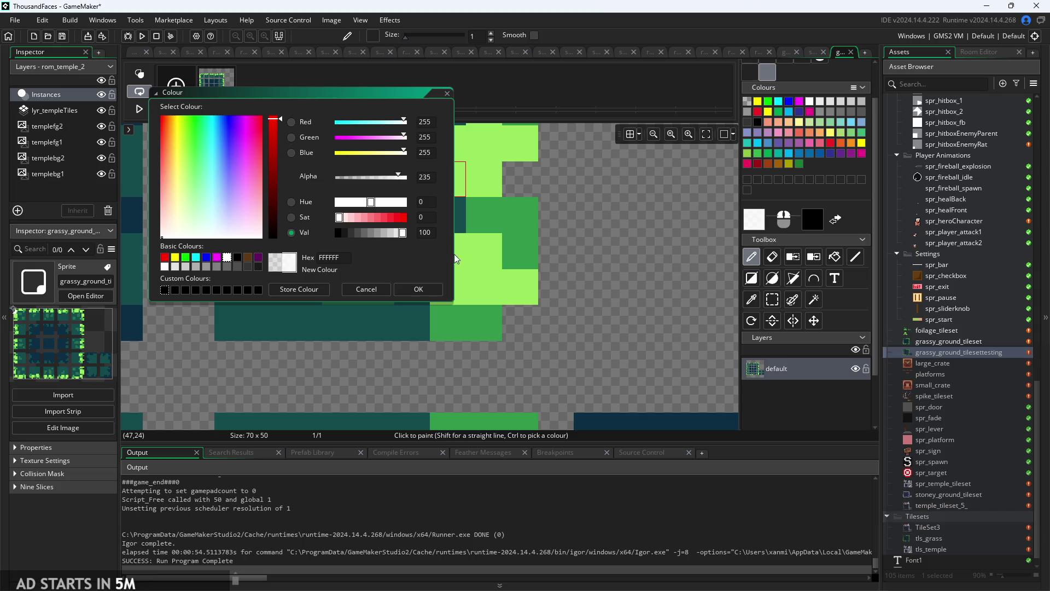
left_click(417, 290)
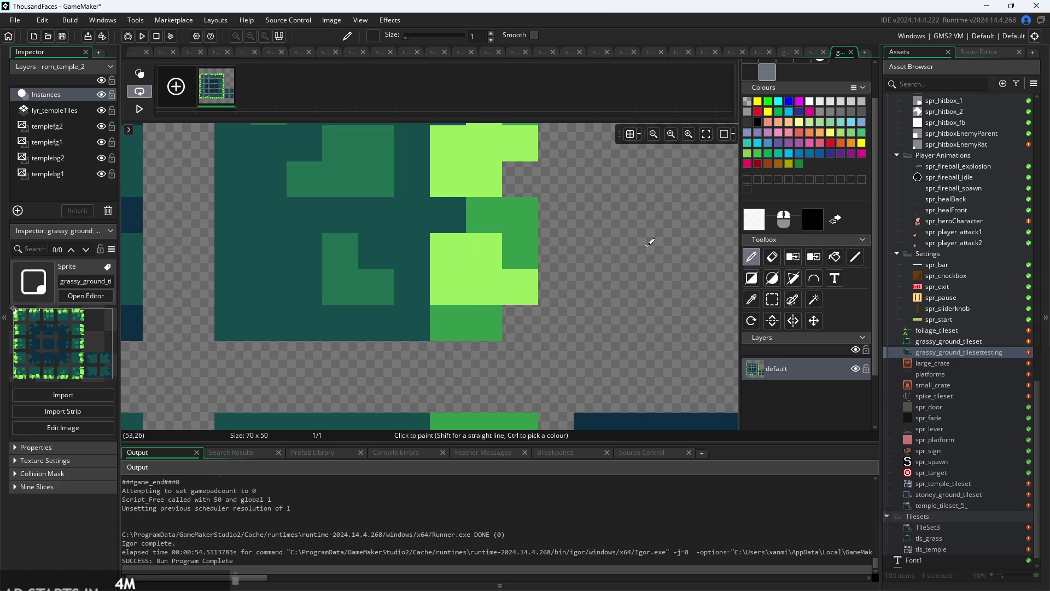
Drag the paint colour's alpha to 255 for fully opaque white and confirm.
left_click(755, 225)
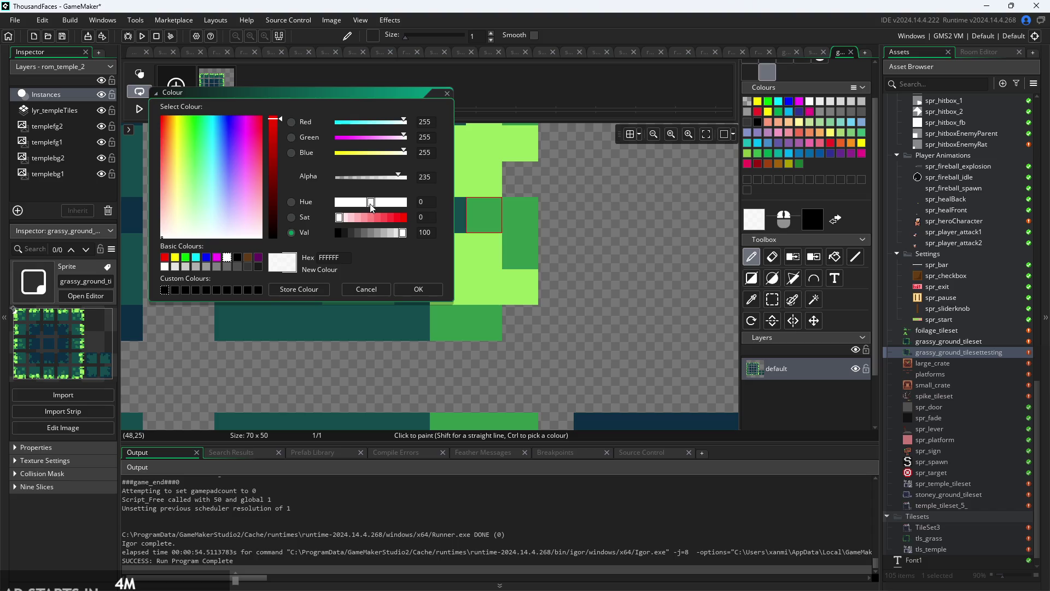
left_click_drag(401, 176, 619, 241)
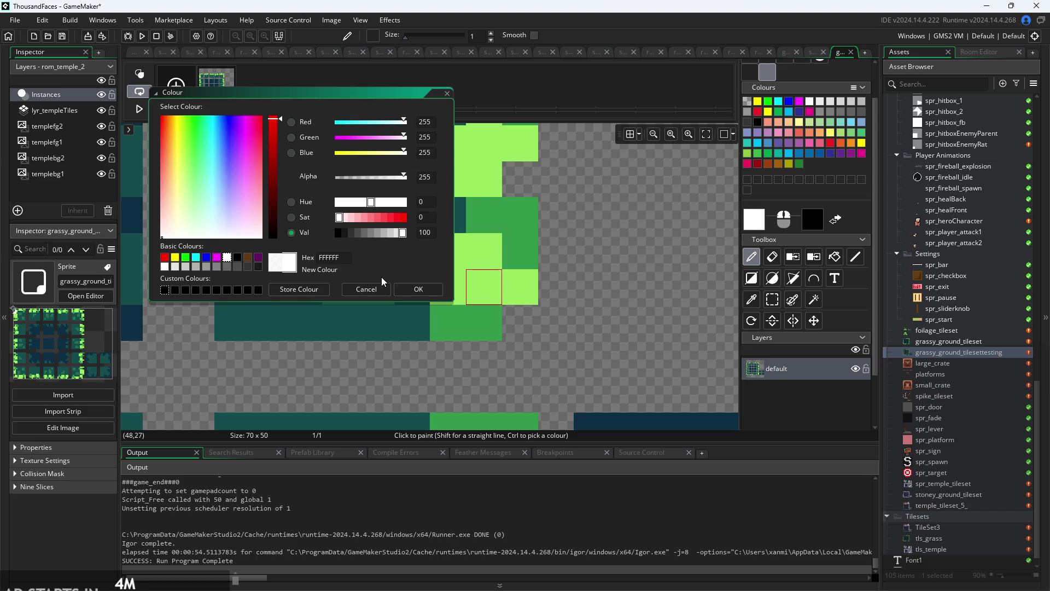
left_click(411, 290)
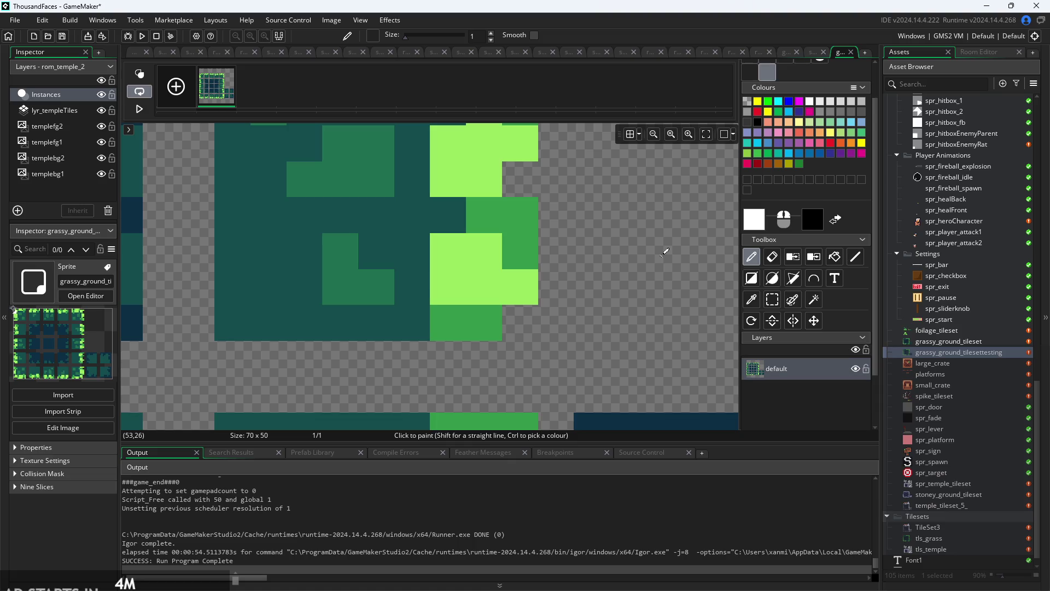
scroll(664, 252, "down", 5)
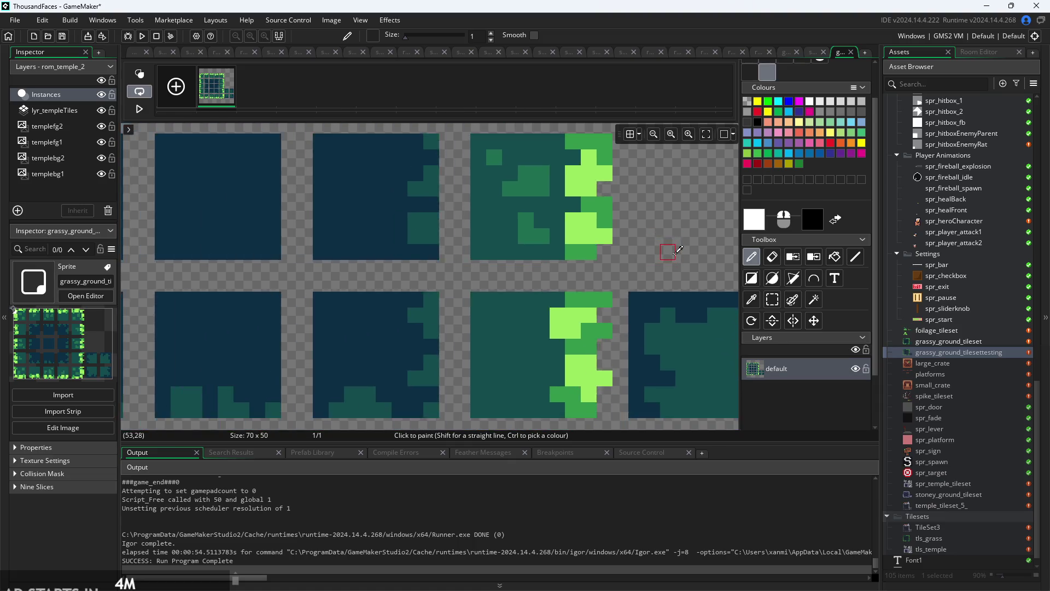
scroll(679, 250, "down", 6)
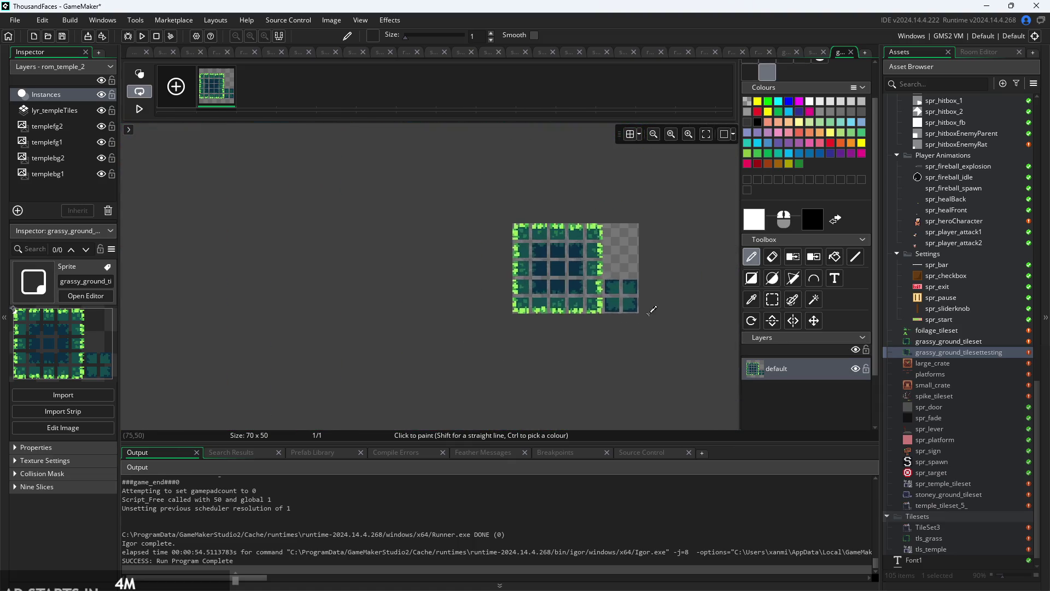
scroll(656, 317, "up", 5)
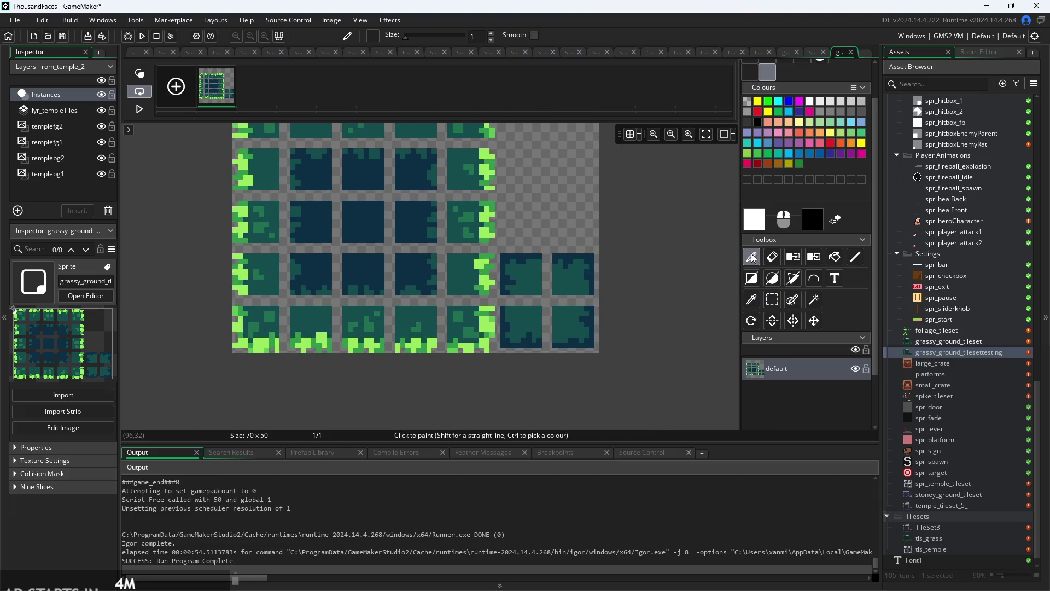
scroll(559, 208, "up", 4)
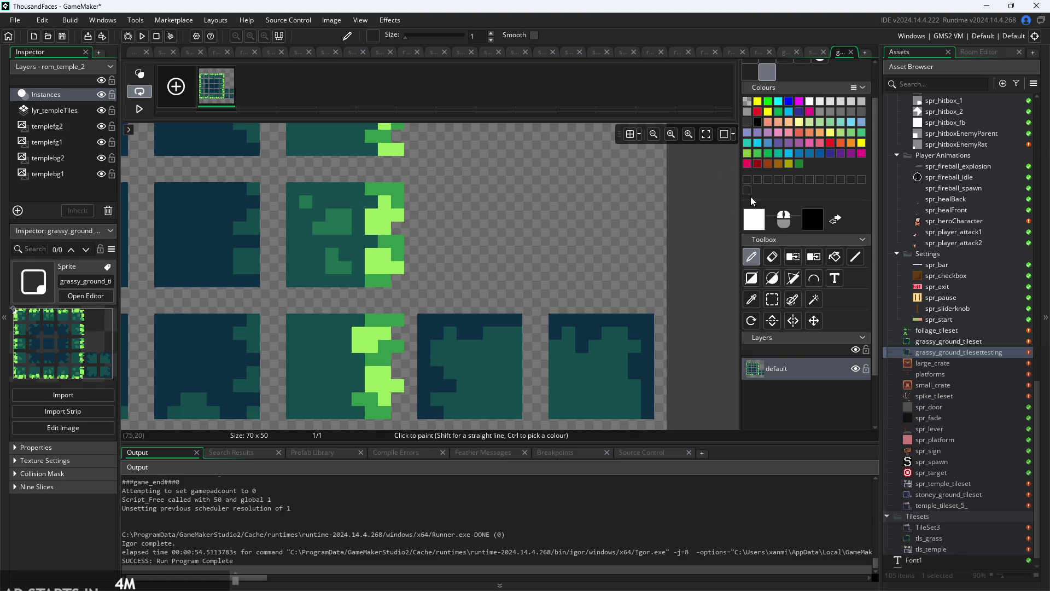
scroll(751, 196, "up", 2)
scroll(465, 257, "up", 2)
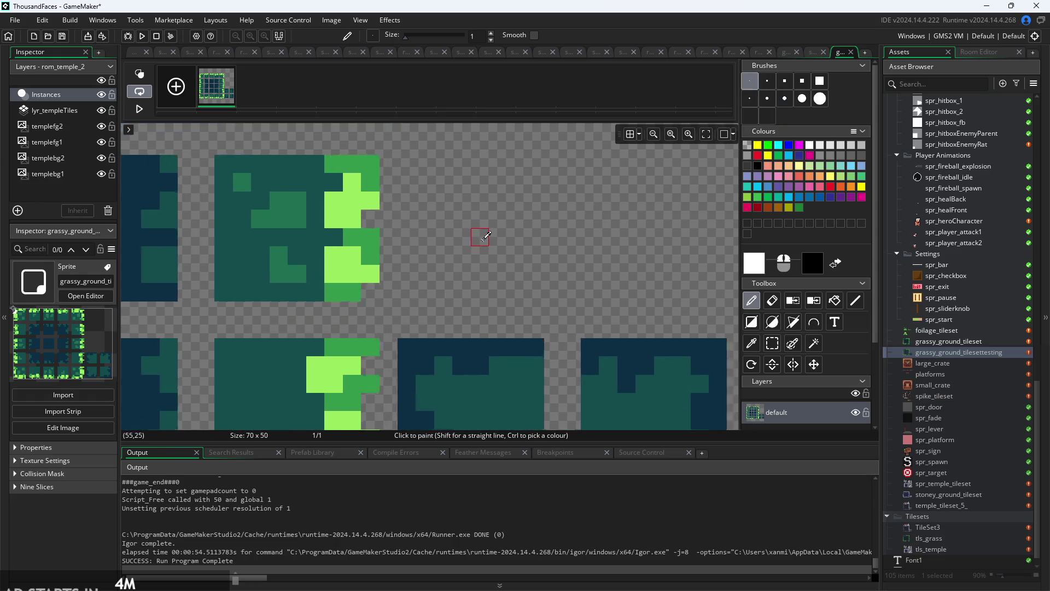
scroll(448, 247, "up", 3)
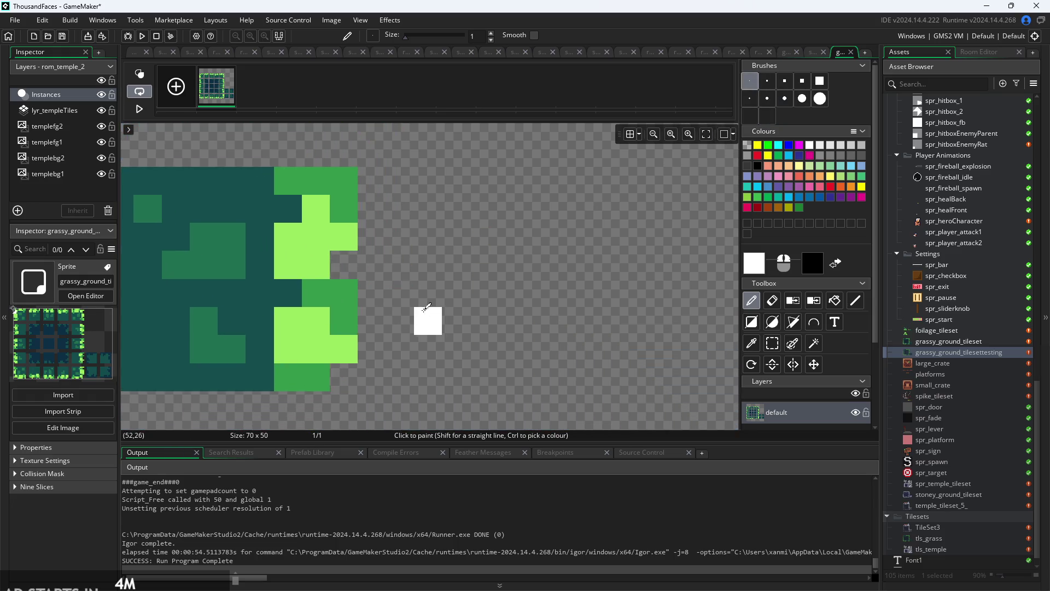
scroll(427, 307, "up", 3)
left_click(754, 263)
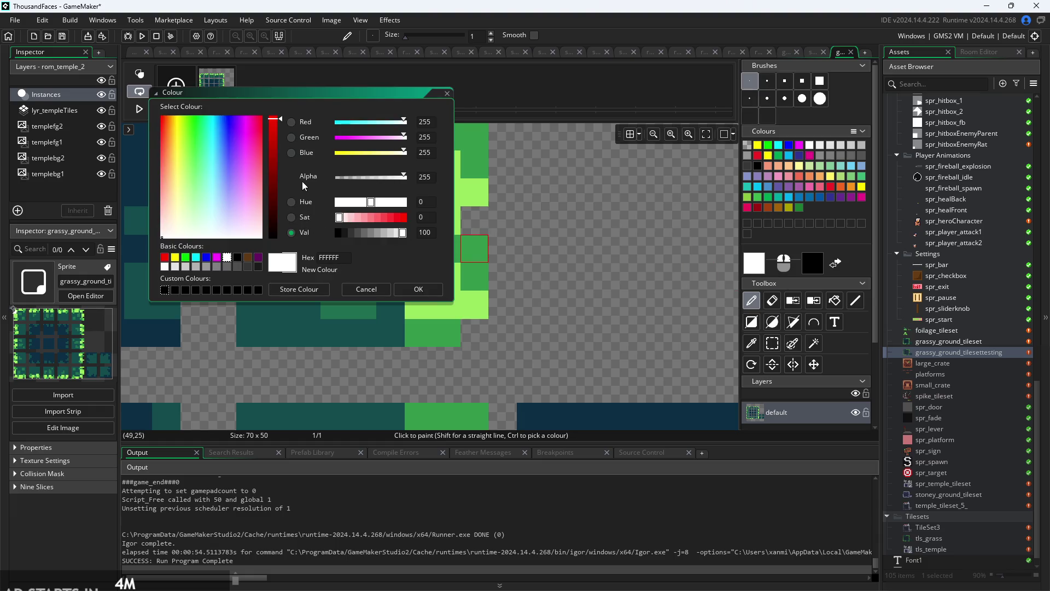
left_click(373, 289)
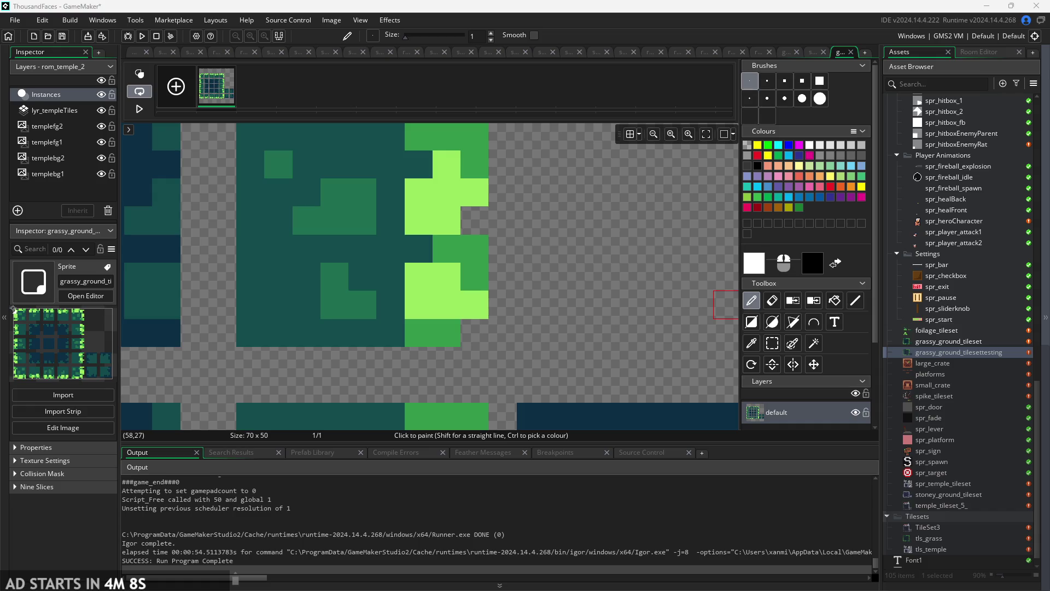
scroll(729, 340, "down", 3)
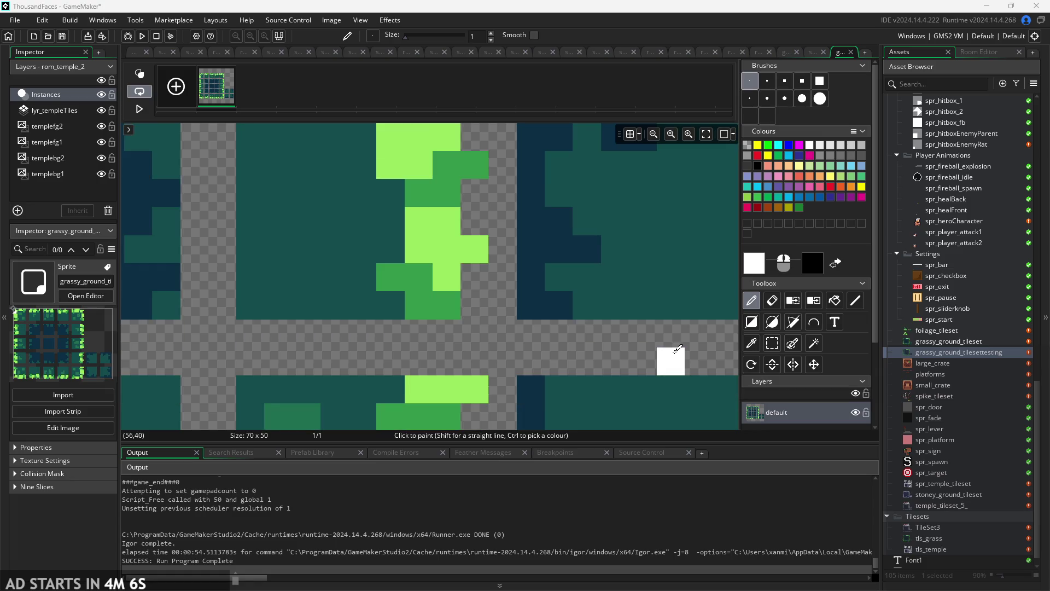
scroll(677, 348, "down", 5)
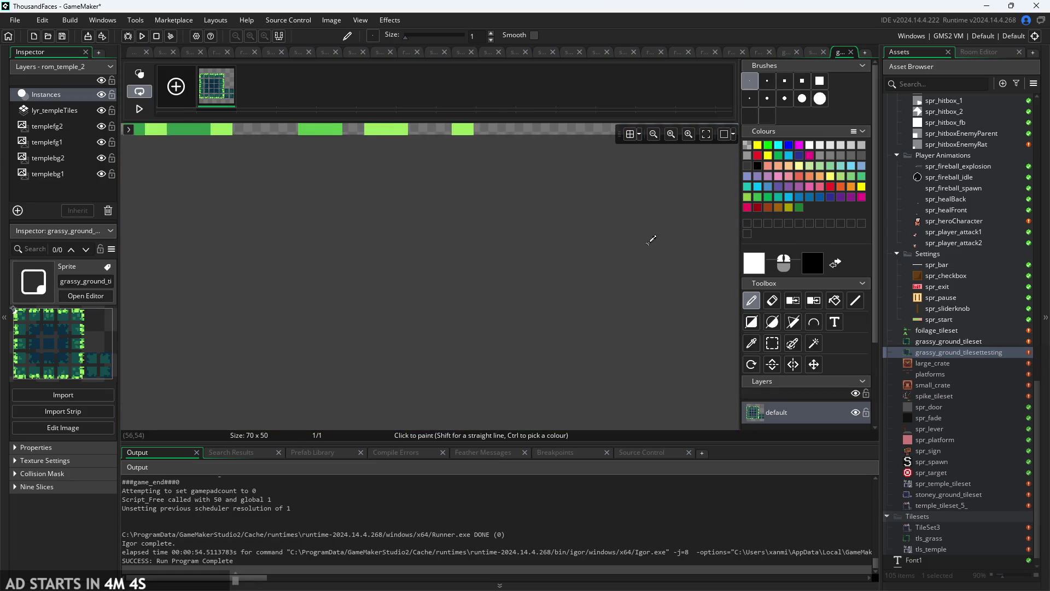
scroll(651, 239, "up", 5)
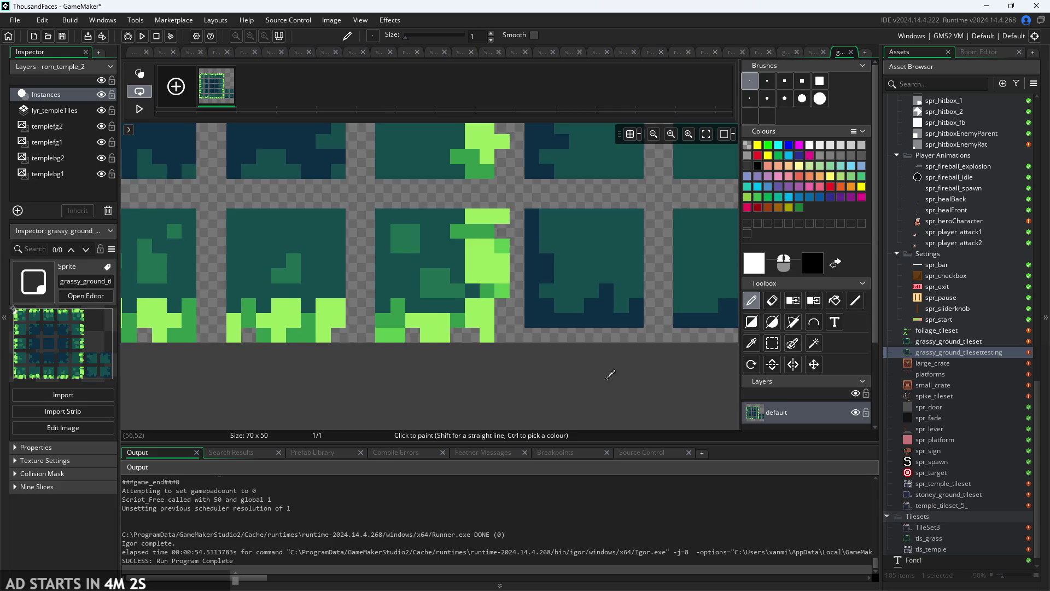
scroll(610, 374, "down", 5)
scroll(605, 396, "down", 1)
scroll(605, 395, "up", 2)
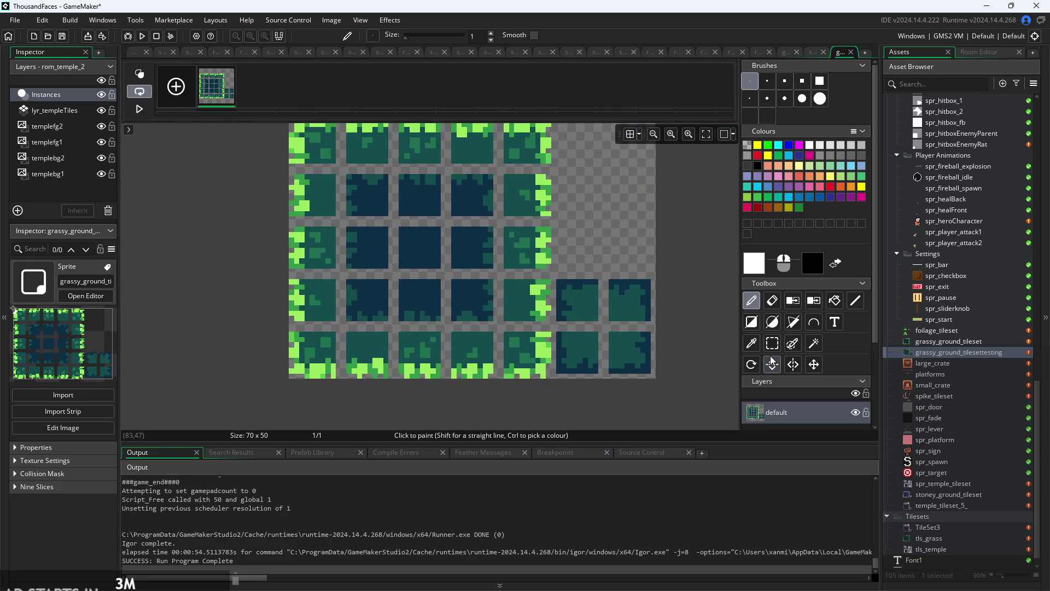
Try a rectangular selection on a tile, clear it, then mark a 5x5 area on the rightmost dark tile.
left_click(772, 343)
scroll(602, 295, "up", 3)
left_click_drag(578, 238, 625, 314)
left_click(617, 268)
left_click_drag(585, 261, 622, 303)
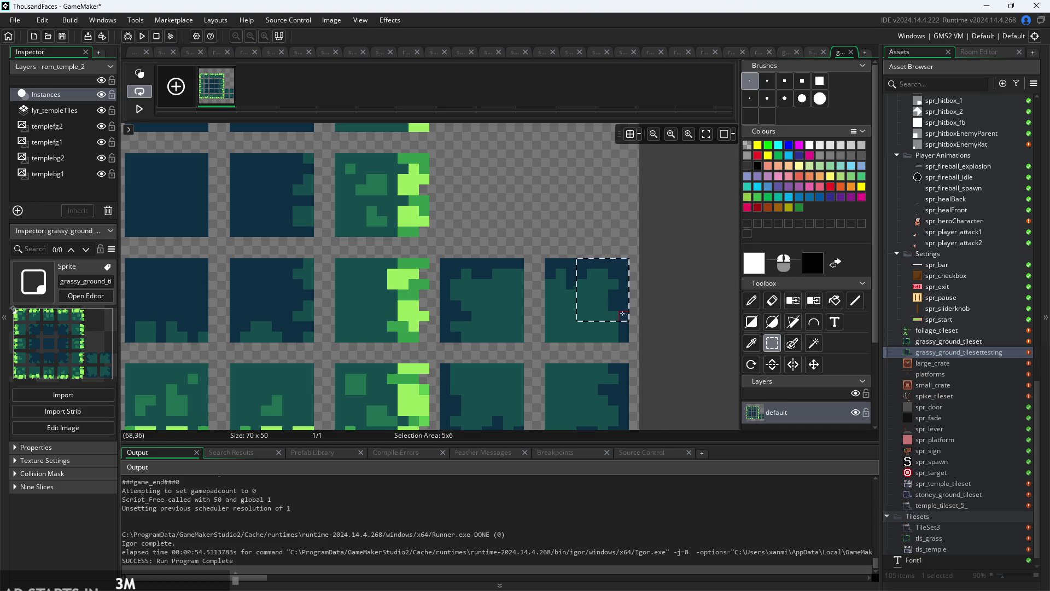
left_click(753, 116)
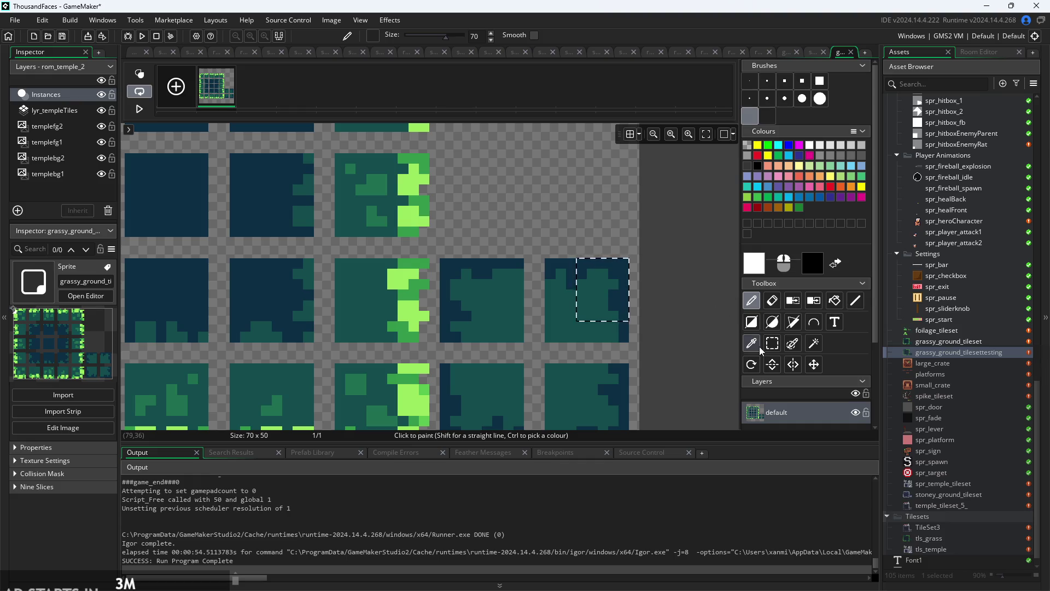
Choose the 1-pixel brush, toggle Rectangle Select and back to Pencil, then pan the canvas.
left_click(751, 86)
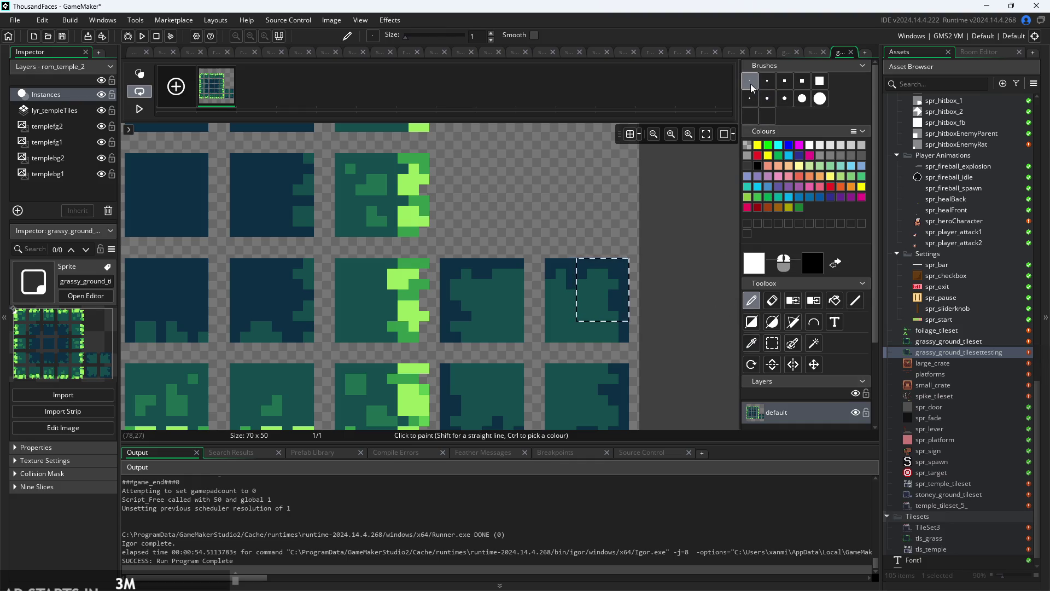
left_click(773, 343)
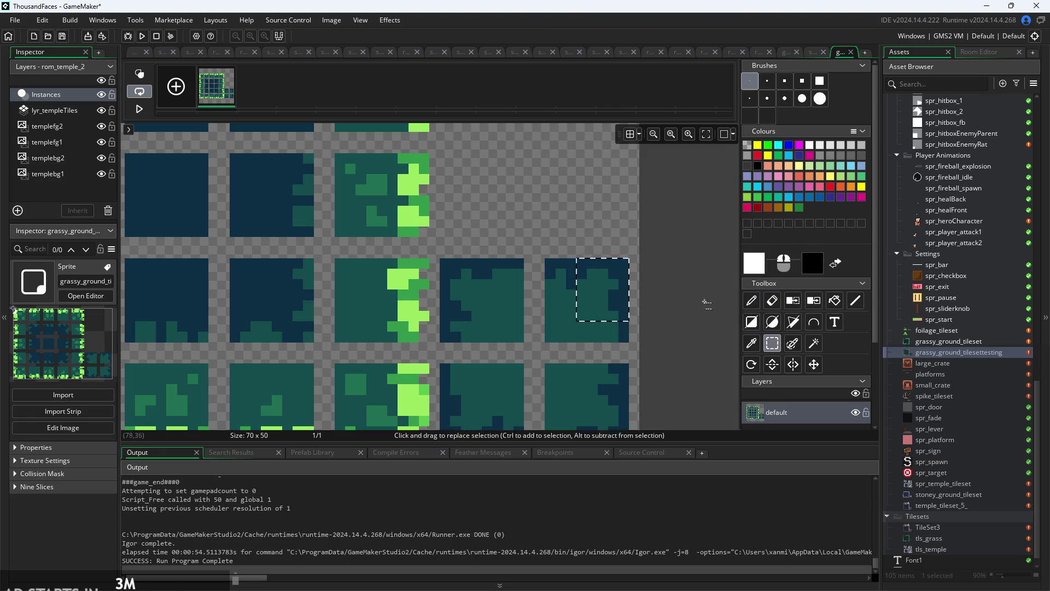
left_click(753, 300)
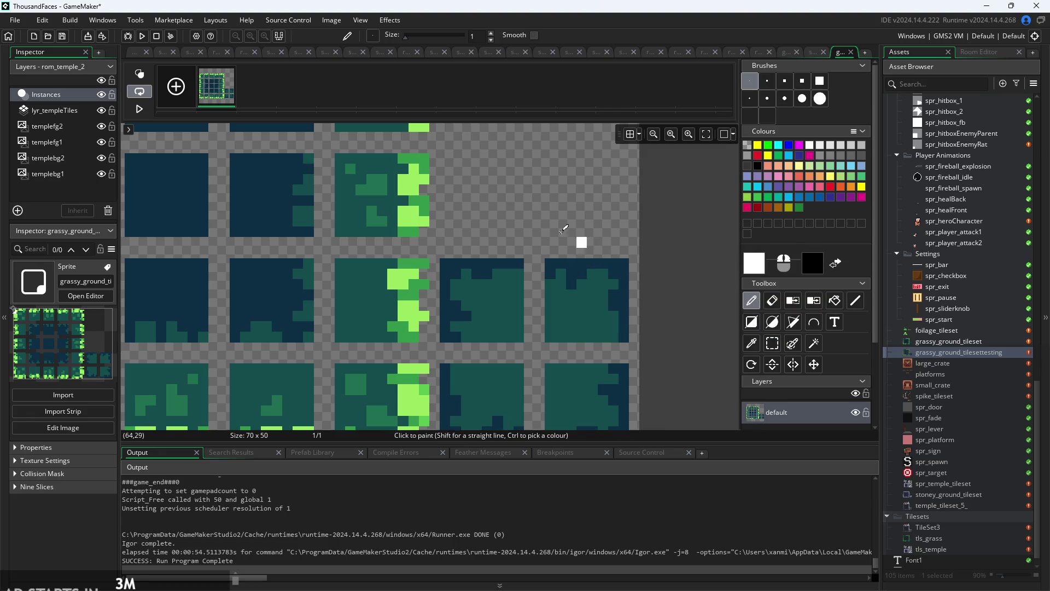
scroll(520, 219, "up", 2)
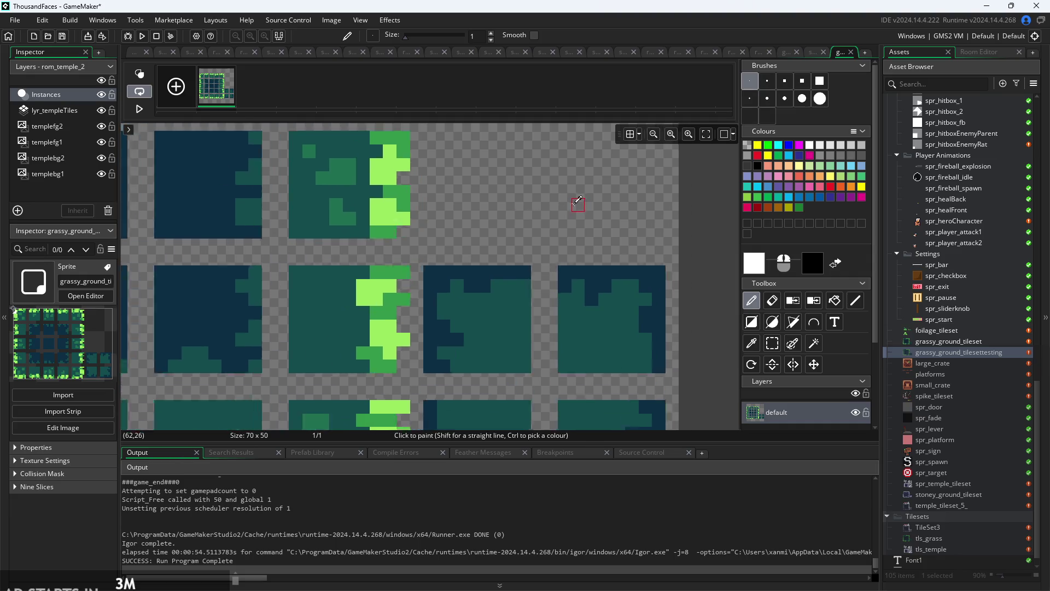
scroll(574, 206, "left", 2)
scroll(683, 244, "up", 2)
scroll(673, 242, "right", 2)
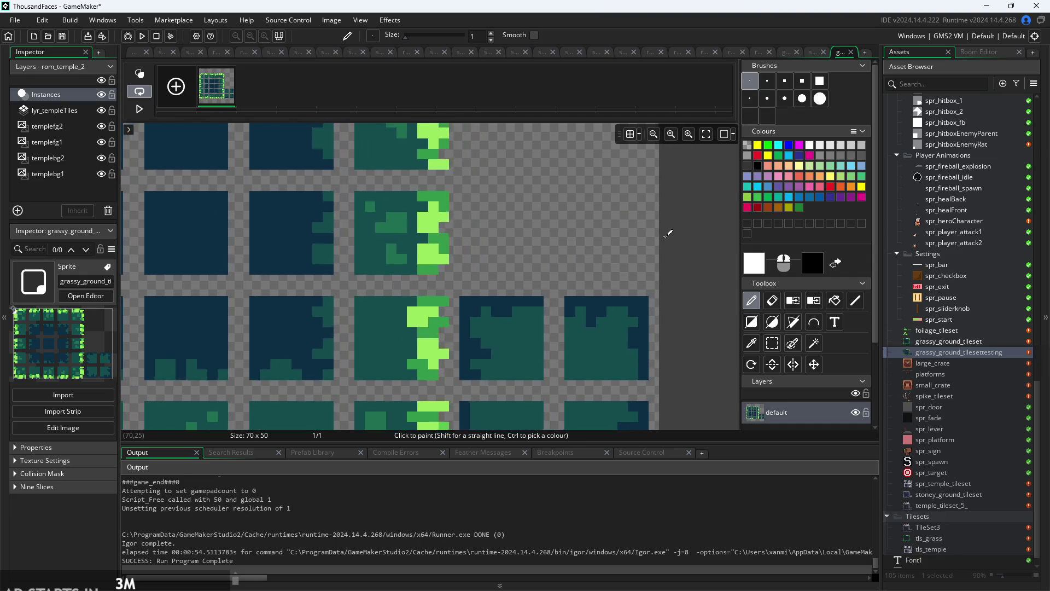
scroll(658, 239, "down", 2)
scroll(722, 214, "left", 2)
scroll(657, 241, "down", 2)
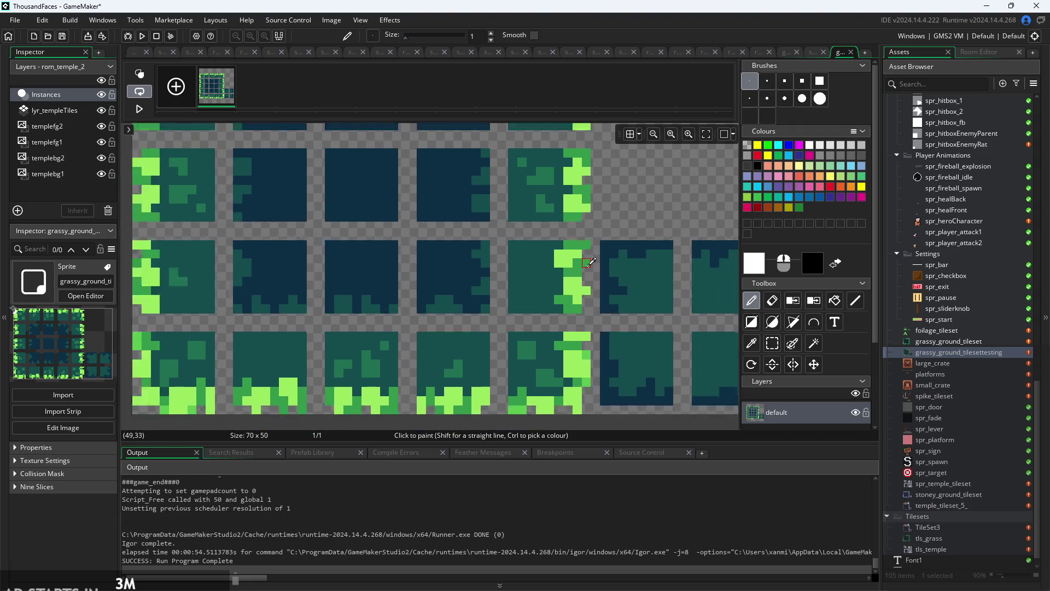
scroll(588, 266, "up", 4)
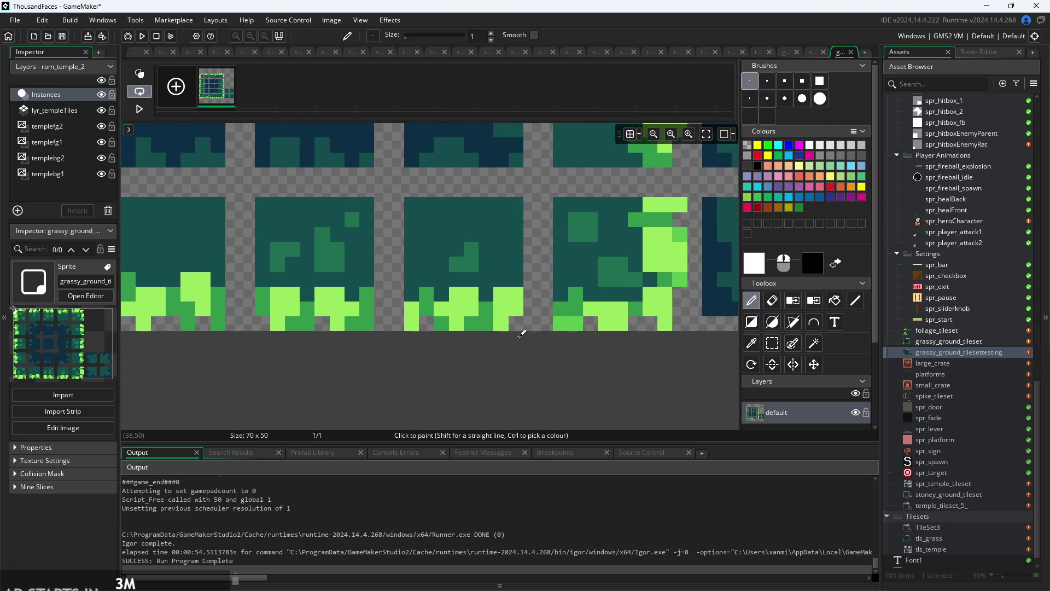
scroll(516, 336, "up", 3)
scroll(519, 333, "left", 2)
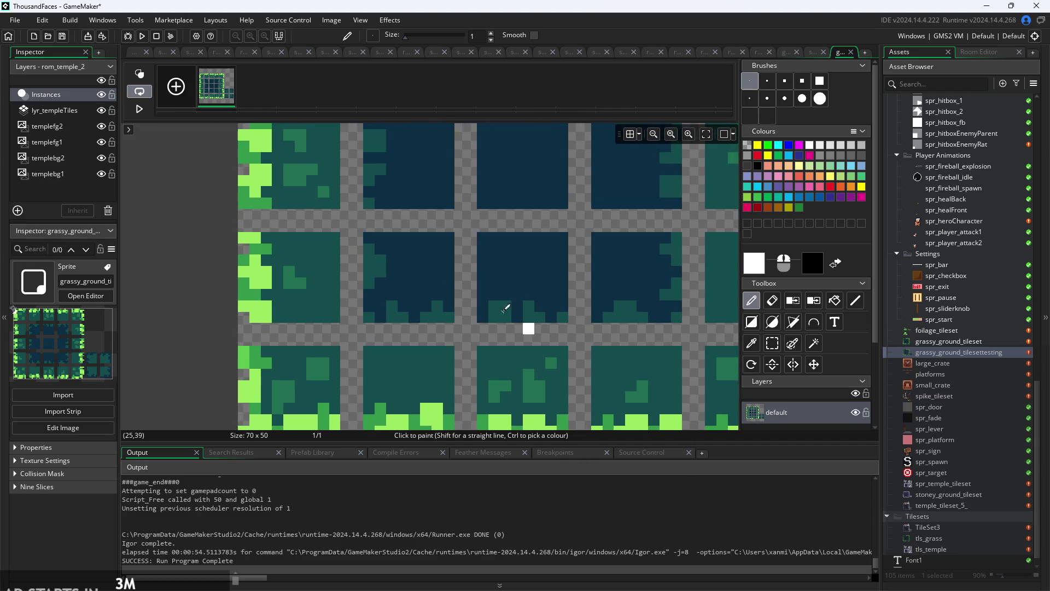
Try selecting a dark tile and a grass tile, clear them, then select the 50x1 bottom-edge strip.
left_click(772, 343)
left_click_drag(479, 216, 598, 337)
left_click(622, 371)
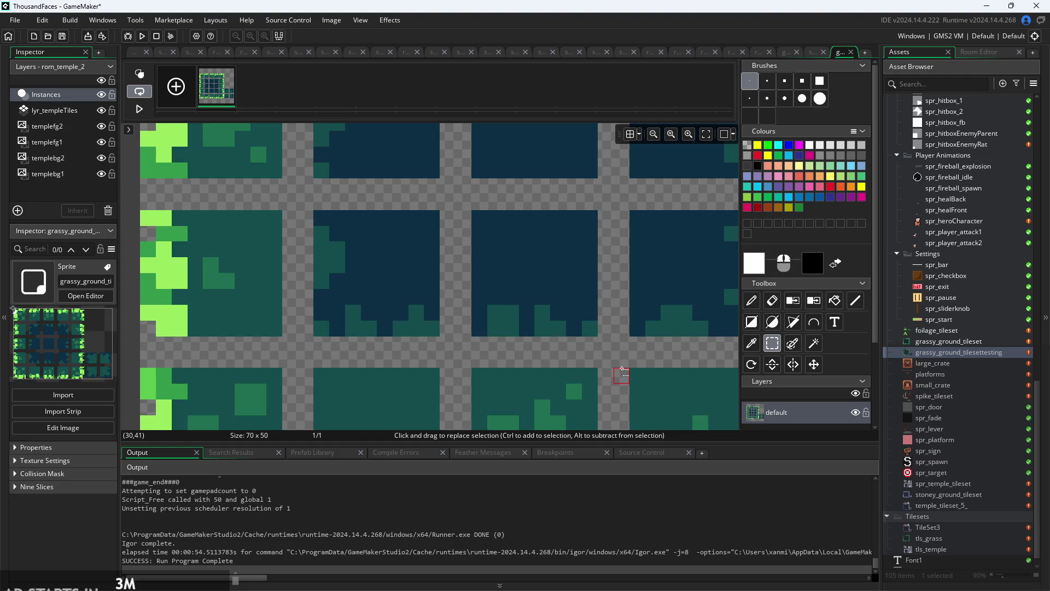
scroll(622, 371, "down", 2)
scroll(282, 322, "up", 3)
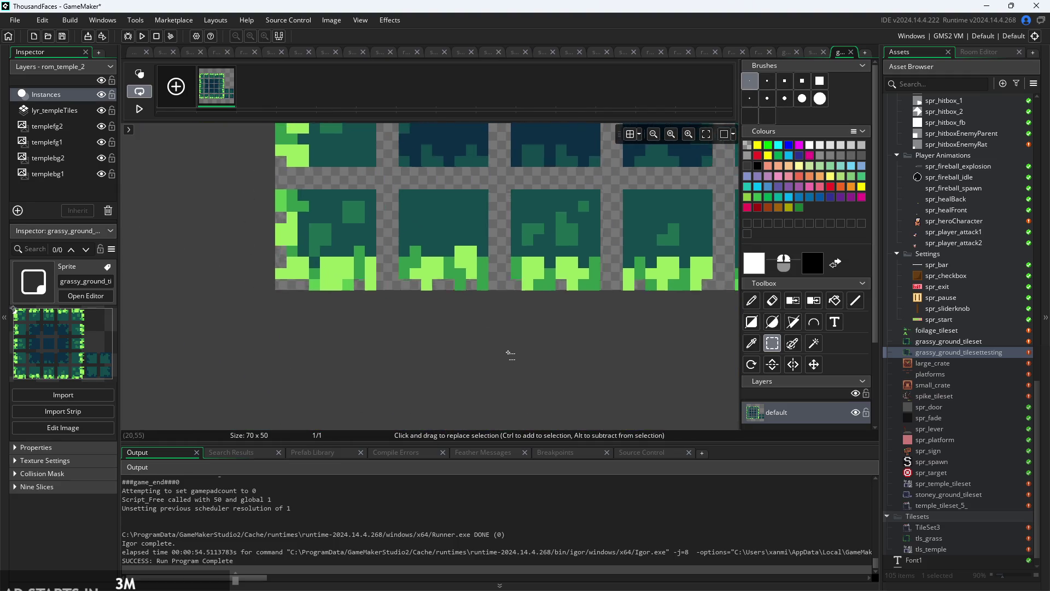
left_click_drag(384, 258, 483, 352)
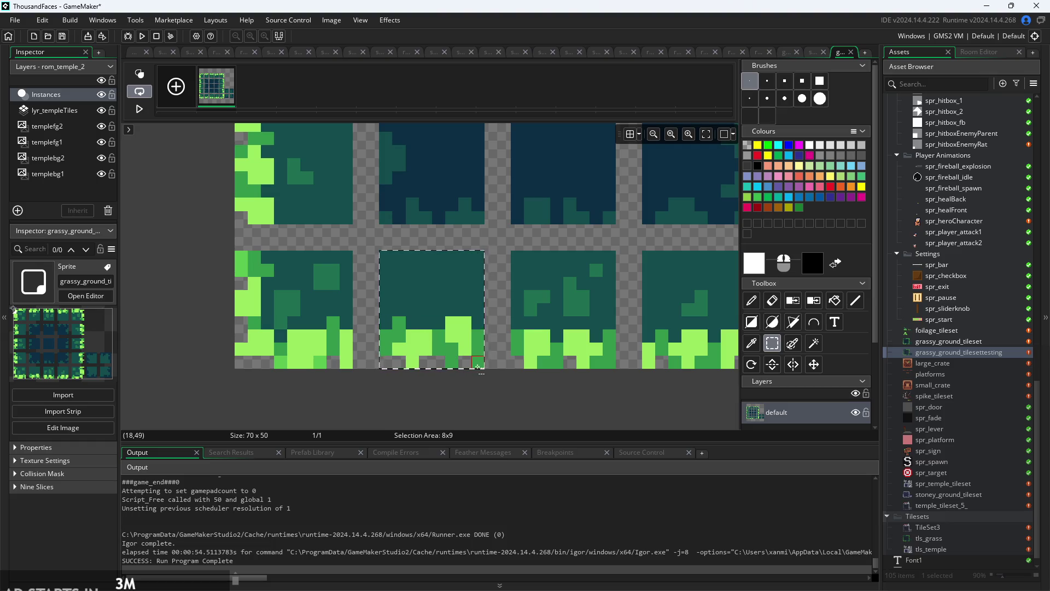
left_click(480, 354)
mouse_move(241, 361)
left_mouse_down()
mouse_move(628, 391)
mouse_move(605, 400)
mouse_move(621, 371)
mouse_move(497, 375)
mouse_move(698, 390)
mouse_move(673, 383)
mouse_move(602, 398)
mouse_move(541, 356)
left_mouse_up()
scroll(498, 375, "down", 3)
scroll(673, 383, "down", 2)
scroll(542, 361, "up", 3)
scroll(569, 376, "up", 3)
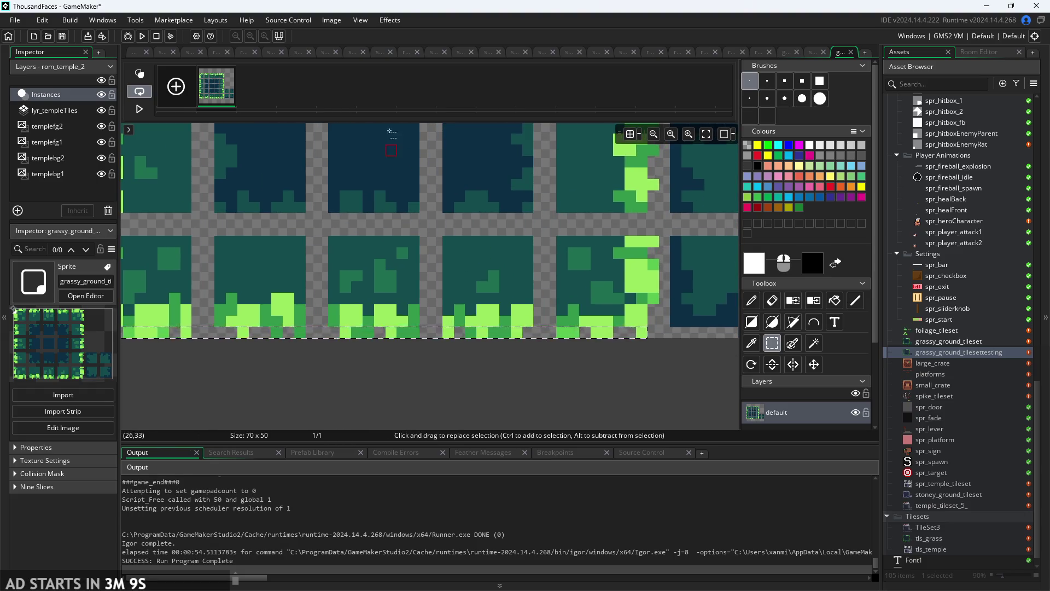
mouse_move(331, 21)
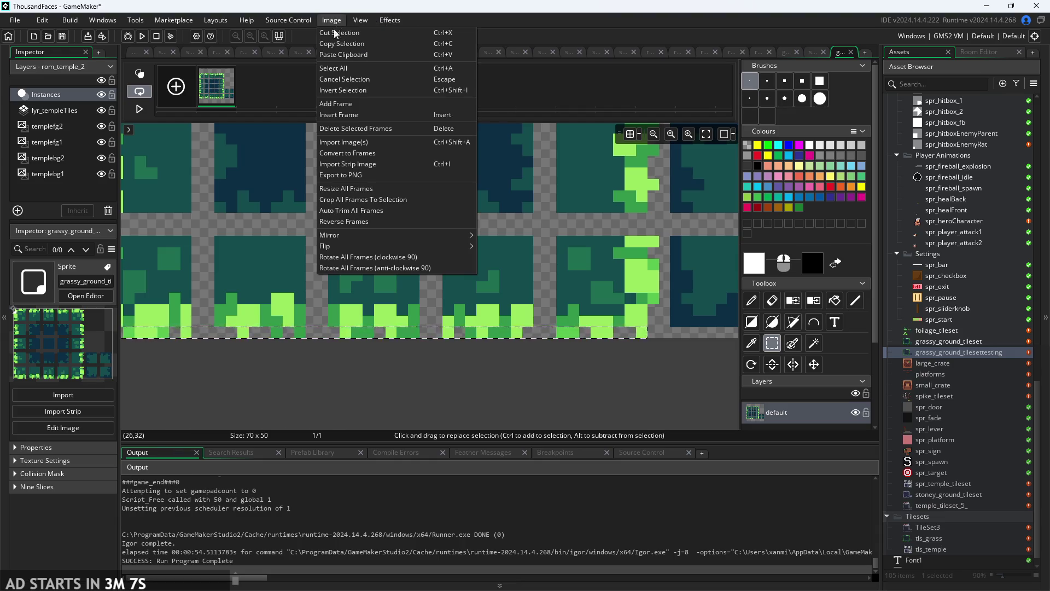
mouse_move(385, 245)
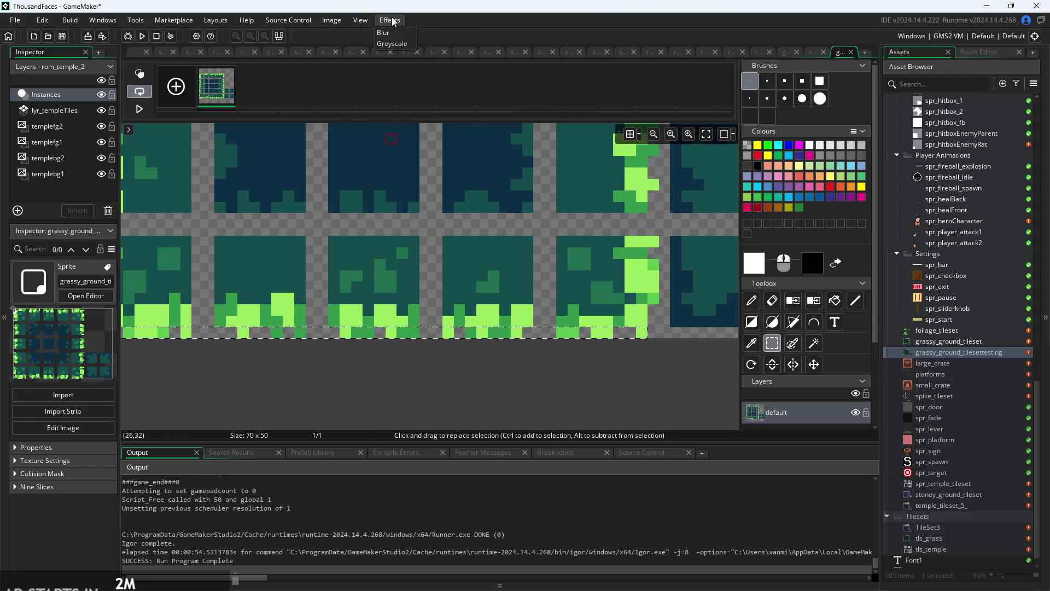
left_click(395, 33)
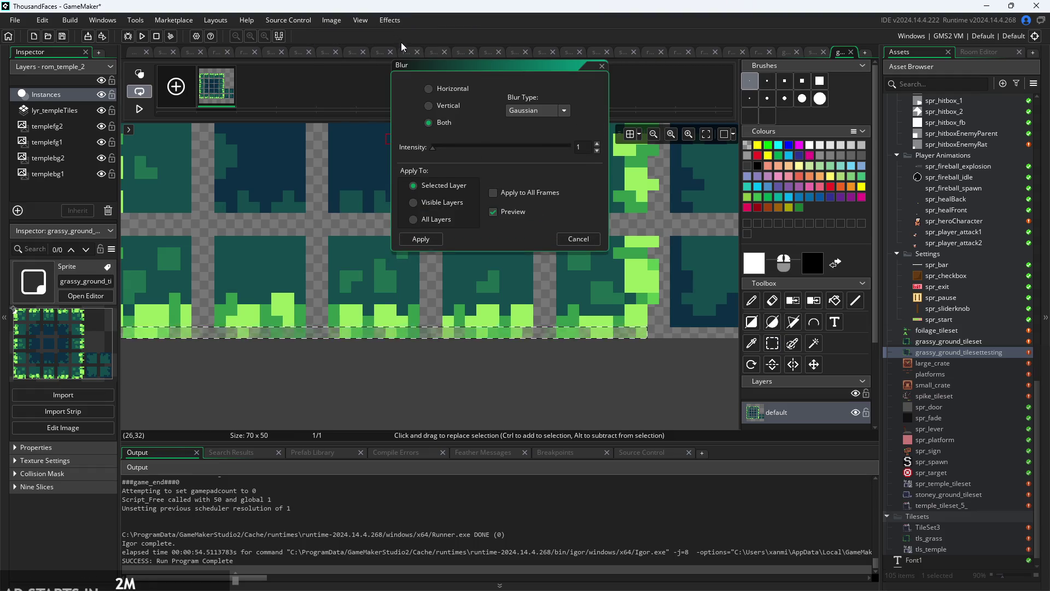
left_click(429, 106)
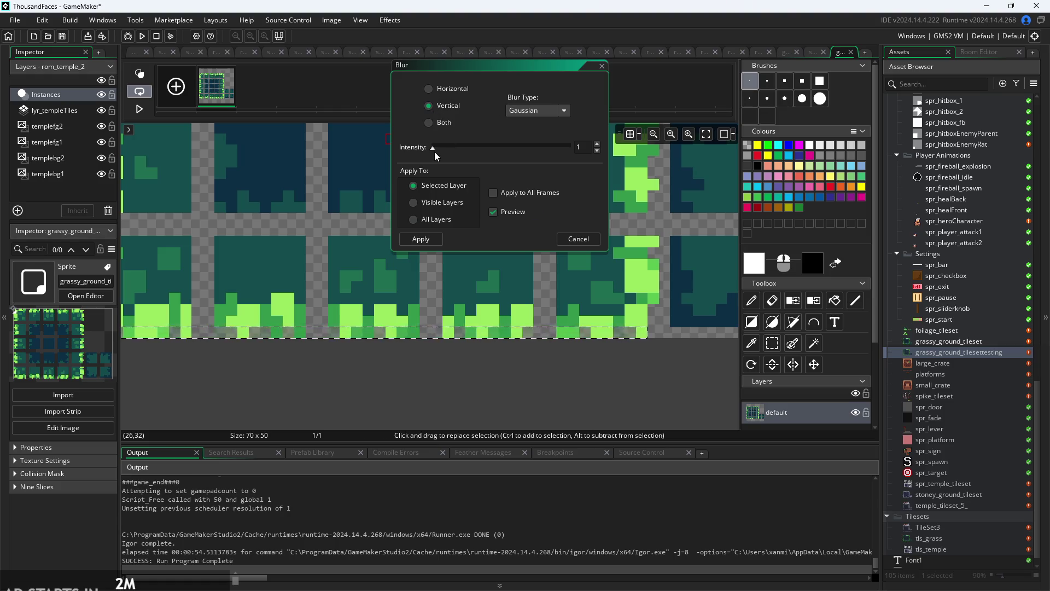
left_click_drag(431, 150, 671, 162)
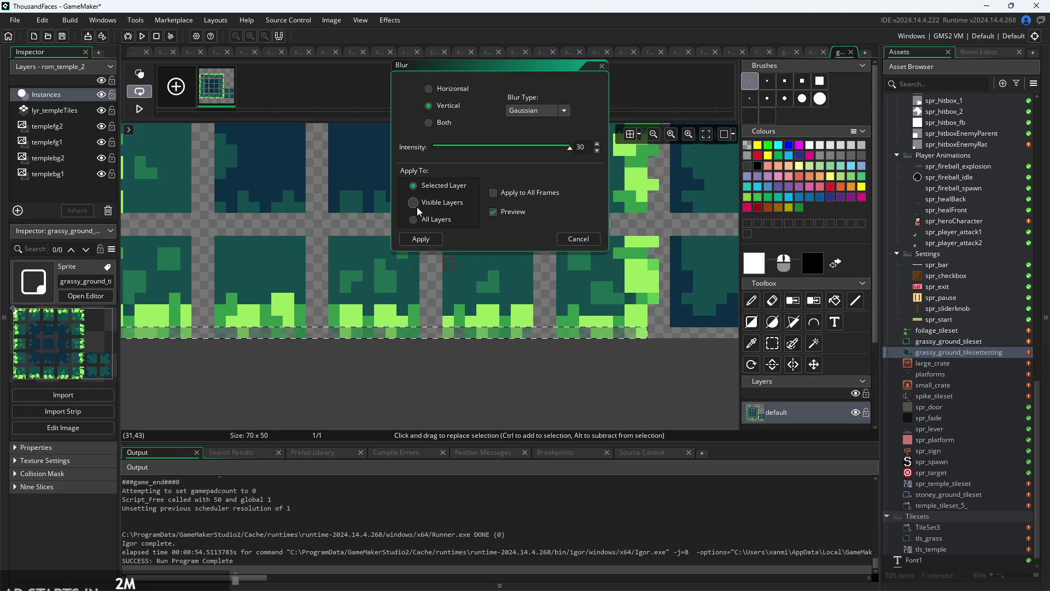
left_click(429, 121)
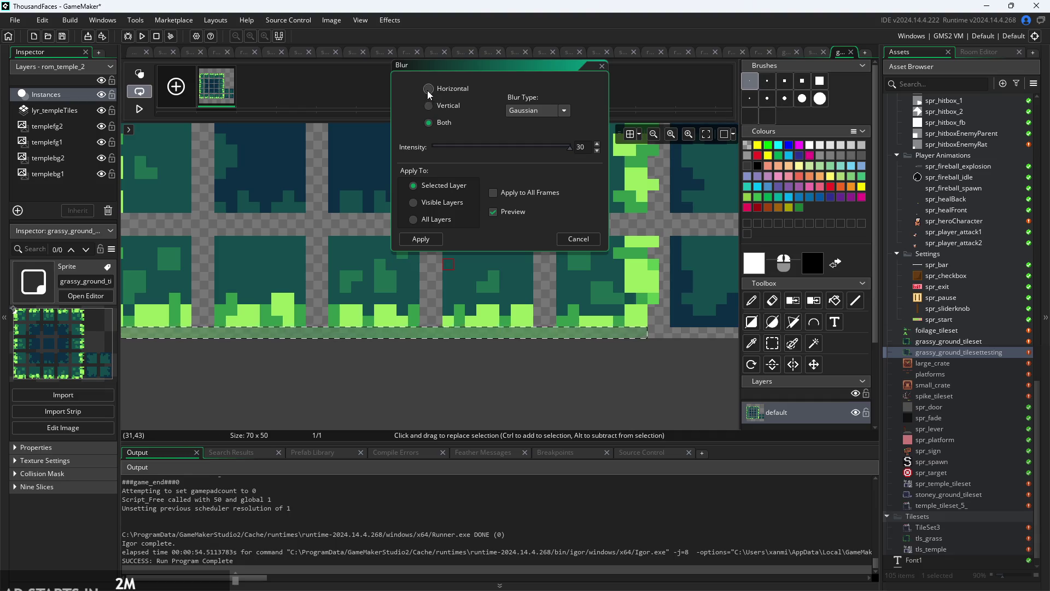
left_click(428, 106)
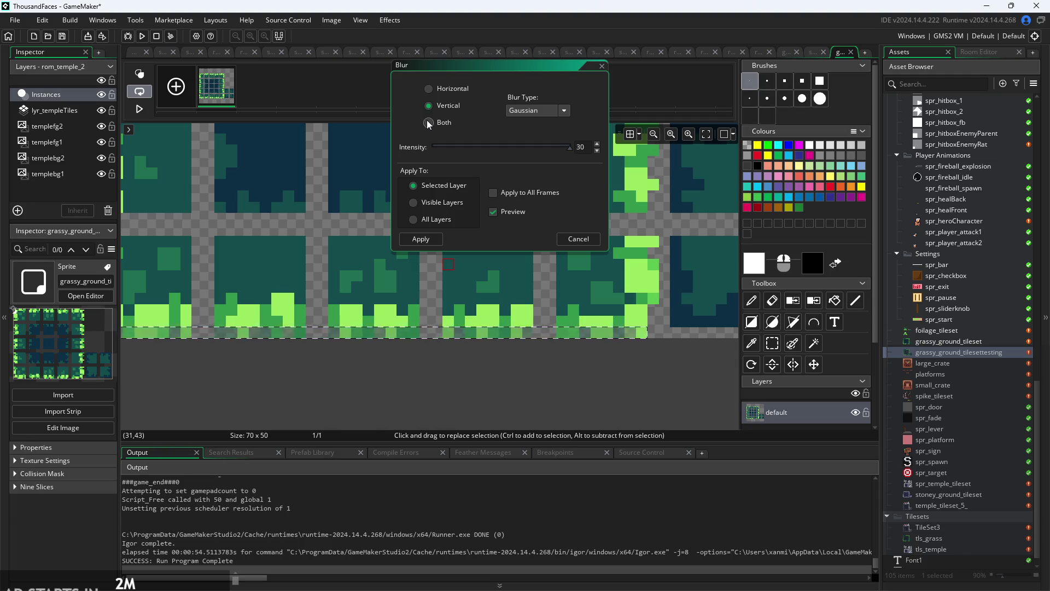
left_click(539, 108)
left_click(538, 125)
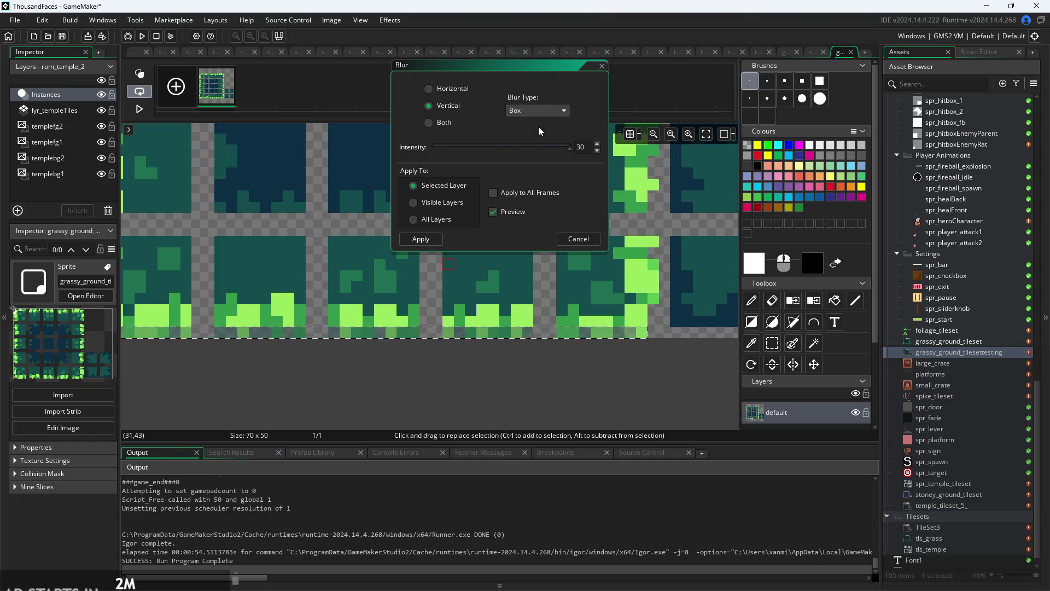
left_click(437, 94)
left_click(430, 123)
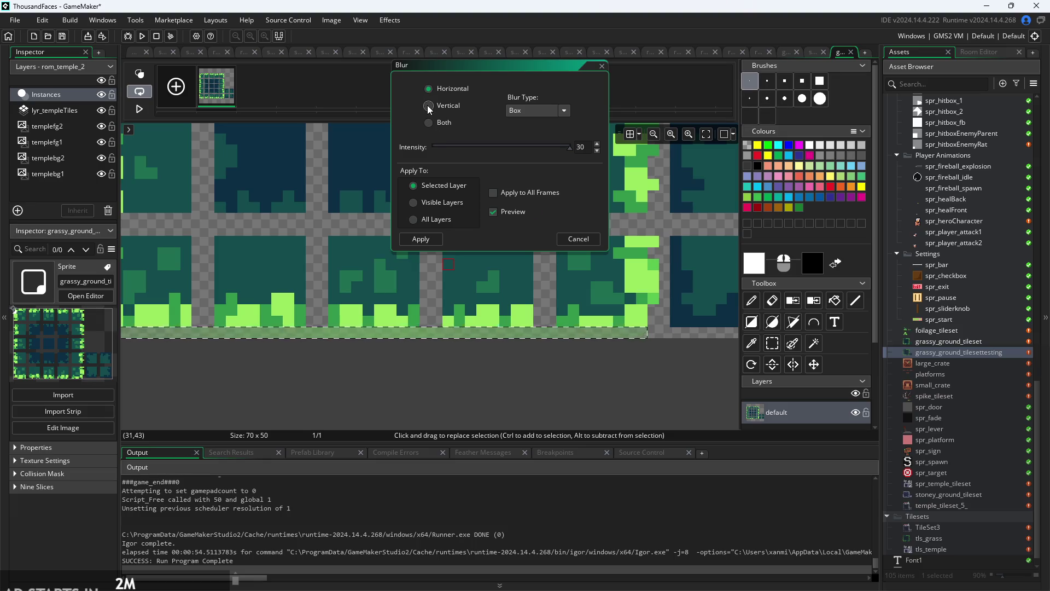
left_click(428, 105)
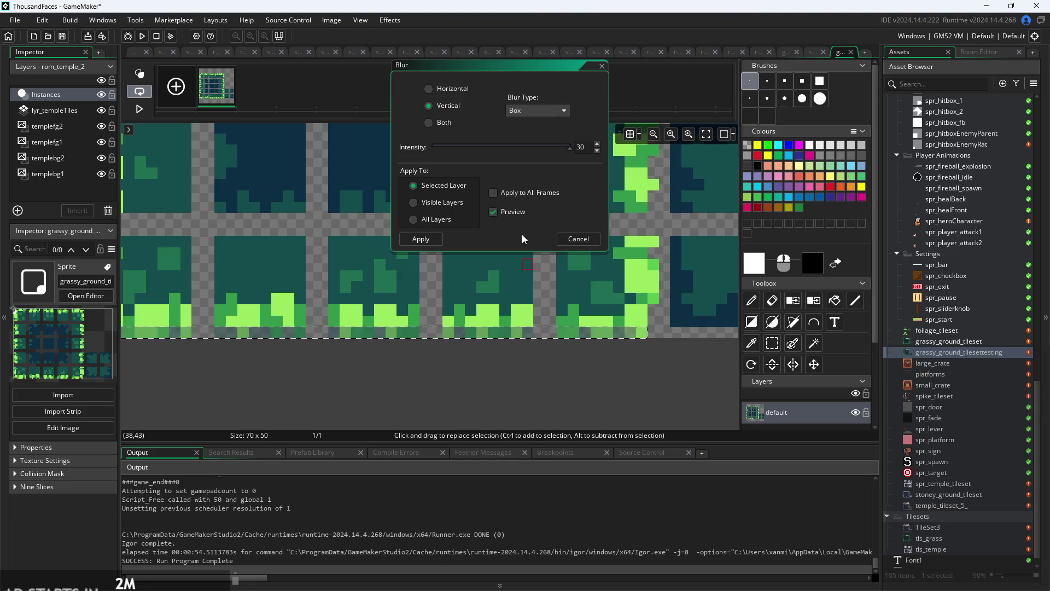
left_click(529, 105)
left_click(530, 140)
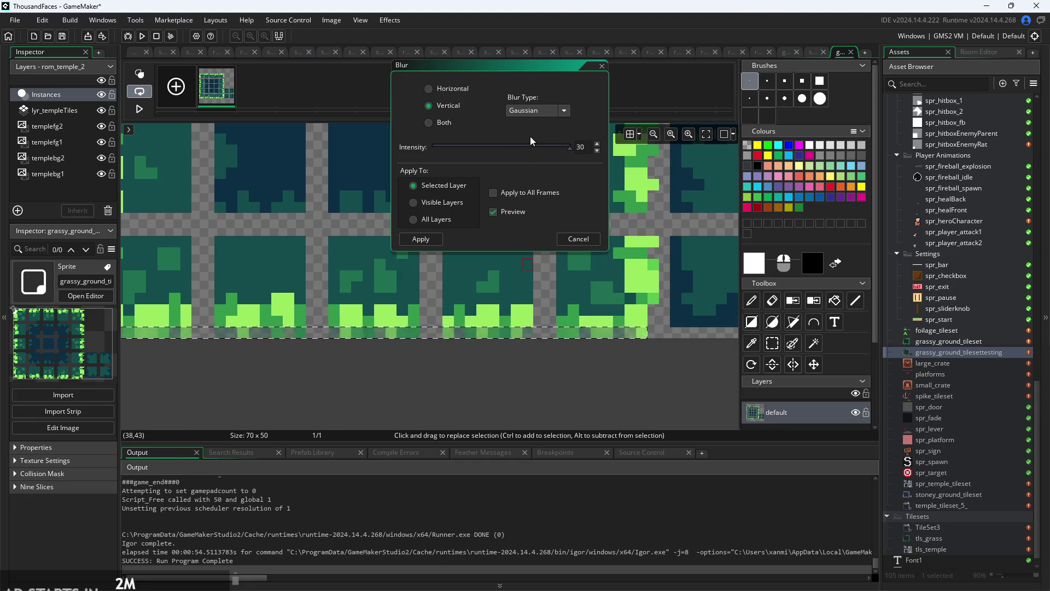
left_click(532, 111)
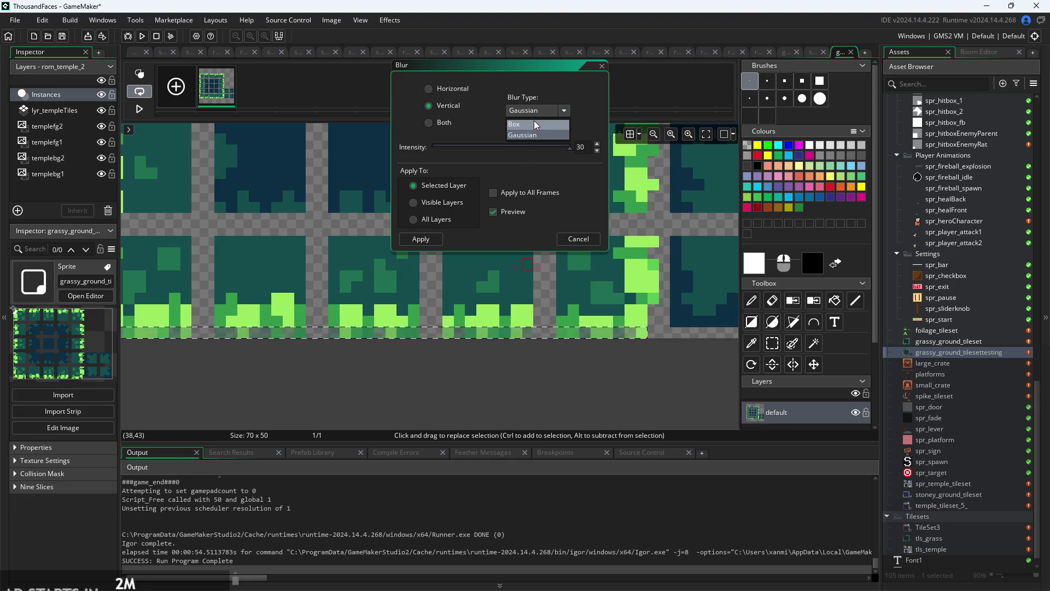
left_click(537, 135)
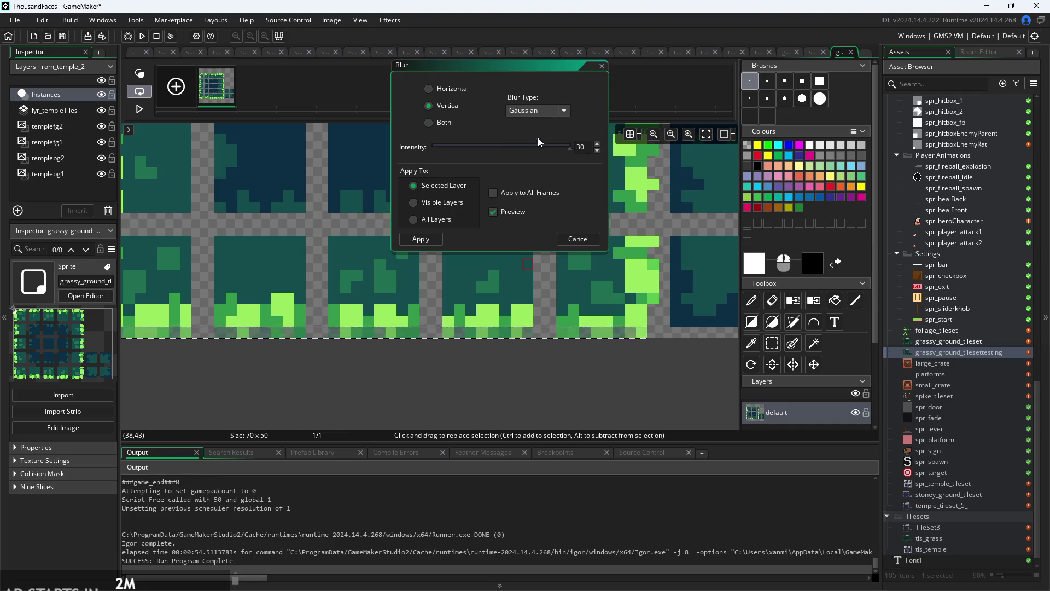
mouse_move(570, 149)
left_mouse_down()
mouse_move(393, 159)
mouse_move(576, 152)
mouse_move(432, 168)
left_mouse_up()
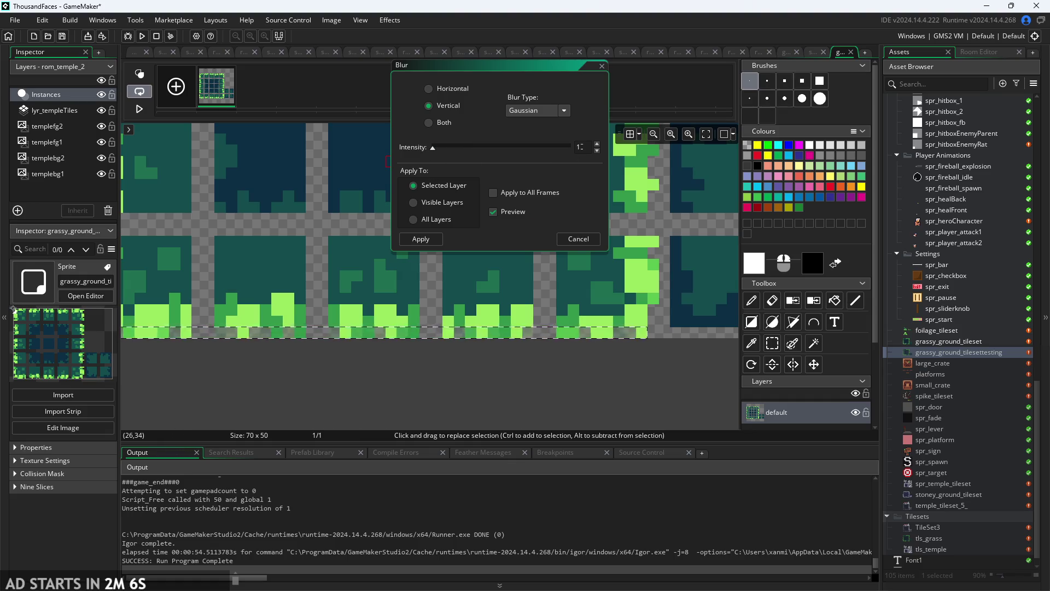
key("Return")
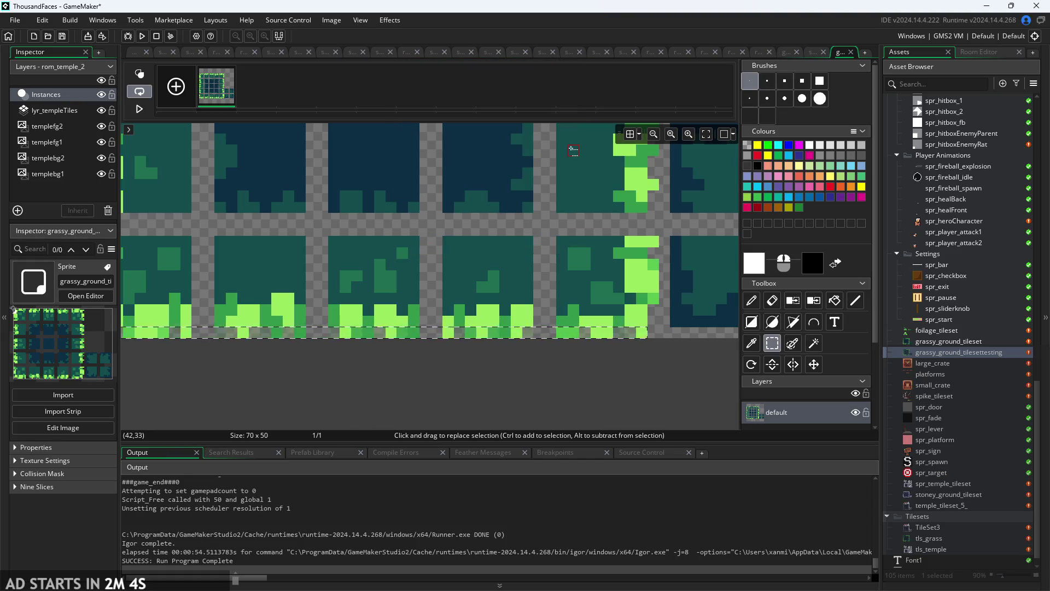
Sample the light green grass colour 99E65F with the Colour Picker and confirm it.
scroll(578, 405, "left", 2)
scroll(577, 405, "down", 1)
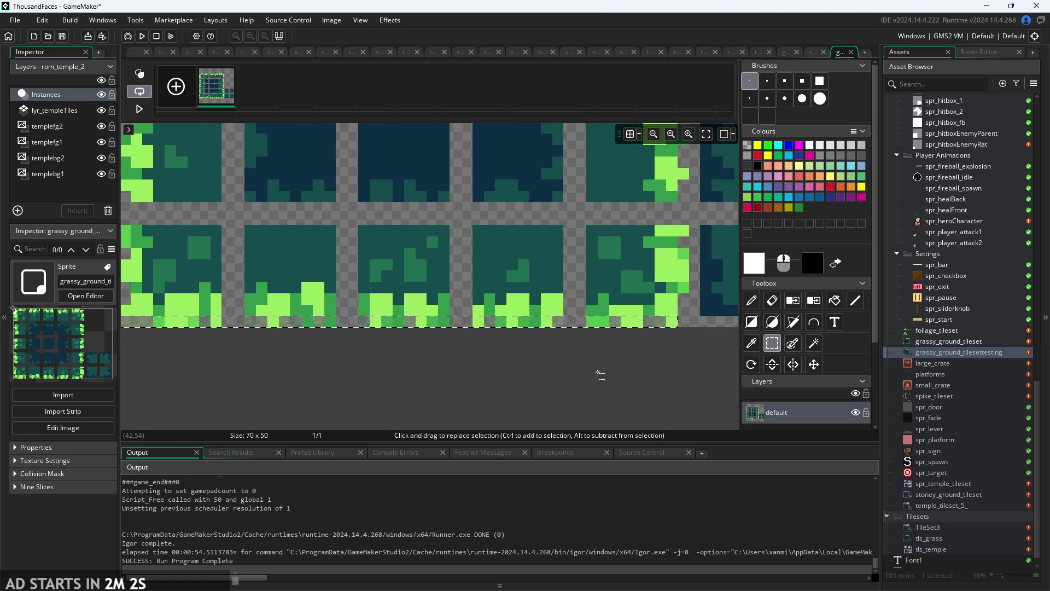
scroll(526, 360, "up", 5)
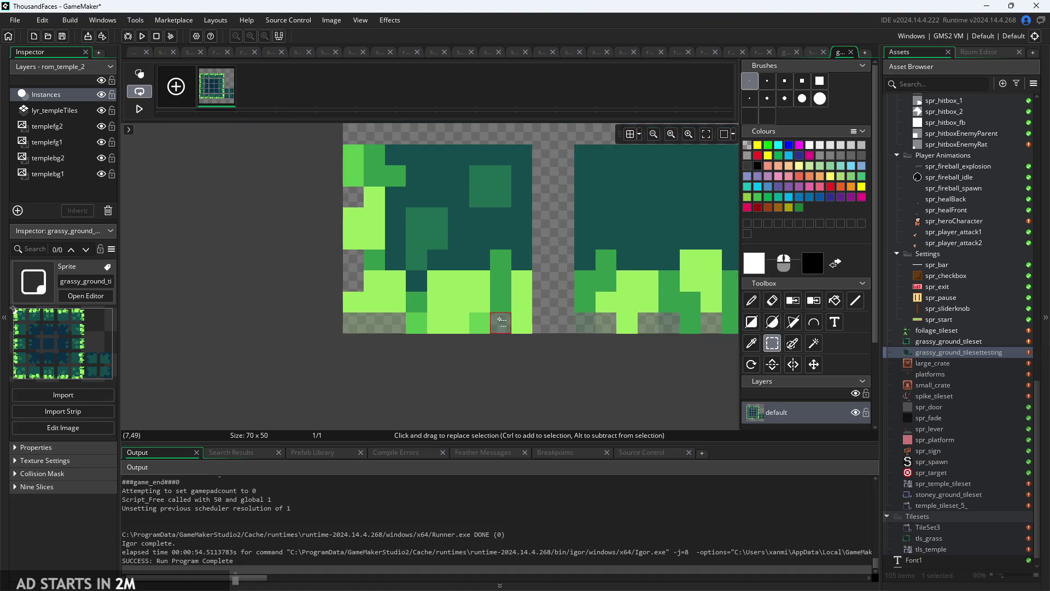
scroll(507, 343, "down", 2)
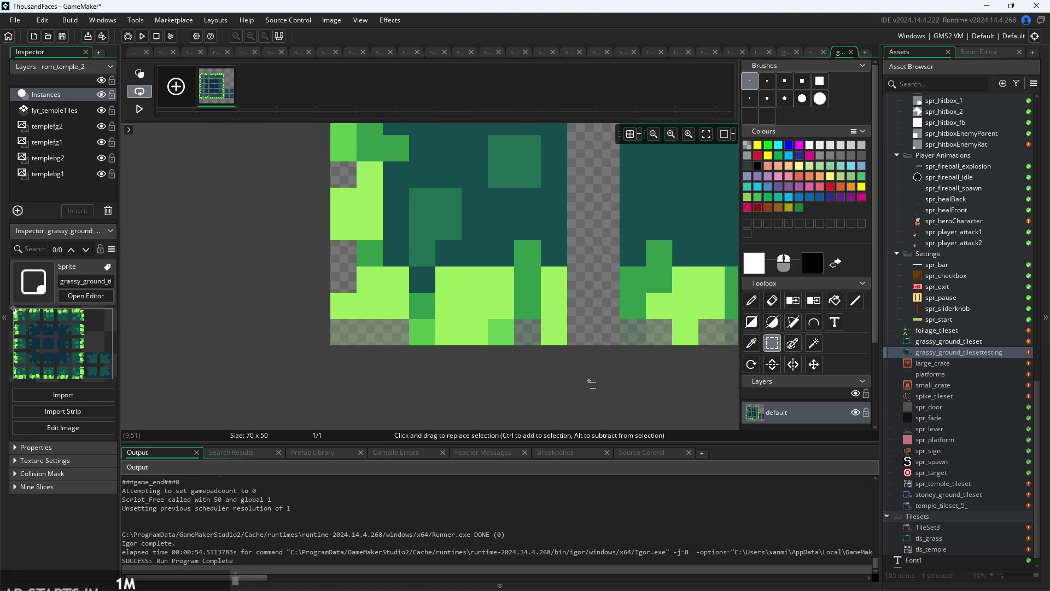
scroll(510, 392, "right", 2)
left_click(754, 343)
left_click(385, 345)
left_click(753, 264)
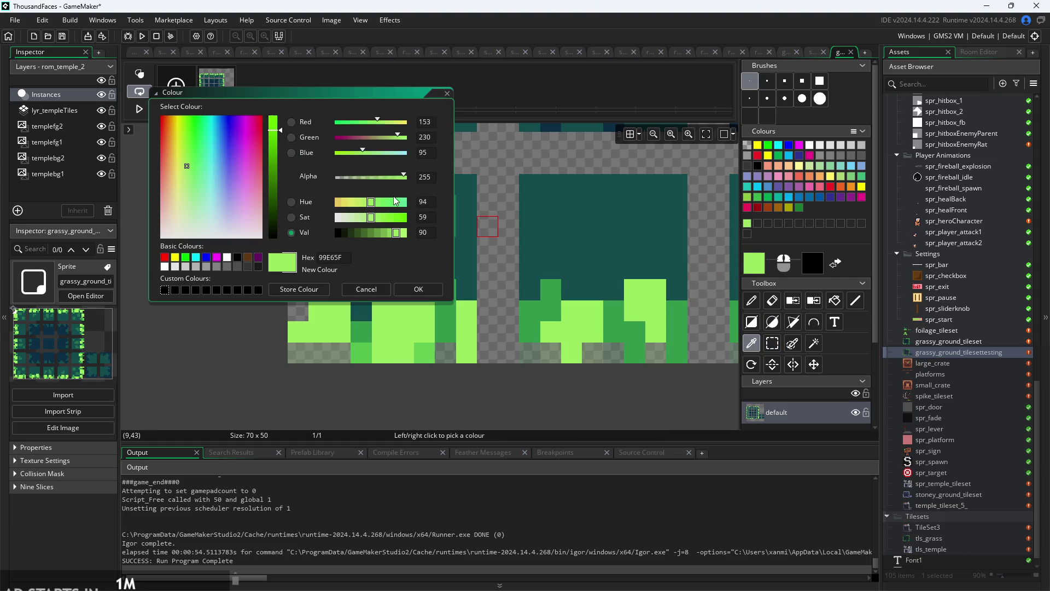
left_click(419, 290)
Pan to the left tiles, switch to Rectangle Select, and open Effects > Blur.
scroll(443, 360, "down", 3)
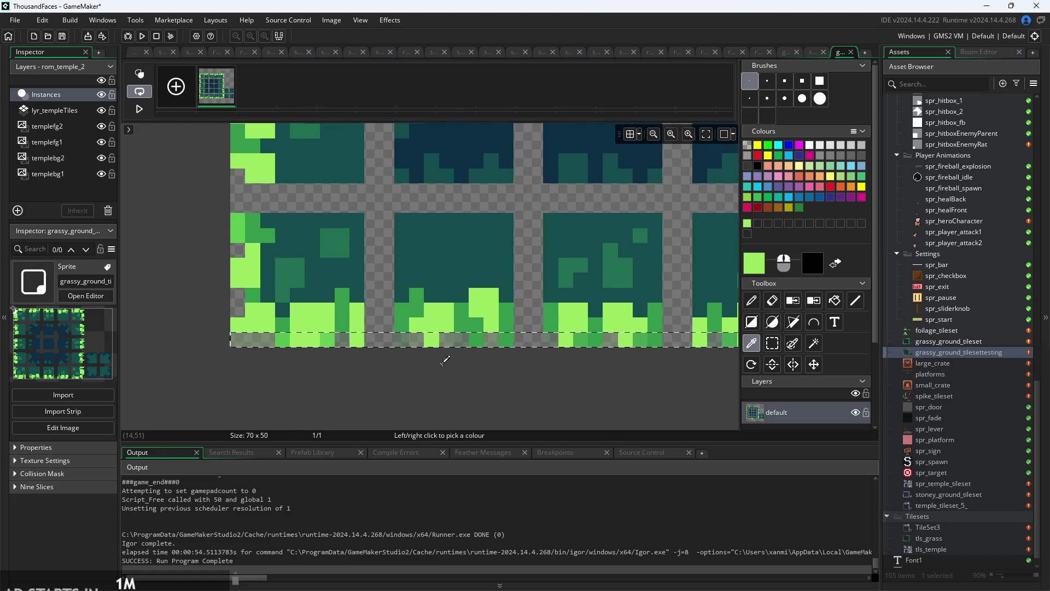
left_click_drag(537, 374, 436, 364)
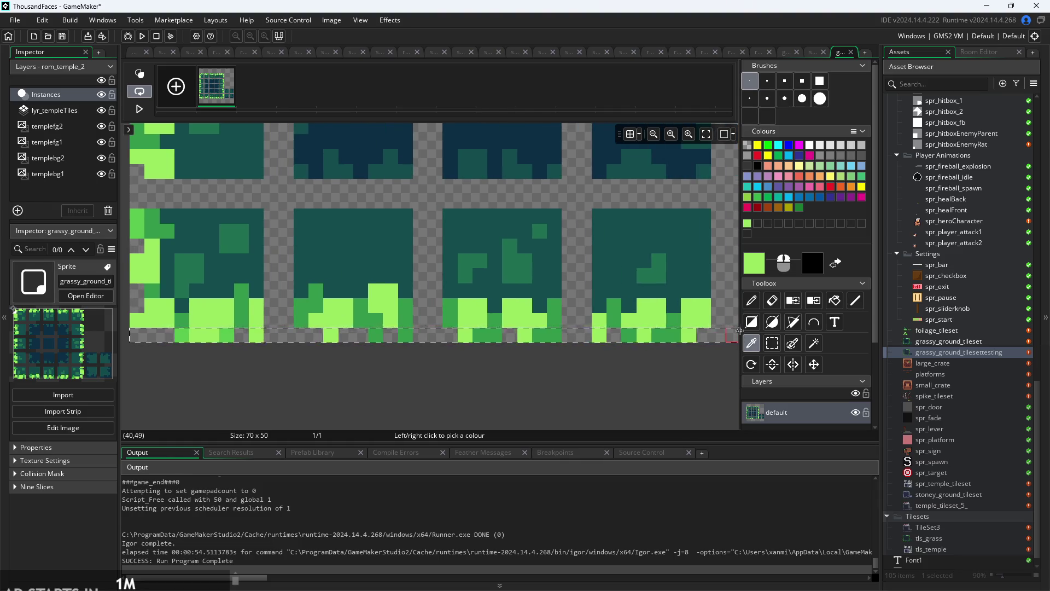
left_click(772, 343)
left_click(386, 20)
left_click(402, 39)
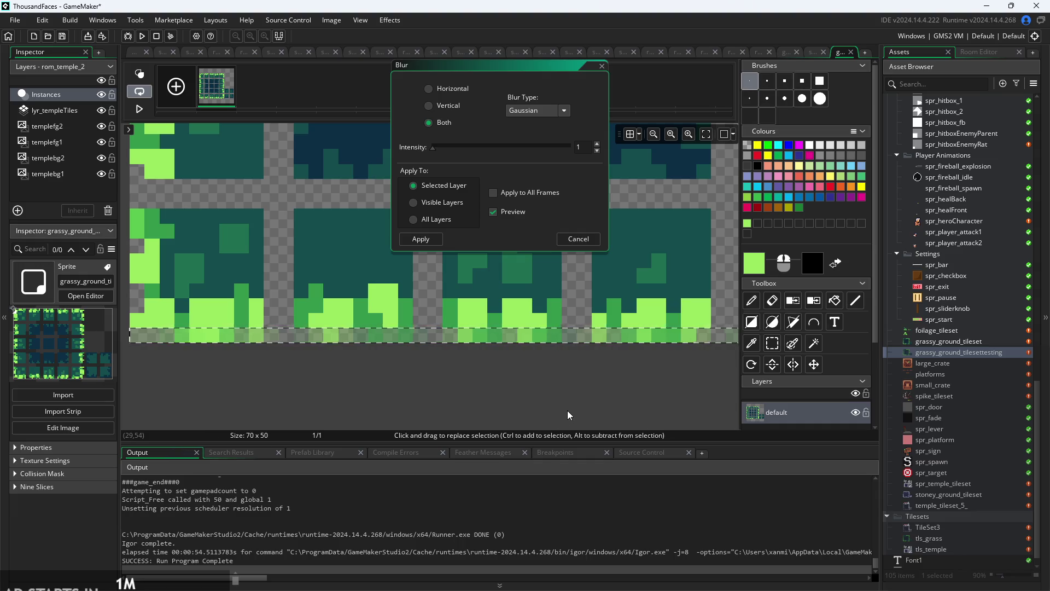
Pan the view, keep Gaussian as the blur type, then cancel the Blur dialog.
left_click_drag(504, 398, 595, 392)
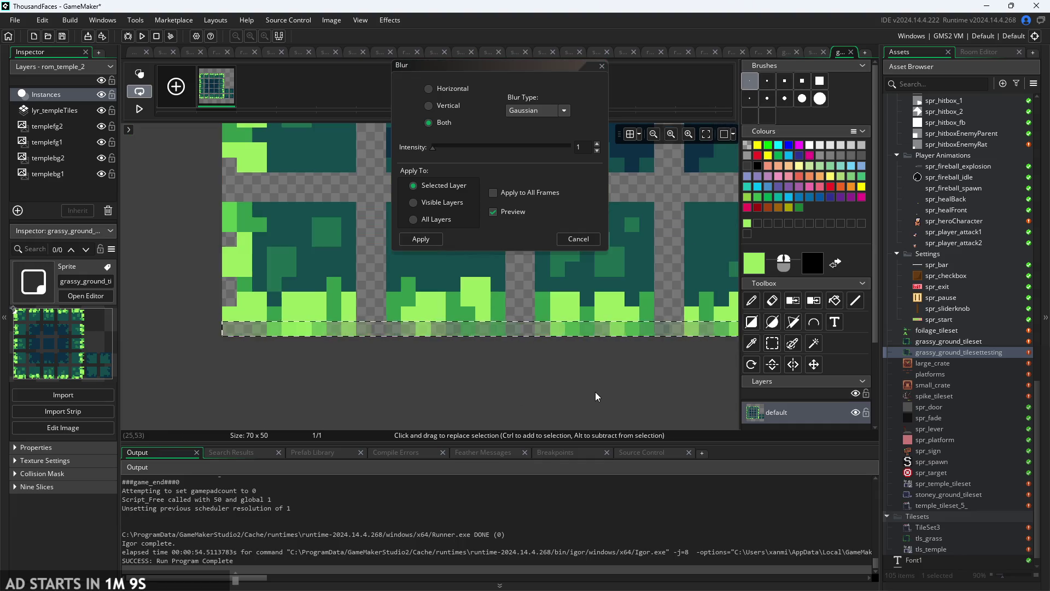
left_click_drag(532, 392, 497, 396)
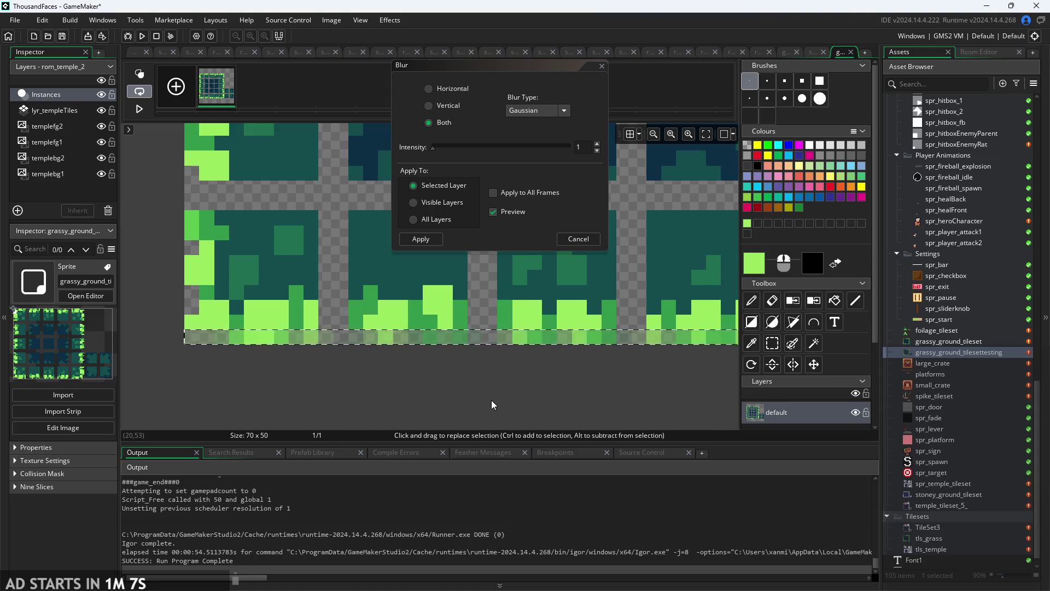
left_click(549, 109)
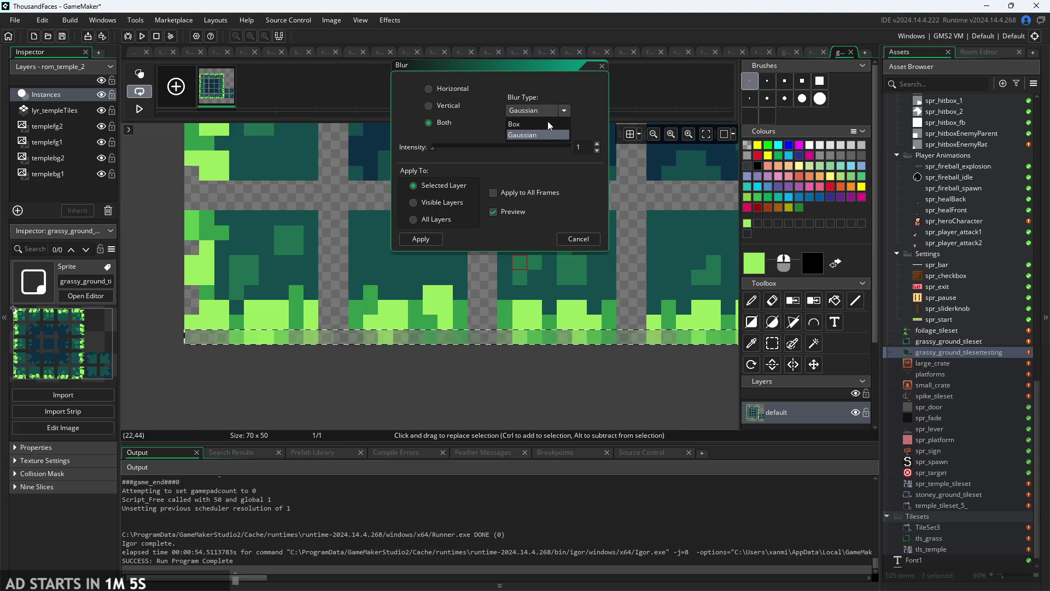
left_click(434, 149)
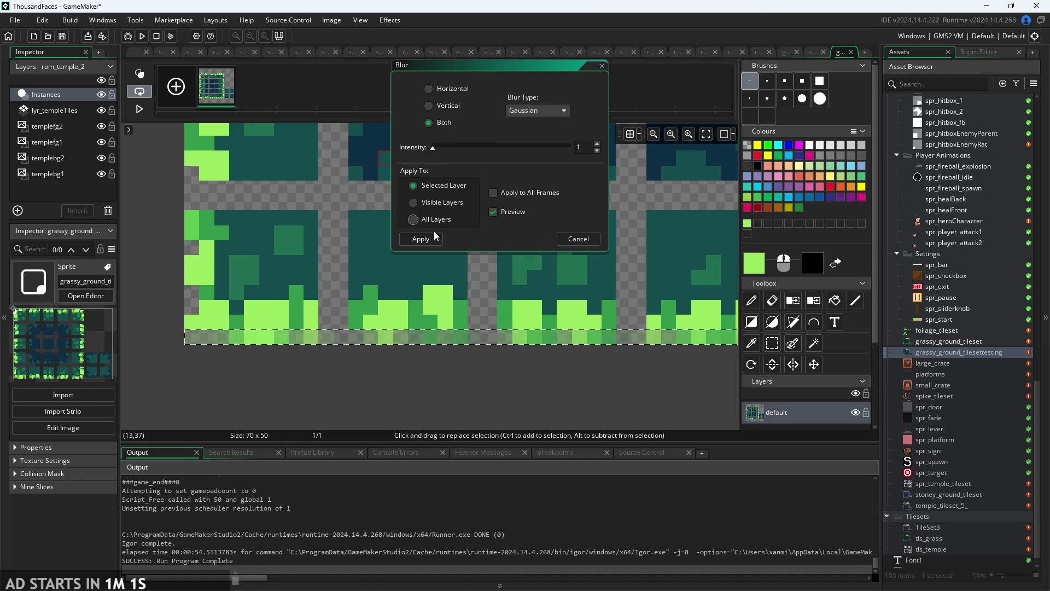
left_click(569, 238)
Reopen Blur and set a vertical-only Box blur at maximum intensity 30.
left_click(386, 21)
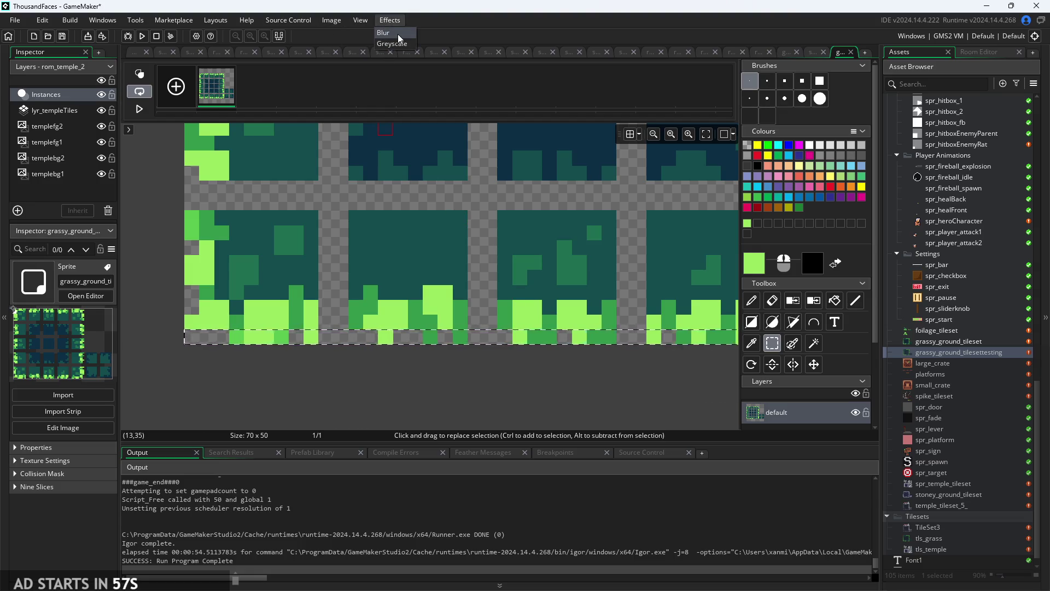
left_click(398, 34)
left_click(447, 105)
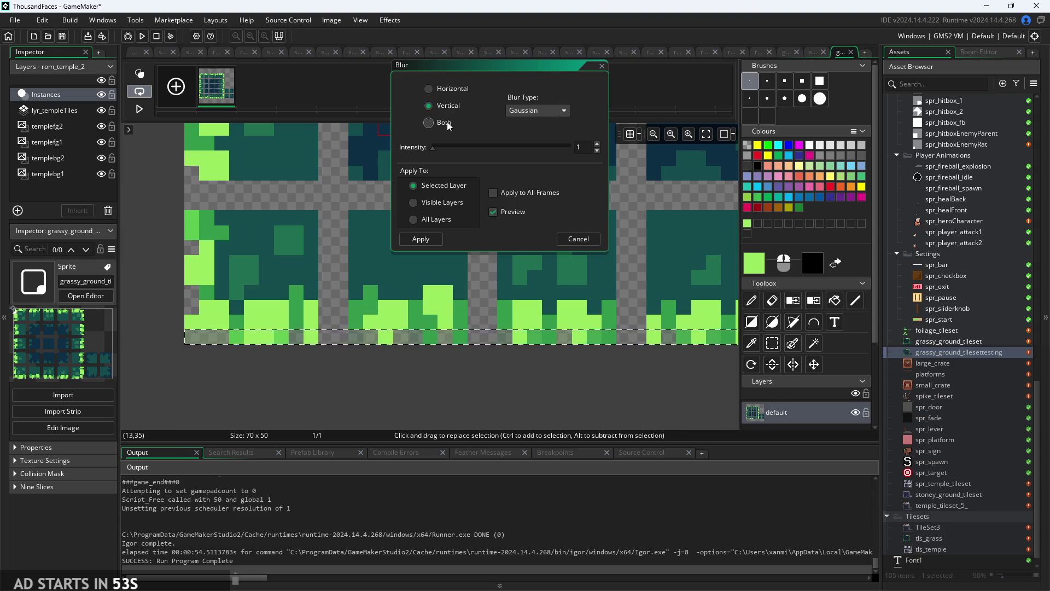
left_click(448, 122)
left_click(447, 110)
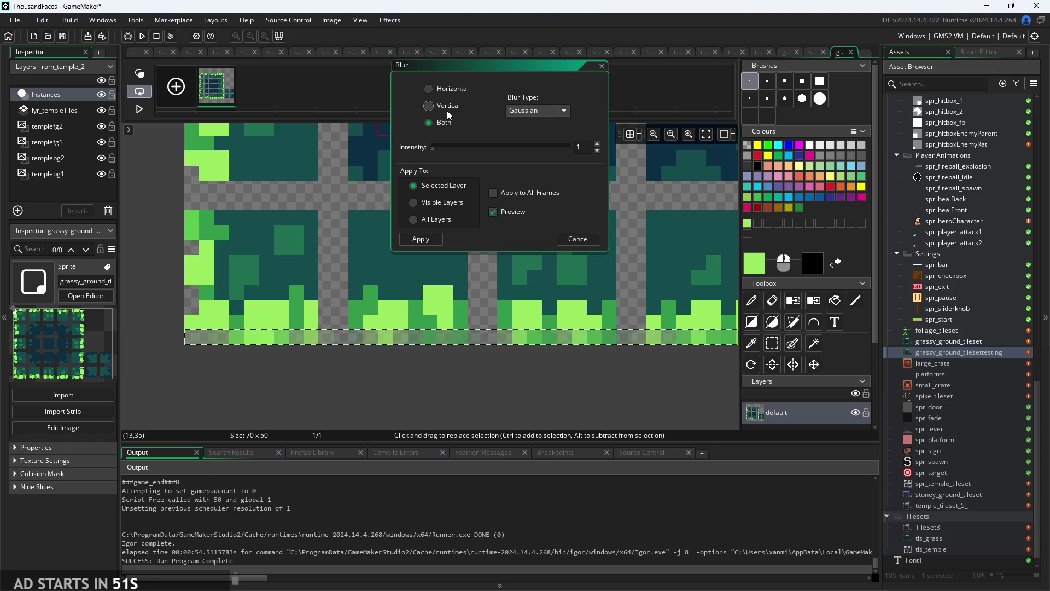
left_click(540, 113)
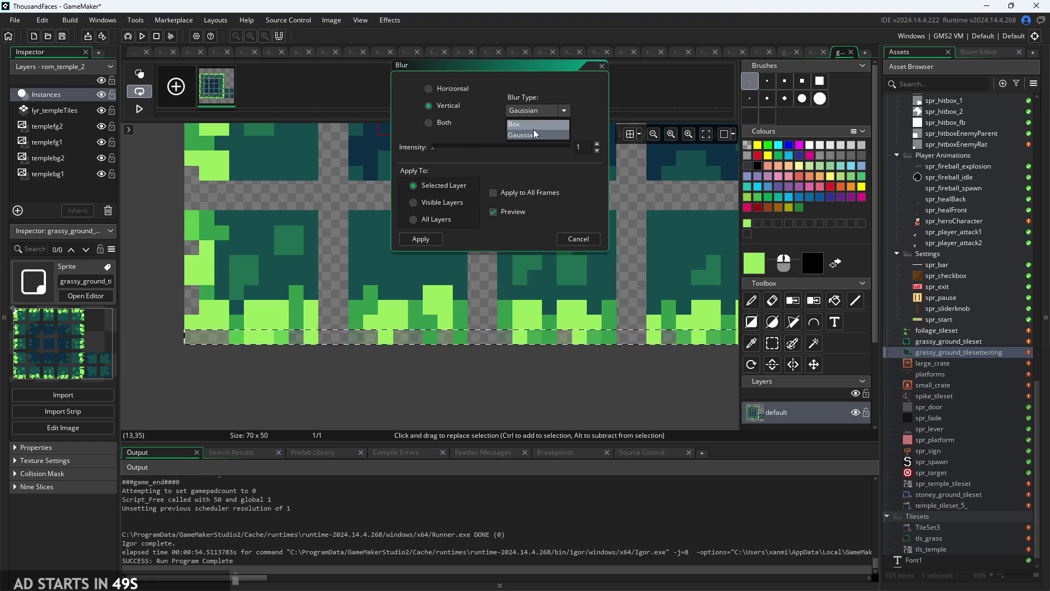
left_click(533, 129)
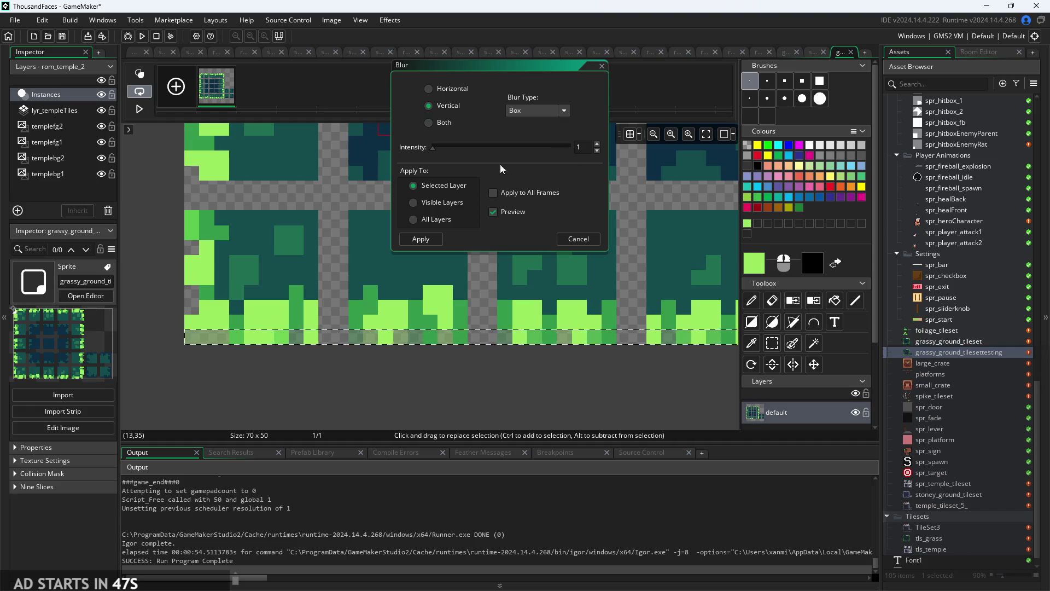
left_click_drag(434, 150, 638, 159)
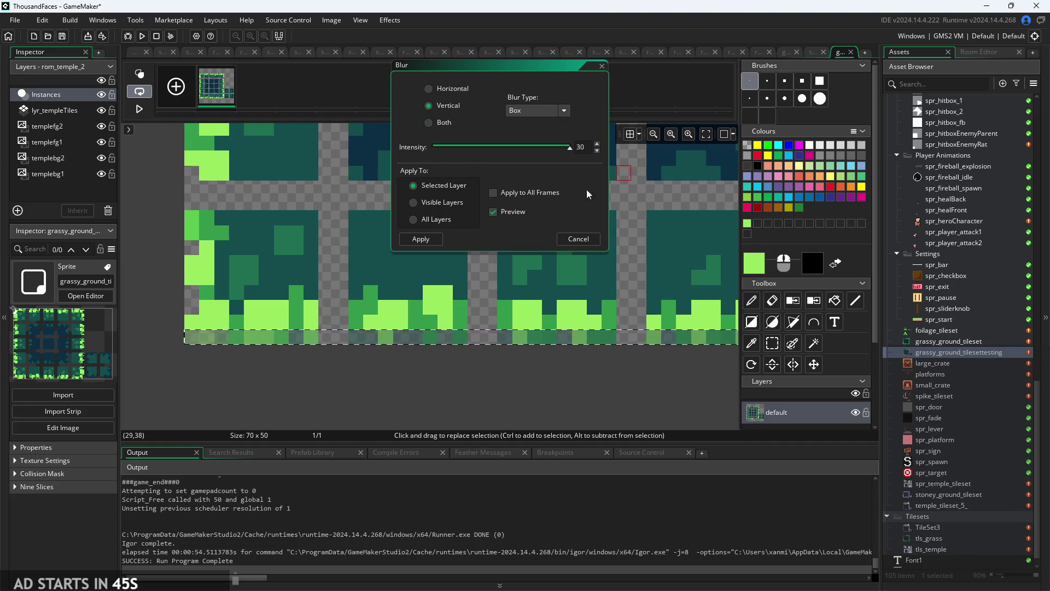
Lower the blur intensity to 1 and cancel without applying.
scroll(566, 353, "up", 3)
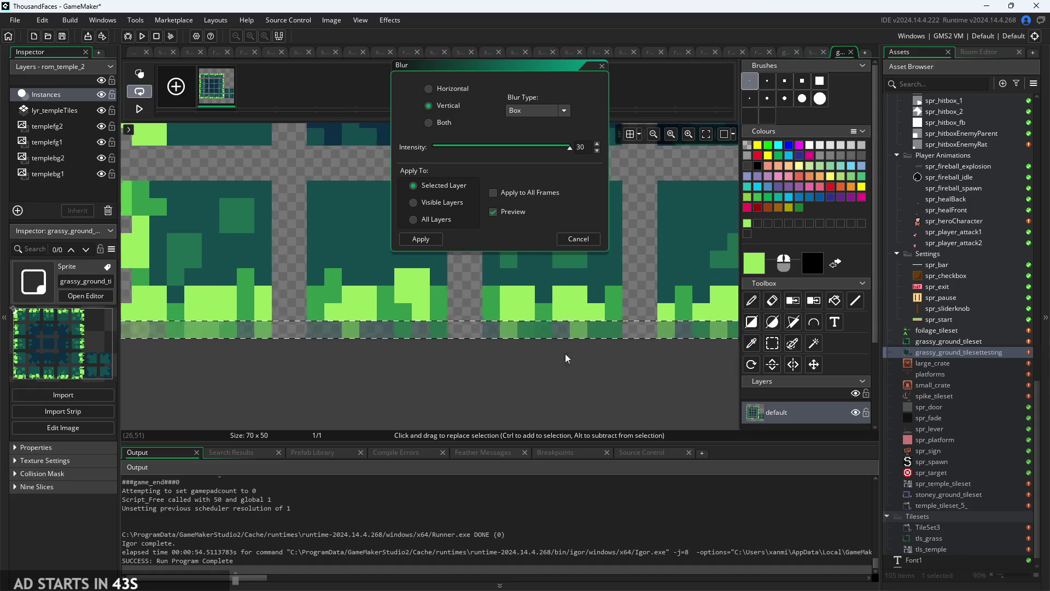
scroll(492, 334, "up", 5)
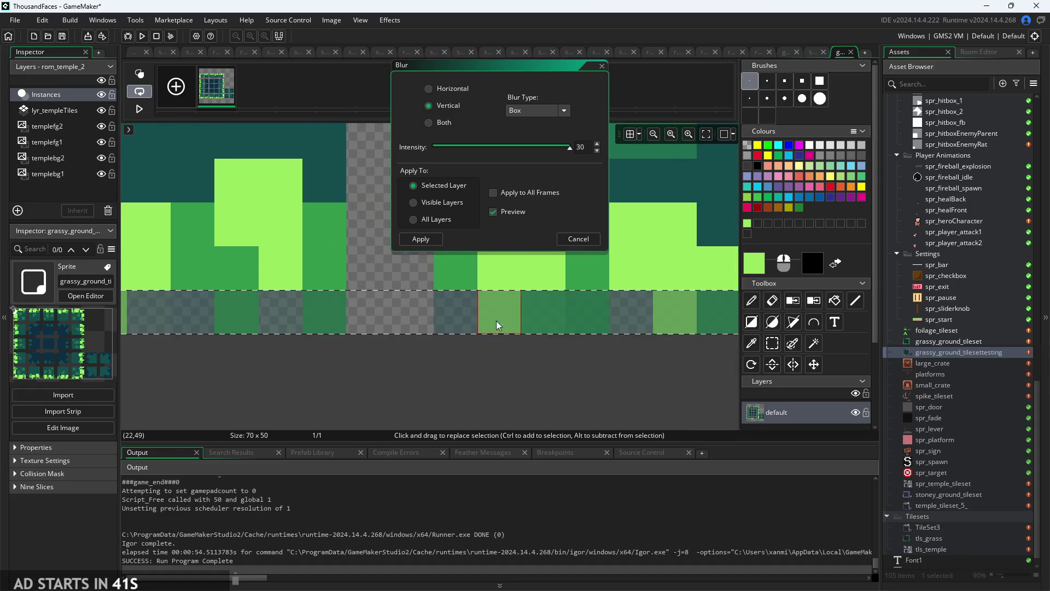
scroll(504, 314, "up", 2)
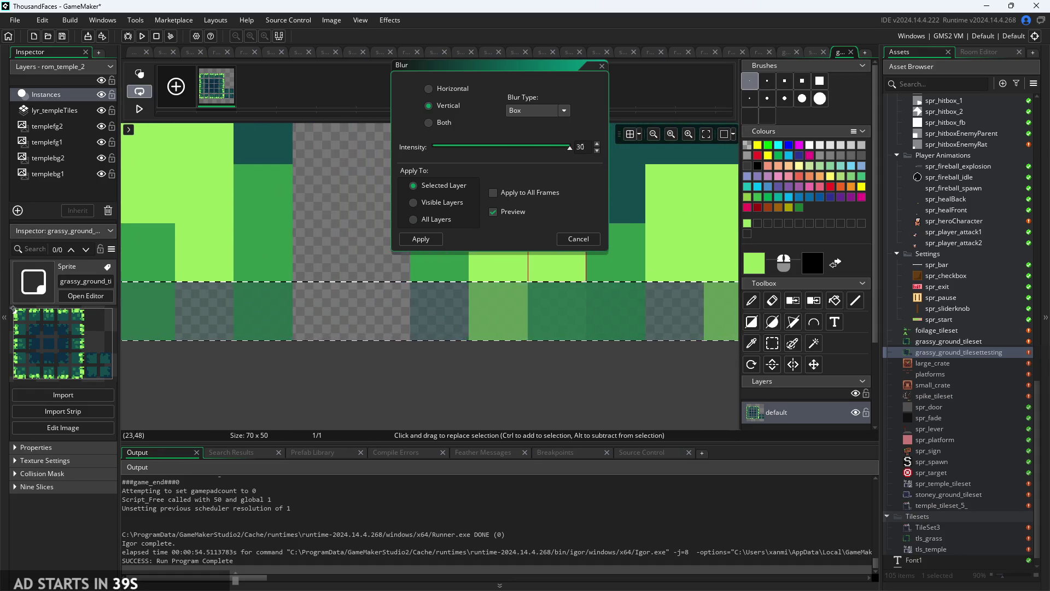
mouse_move(570, 150)
left_mouse_down()
mouse_move(392, 147)
mouse_move(622, 152)
left_mouse_up()
left_click(581, 242)
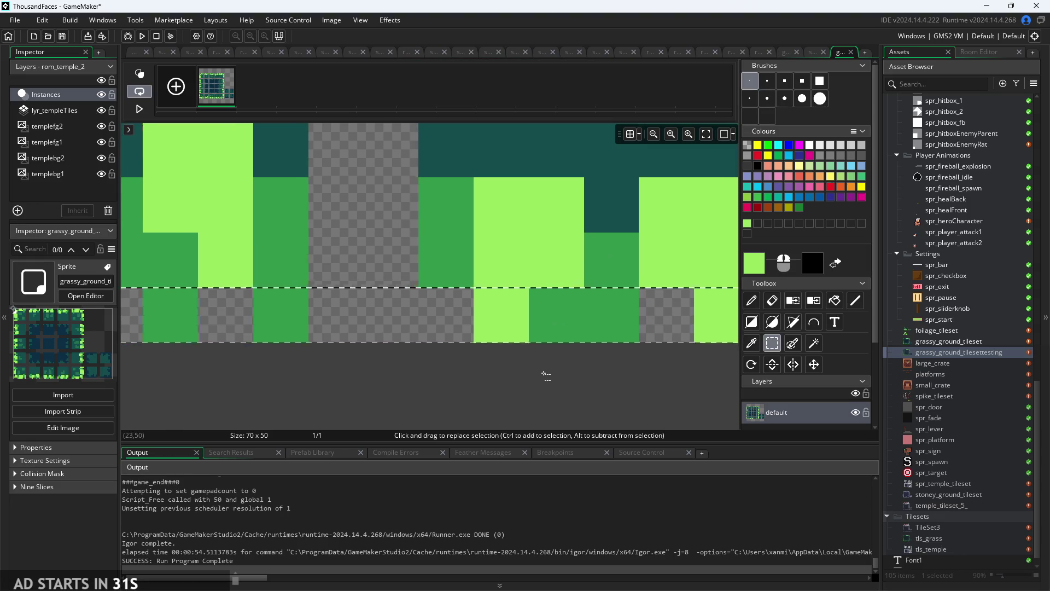
Zoom and pan across the grassy tileset, then pick the Line tool.
scroll(594, 394, "down", 5)
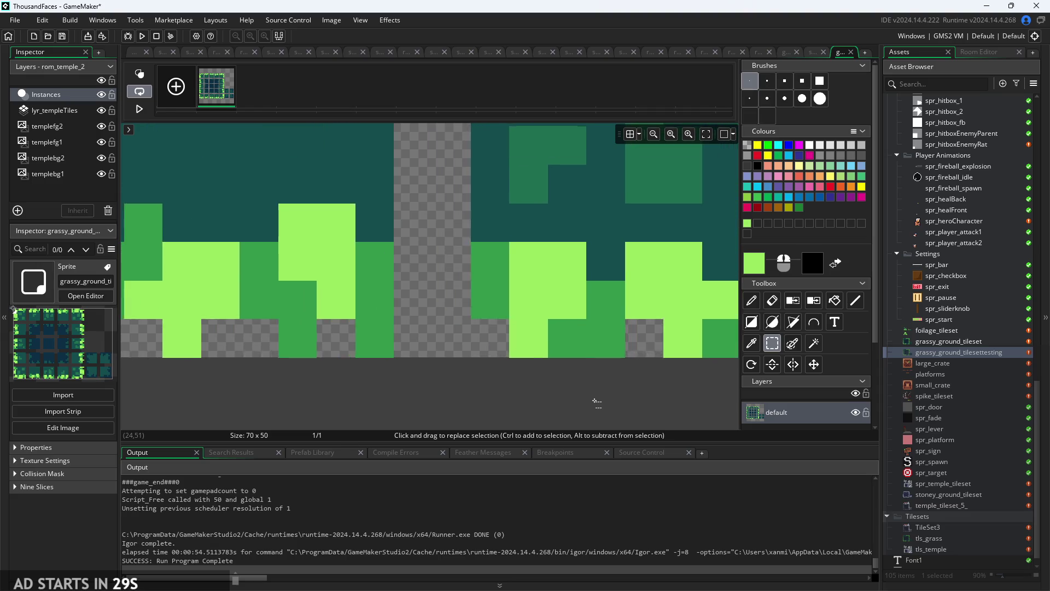
scroll(594, 407, "down", 8)
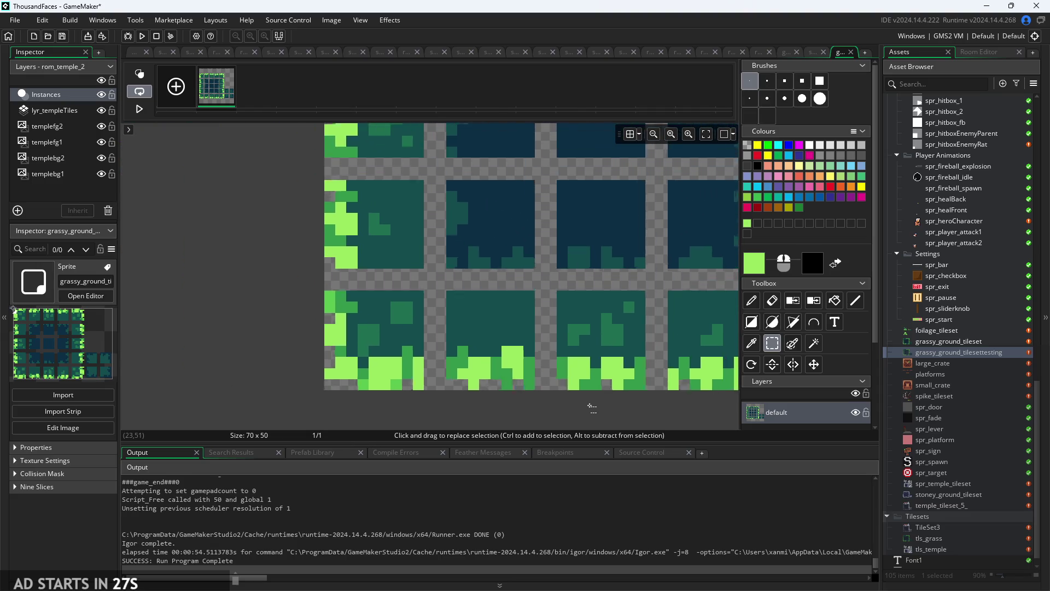
scroll(434, 427, "down", 3)
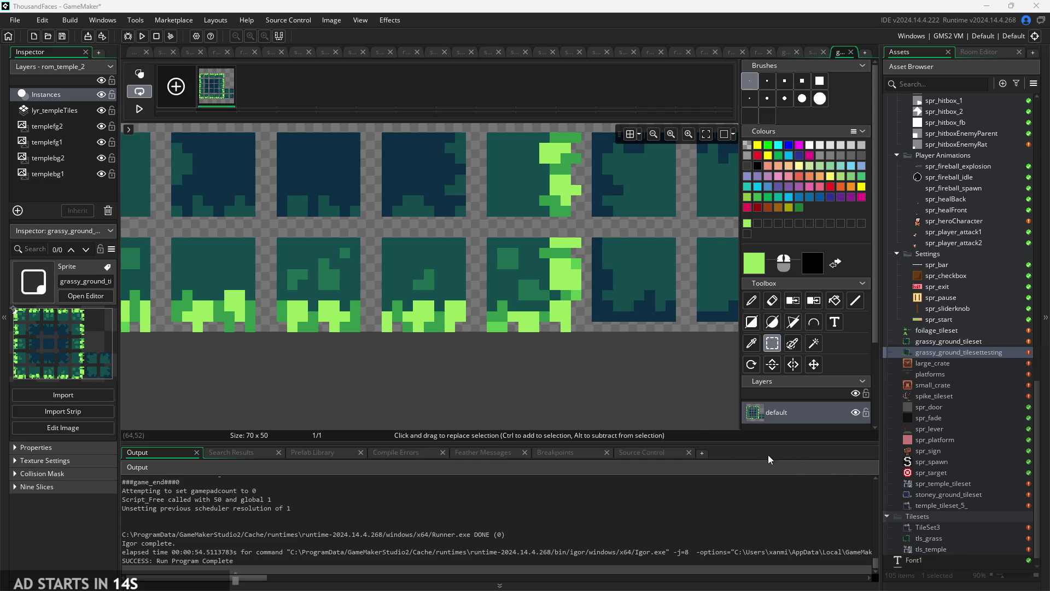
scroll(512, 386, "left", 3)
scroll(513, 386, "left", 3)
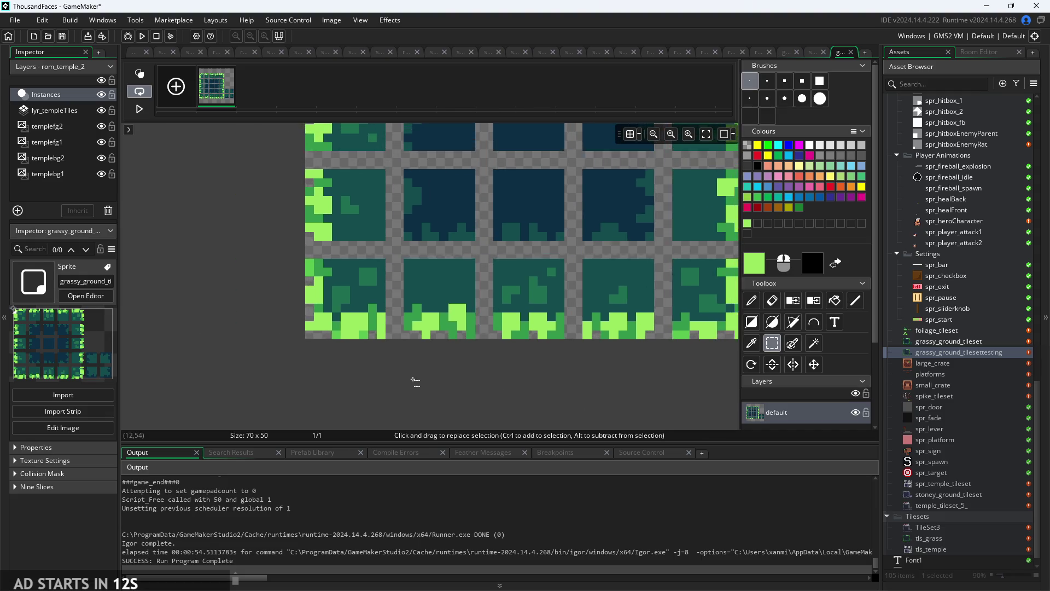
scroll(357, 390, "up", 4)
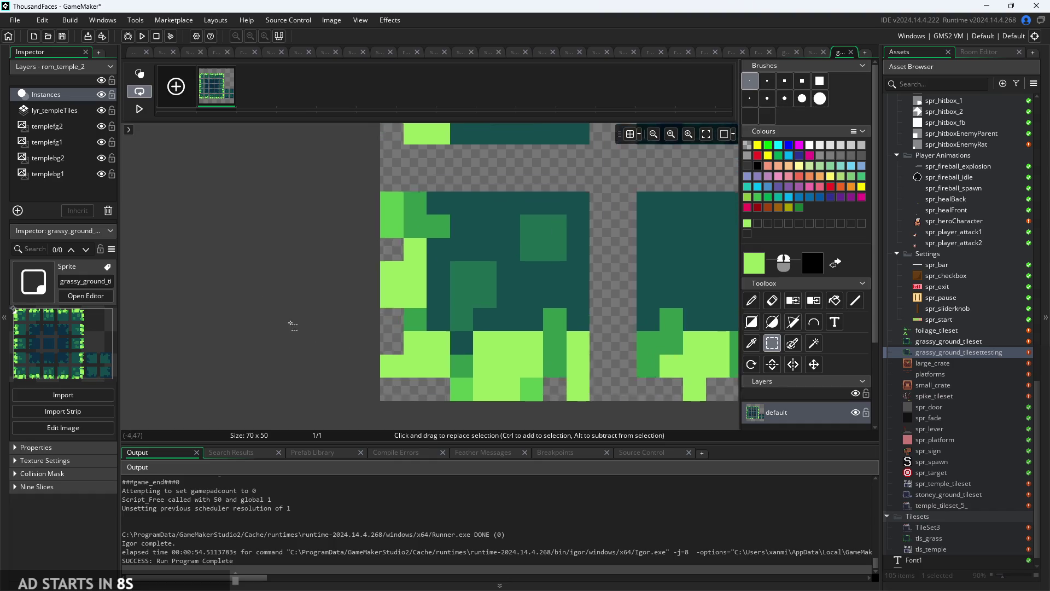
left_click(856, 302)
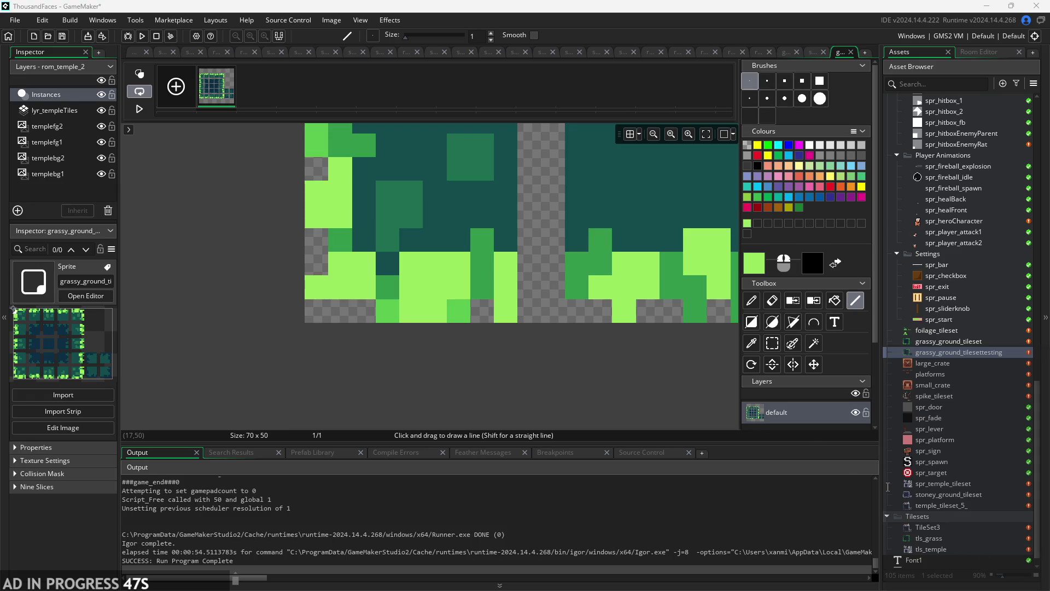
Zoom out to view the whole grassy tileset, then Alt+Tab to the Paint notes.
scroll(623, 392, "down", 3)
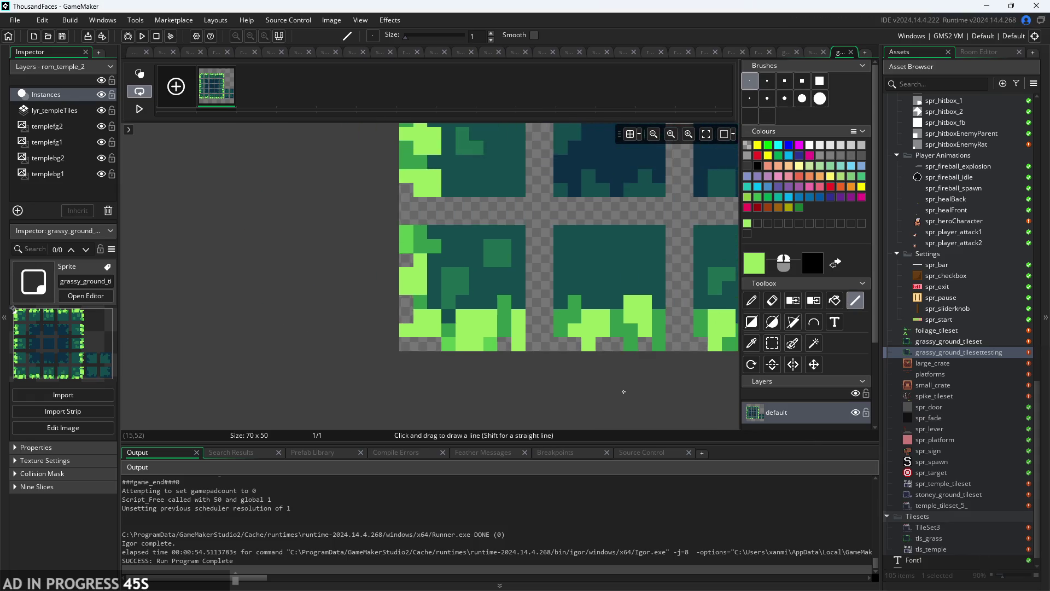
scroll(487, 399, "down", 4)
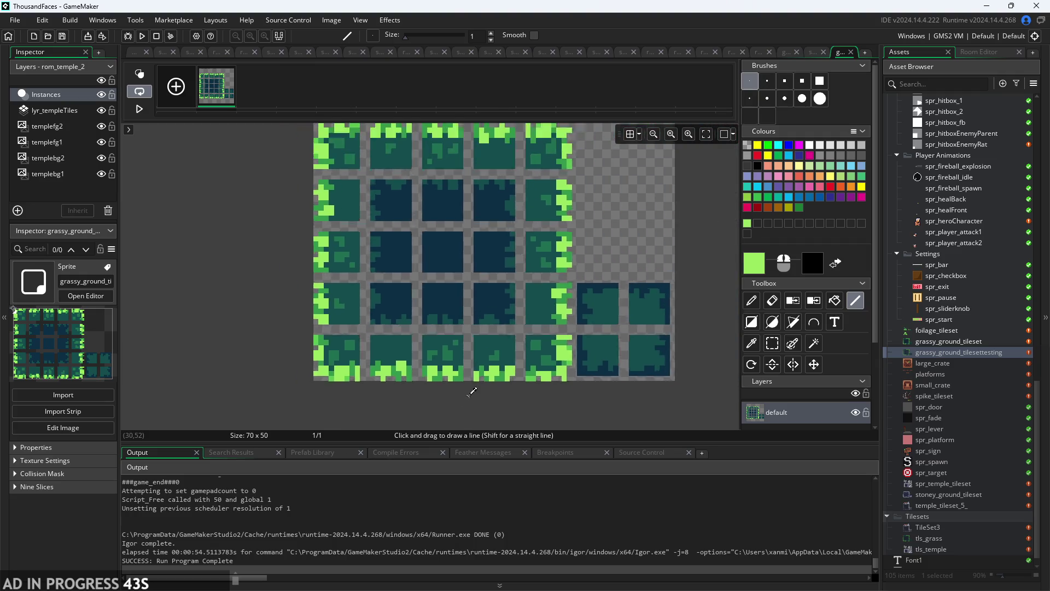
scroll(552, 344, "down", 2)
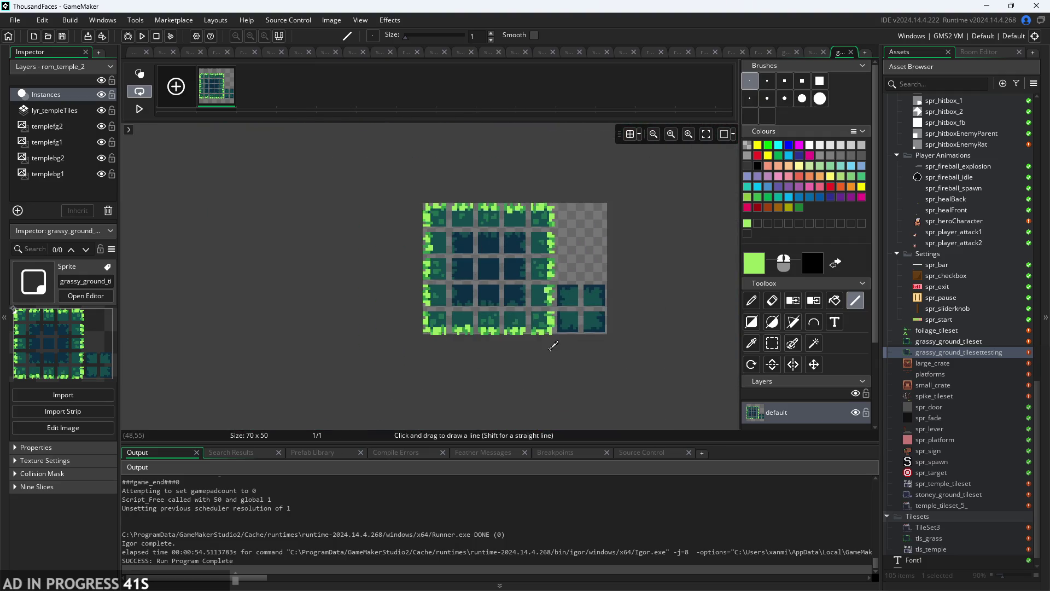
scroll(563, 378, "up", 3)
scroll(569, 389, "down", 2)
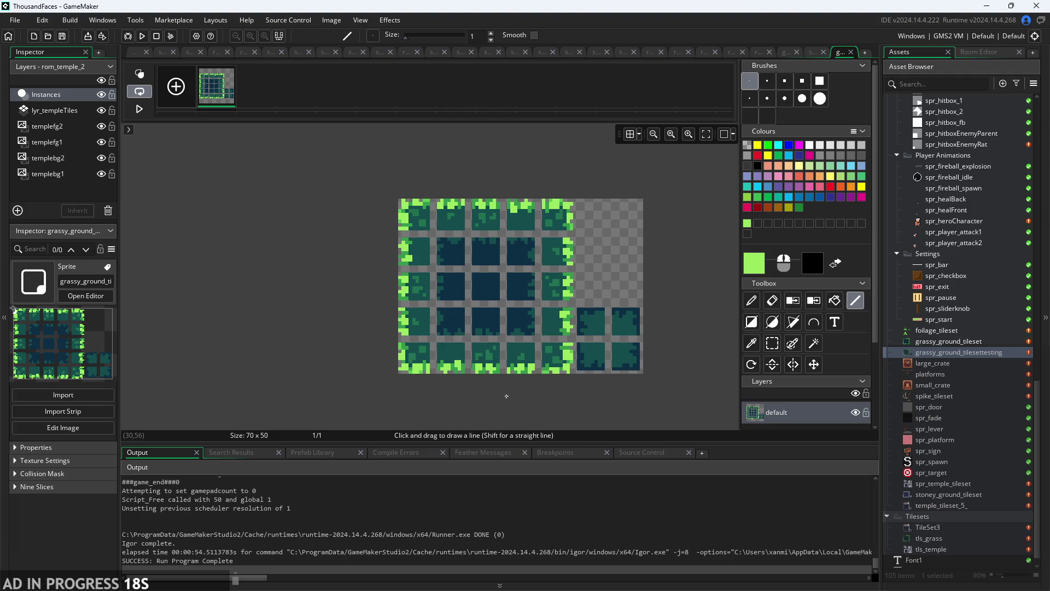
scroll(507, 396, "up", 2)
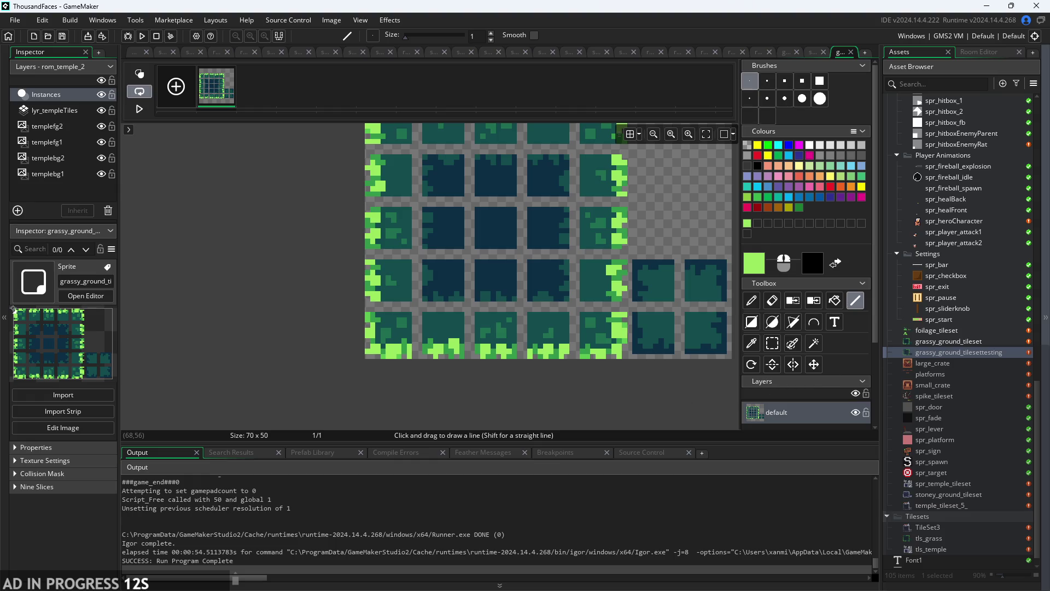
key("alt+Tab")
Draw a small black square outline with the Pencil in a blank area of the notes canvas.
scroll(750, 265, "down", 3, "ctrl")
scroll(817, 293, "up", 3)
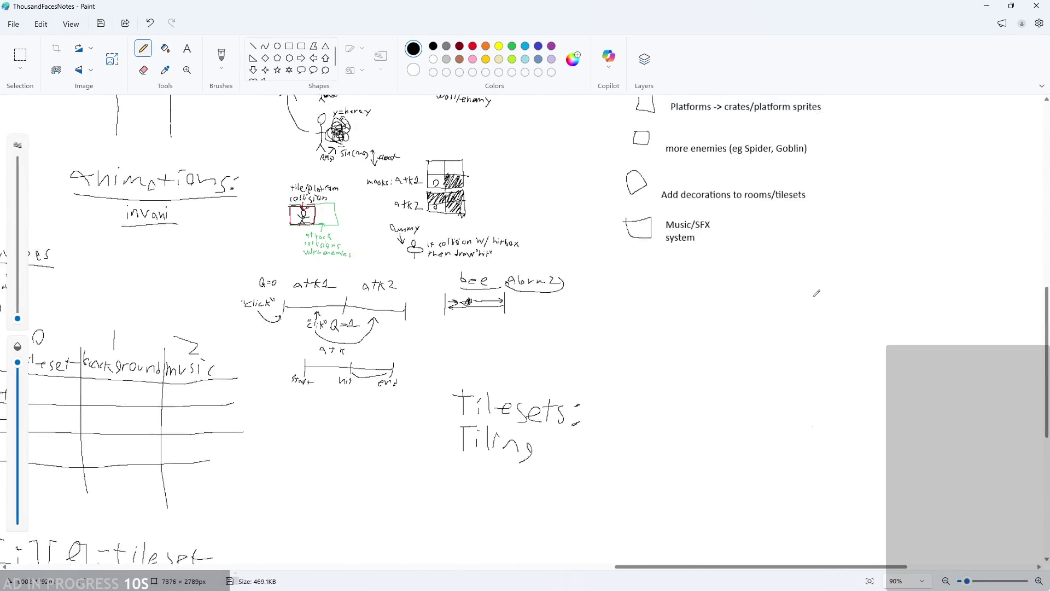
scroll(659, 312, "down", 2)
scroll(141, 321, "down", 1, "ctrl")
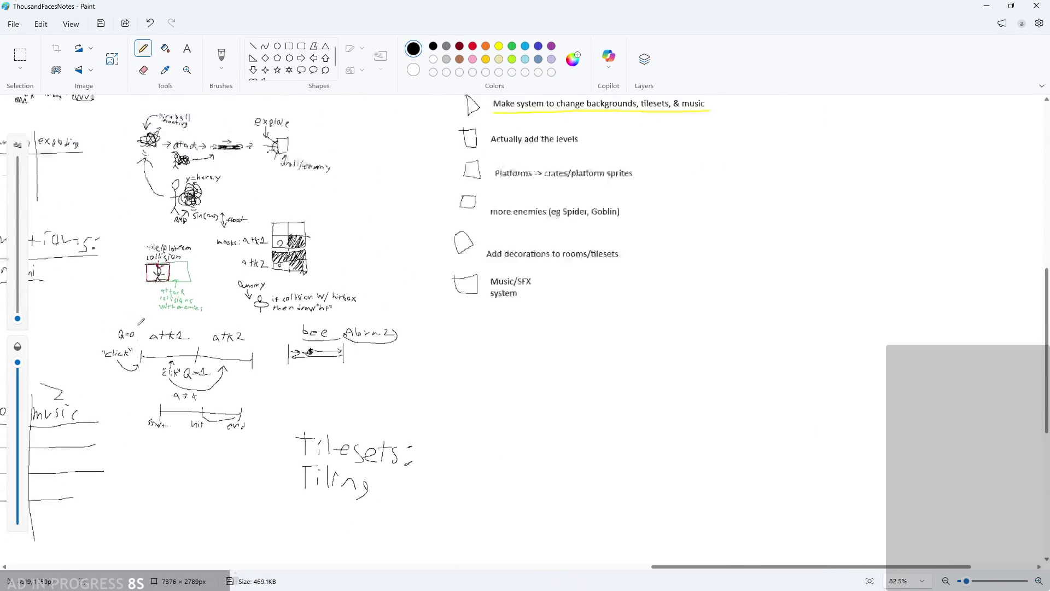
scroll(141, 322, "up", 2)
left_click_drag(691, 569, 396, 567)
scroll(401, 459, "down", 5)
scroll(399, 375, "up", 8, "ctrl")
mouse_move(396, 312)
left_mouse_down()
mouse_move(396, 364)
mouse_move(450, 312)
mouse_move(397, 313)
left_mouse_up()
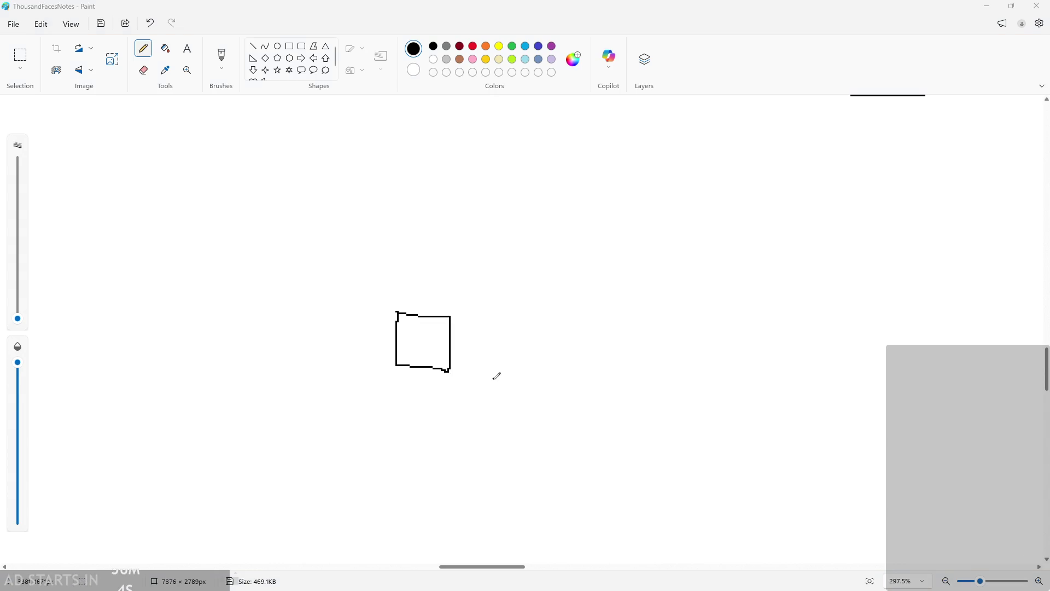
scroll(415, 314, "down", 1)
scroll(418, 317, "up", 1)
scroll(427, 340, "up", 5, "ctrl")
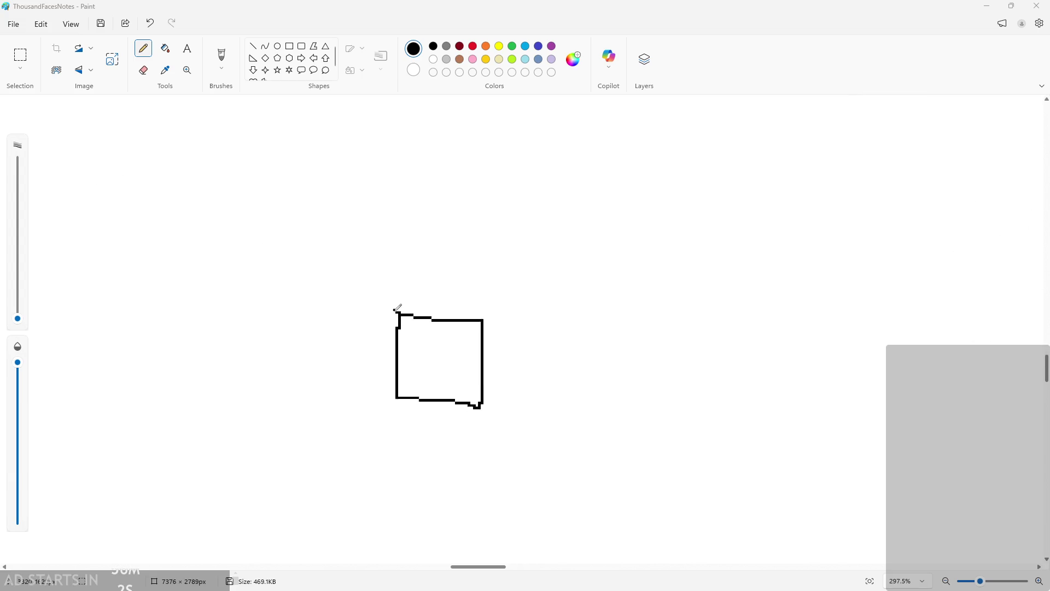
scroll(428, 342, "down", 6, "ctrl")
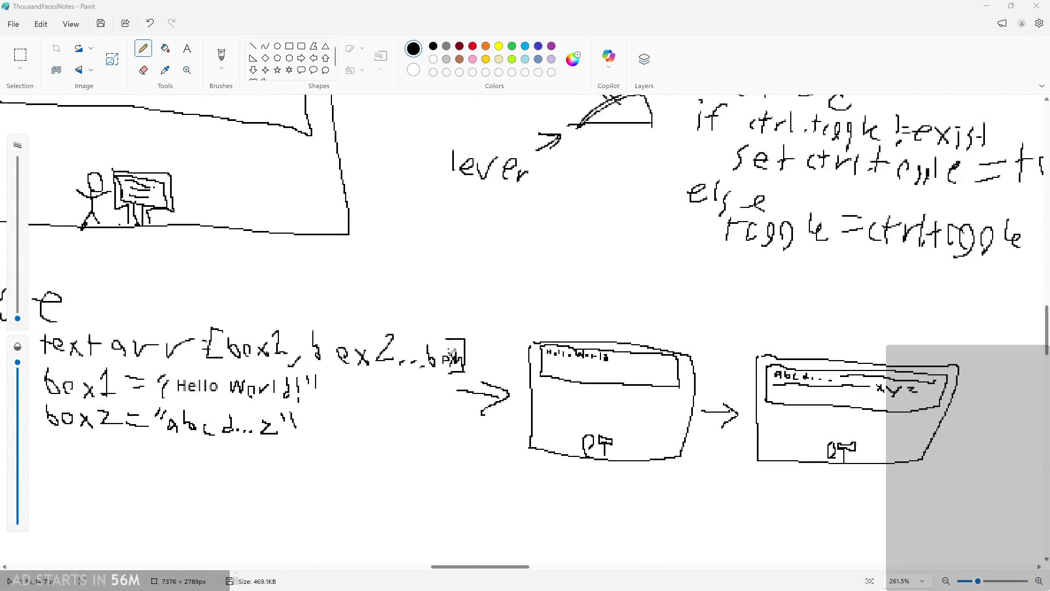
scroll(437, 383, "down", 2)
scroll(451, 336, "up", 9, "ctrl")
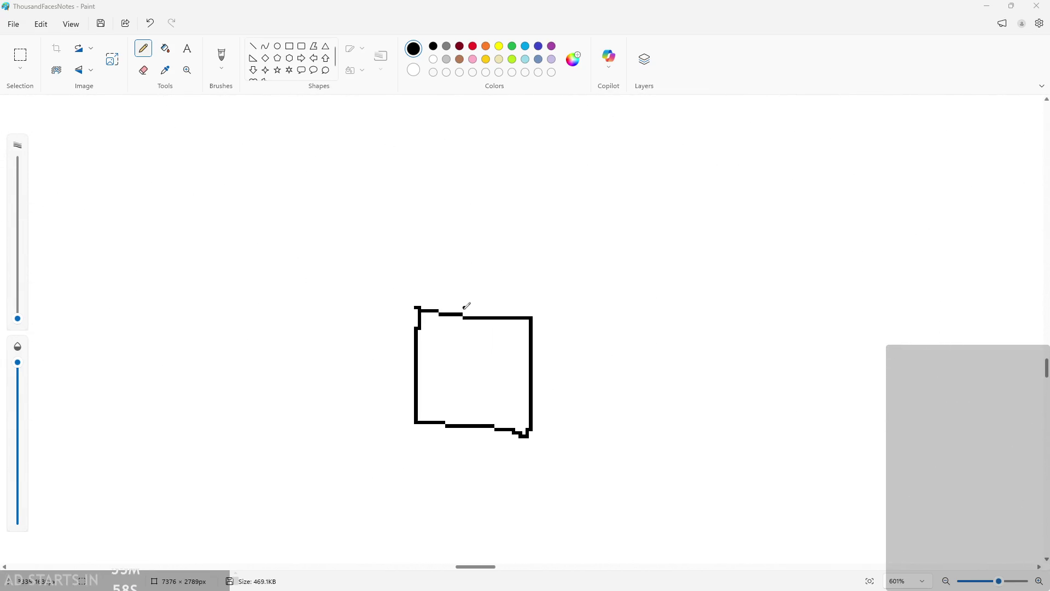
scroll(466, 307, "down", 12, "ctrl")
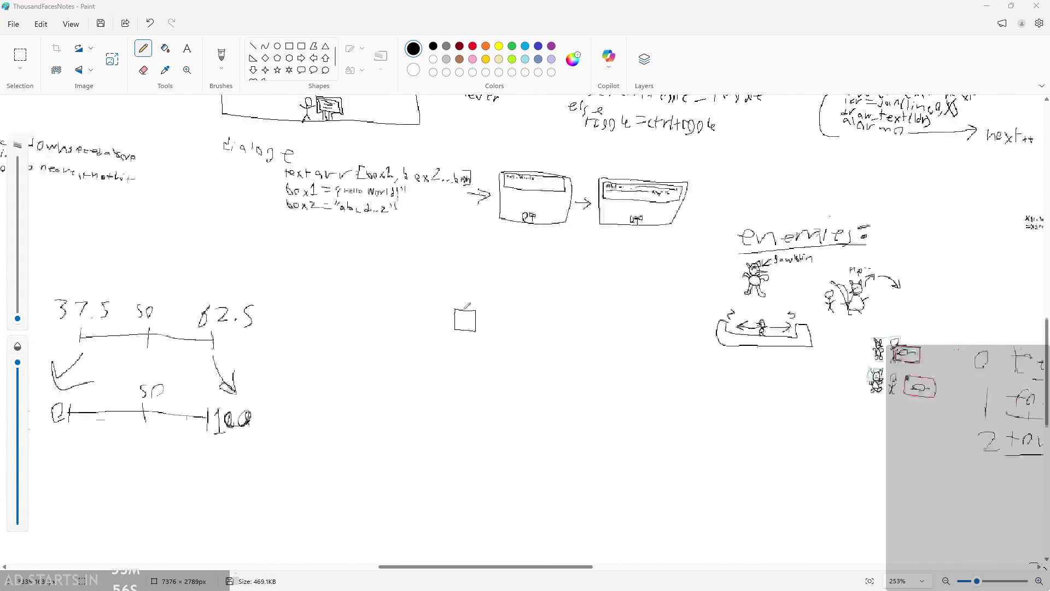
scroll(467, 313, "up", 8, "ctrl")
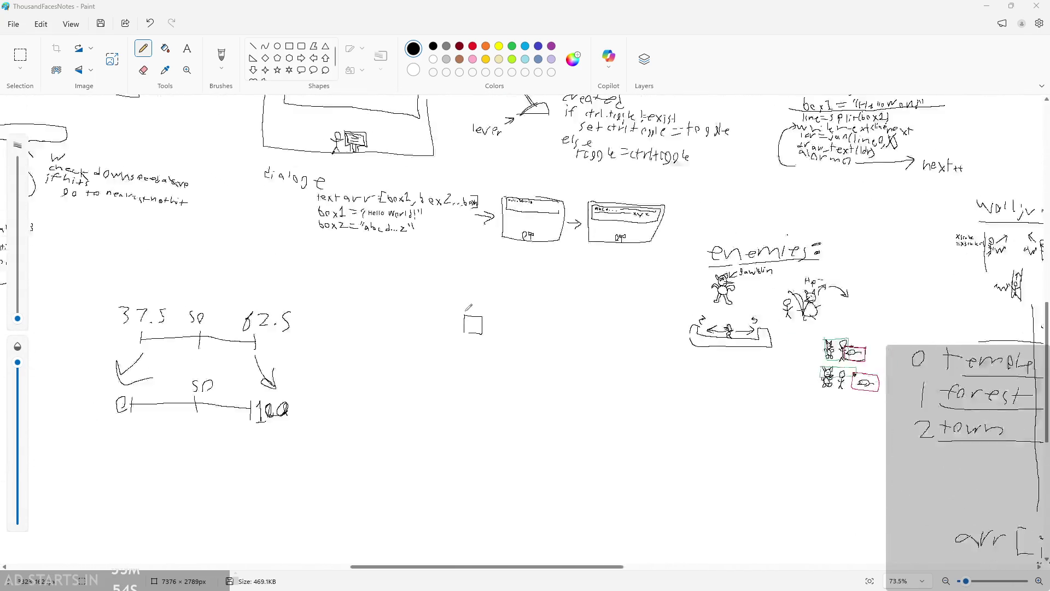
scroll(488, 385, "up", 4, "ctrl")
scroll(494, 310, "up", 2)
scroll(492, 294, "down", 2)
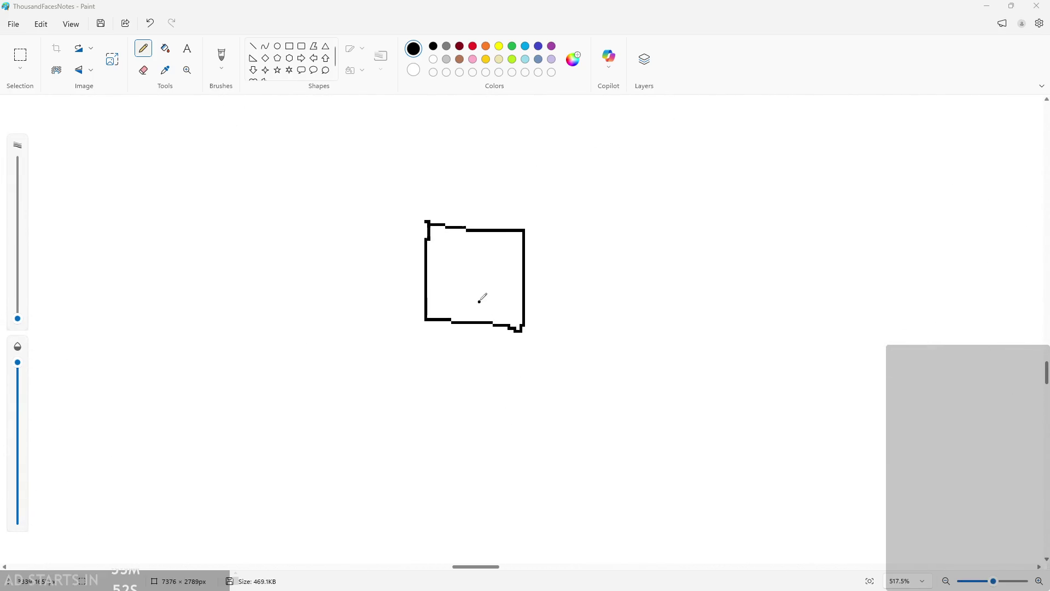
scroll(481, 298, "up", 3, "ctrl")
scroll(408, 190, "down", 1)
scroll(408, 197, "up", 3)
scroll(408, 197, "down", 1, "ctrl")
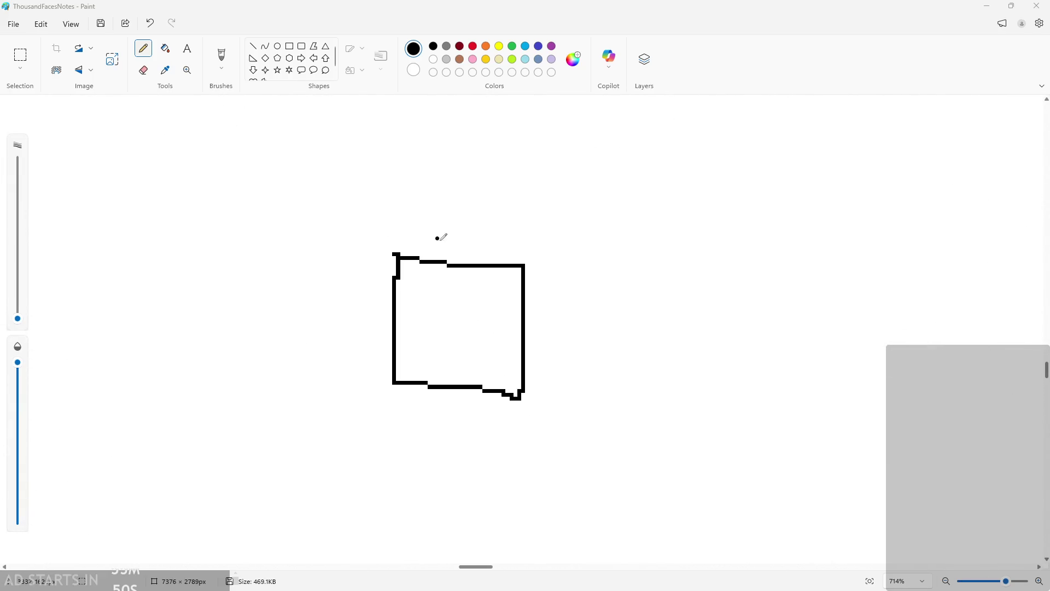
Draw a stick figure standing on top of the box.
left_click_drag(445, 186, 465, 278)
mouse_move(429, 198)
left_mouse_down()
mouse_move(446, 218)
mouse_move(490, 200)
left_mouse_up()
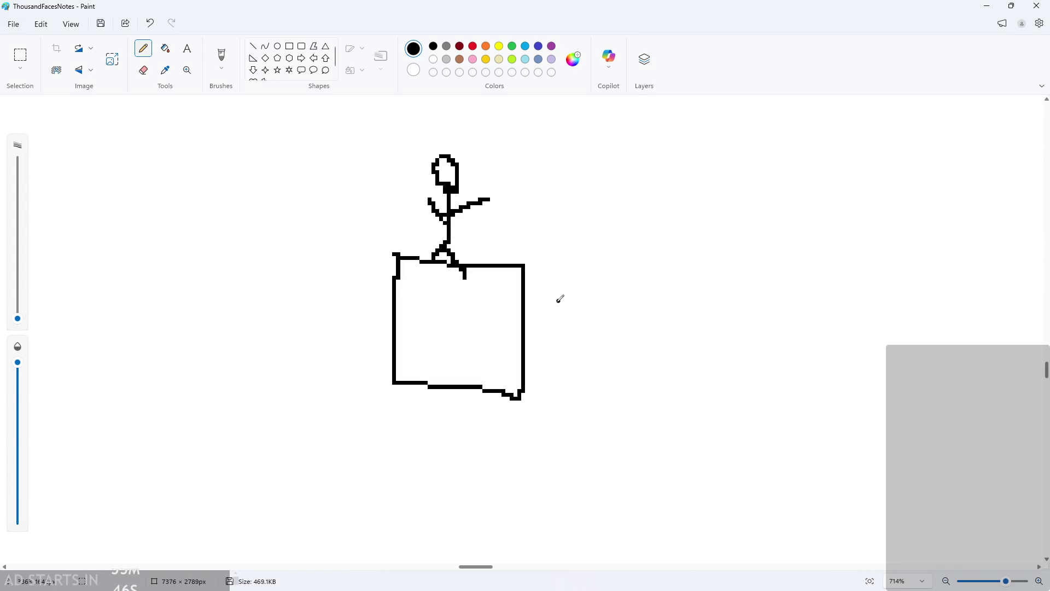
left_click_drag(550, 313, 637, 316)
key("ctrl+z")
Add a vertical divider and a second box diagram with handle, figure and small boxes.
mouse_move(551, 182)
left_mouse_down()
mouse_move(534, 449)
mouse_move(542, 492)
left_mouse_up()
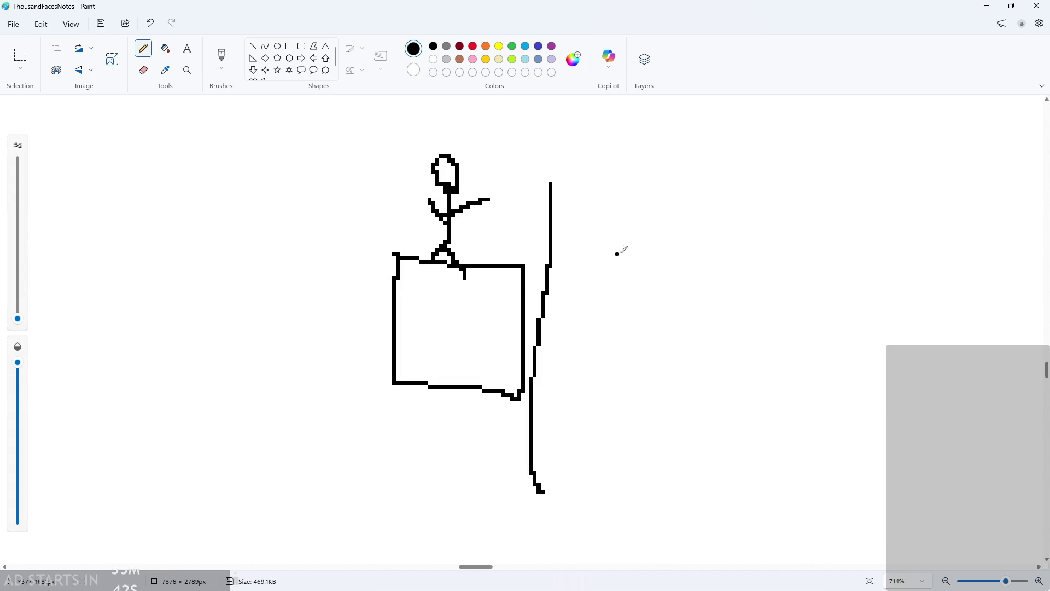
mouse_move(608, 280)
left_mouse_down()
mouse_move(619, 383)
mouse_move(757, 284)
mouse_move(606, 276)
mouse_move(608, 300)
mouse_move(600, 263)
mouse_move(633, 279)
mouse_move(656, 266)
mouse_move(719, 268)
mouse_move(718, 298)
mouse_move(703, 305)
mouse_move(719, 289)
mouse_move(777, 323)
mouse_move(748, 314)
left_mouse_up()
mouse_move(693, 249)
left_mouse_down()
mouse_move(711, 288)
mouse_move(675, 253)
mouse_move(728, 254)
left_mouse_up()
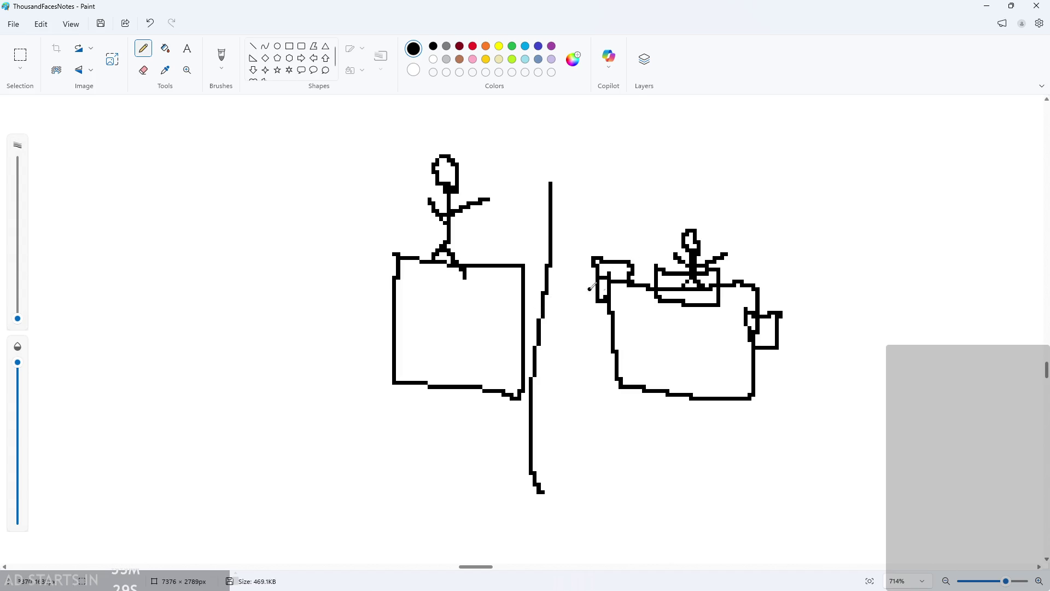
mouse_move(745, 370)
left_mouse_down()
mouse_move(774, 401)
mouse_move(729, 371)
left_mouse_up()
mouse_move(679, 382)
left_mouse_down()
mouse_move(730, 395)
mouse_move(681, 383)
left_mouse_up()
mouse_move(603, 375)
left_mouse_down()
mouse_move(649, 399)
mouse_move(621, 378)
left_mouse_up()
mouse_move(591, 316)
left_mouse_down()
mouse_move(619, 349)
mouse_move(580, 315)
left_mouse_up()
scroll(443, 314, "down", 2)
scroll(443, 314, "up", 2)
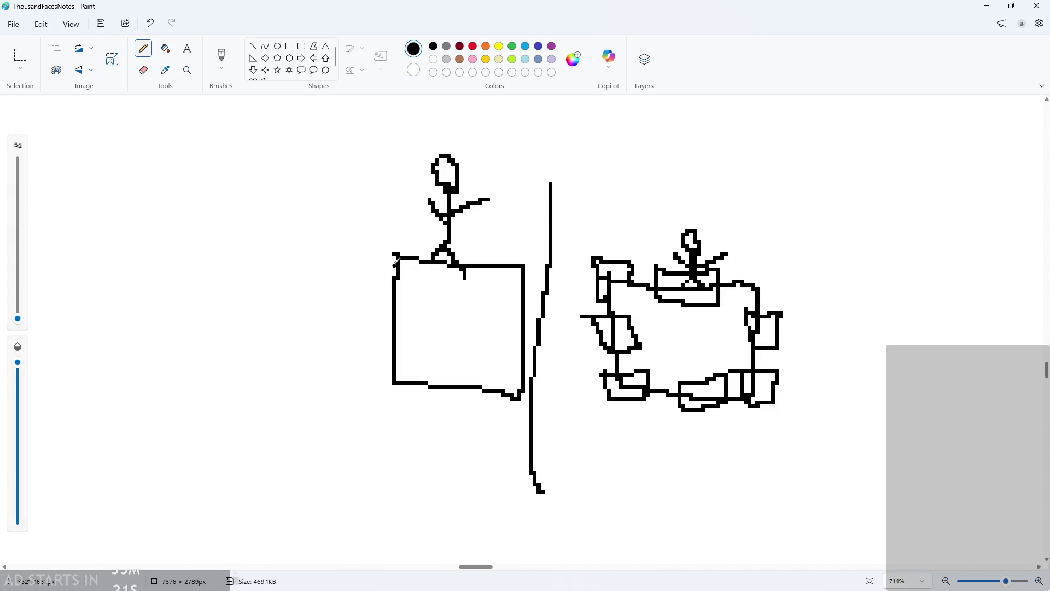
left_click_drag(356, 296, 362, 328)
mouse_move(441, 409)
left_mouse_down()
mouse_move(470, 436)
mouse_move(445, 428)
left_mouse_up()
key("ctrl+z")
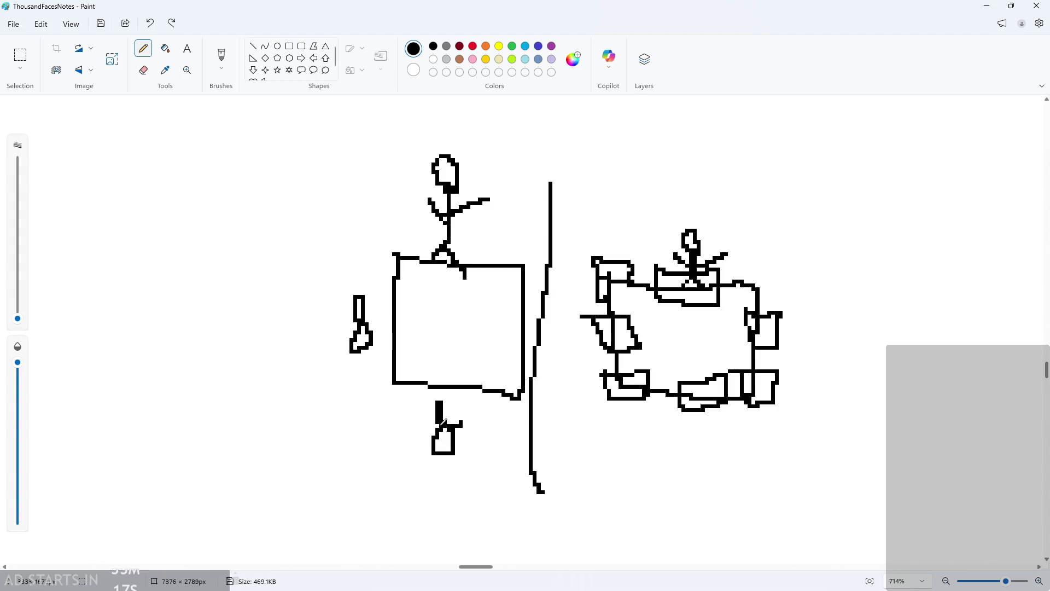
Label the right-hand tiled box diagram with 10, replacing the mistaken numbers.
left_click_drag(671, 477, 674, 446)
left_click_drag(808, 383, 821, 358)
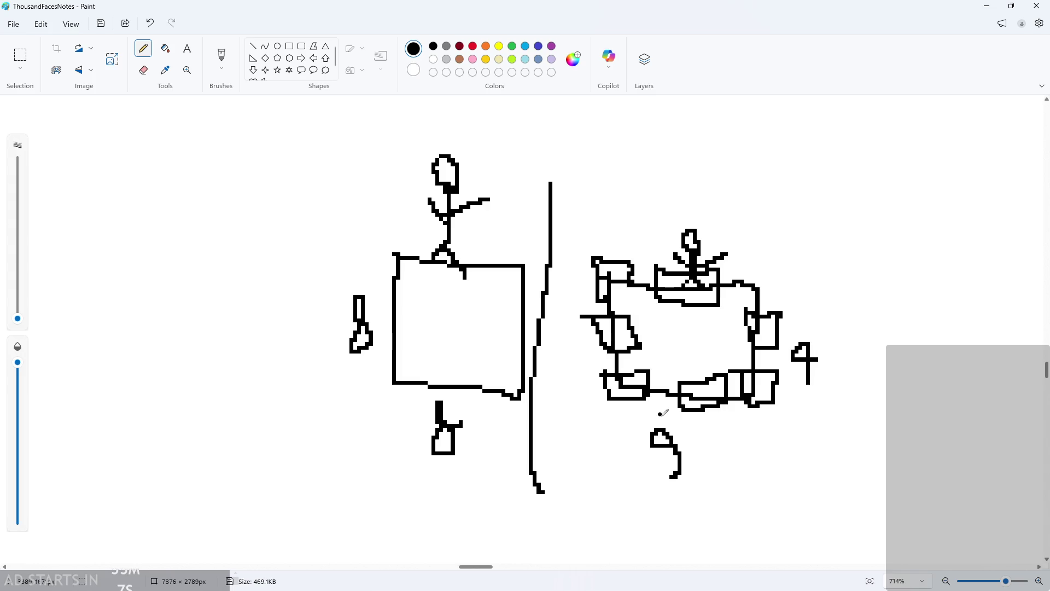
key("ctrl+z")
key("ctrl+z")
mouse_move(656, 430)
left_mouse_down()
mouse_move(656, 453)
mouse_move(681, 431)
left_mouse_up()
mouse_move(813, 328)
left_mouse_down()
mouse_move(808, 368)
mouse_move(847, 371)
left_mouse_up()
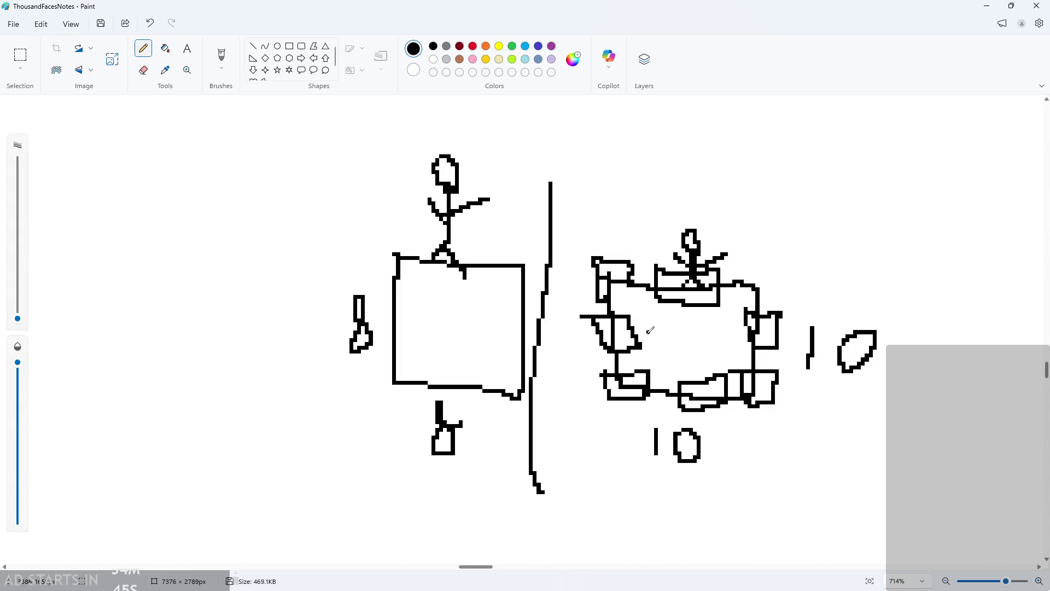
Handwrite 'auto' as the first note line below the diagrams.
scroll(602, 333, "down", 2)
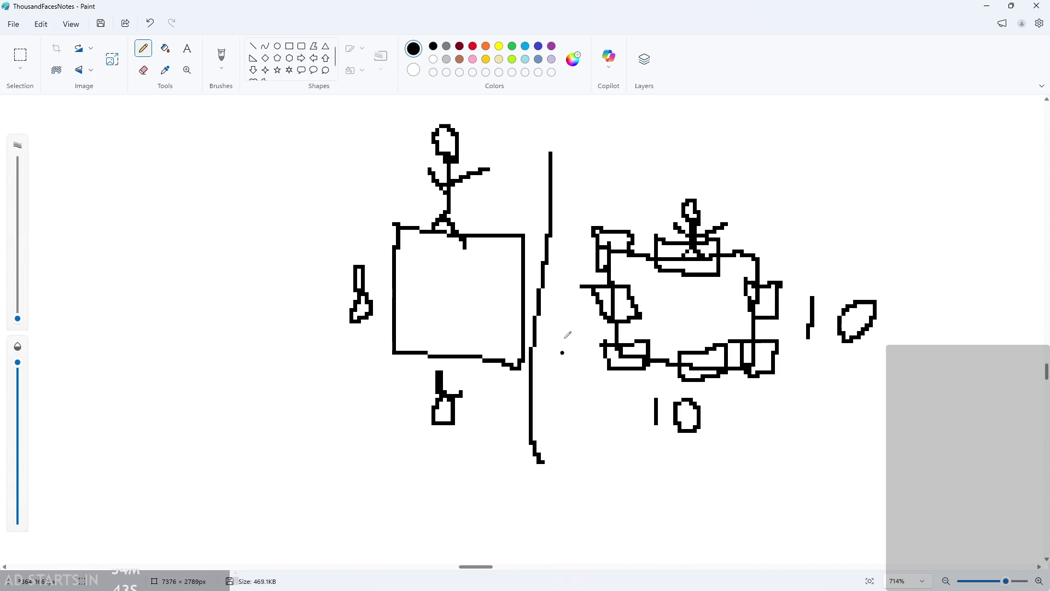
scroll(567, 335, "up", 2)
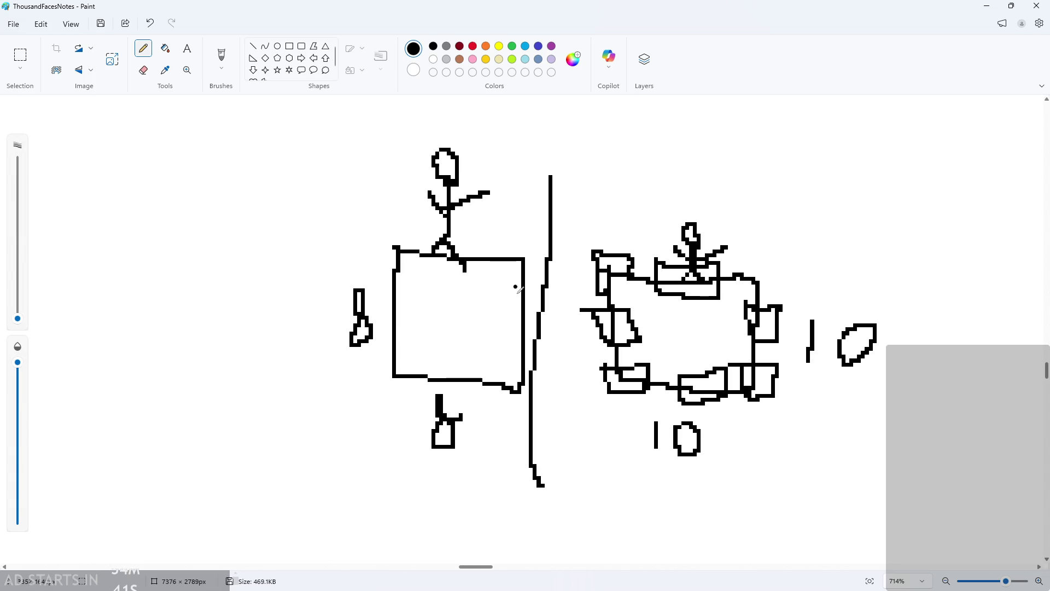
scroll(519, 289, "down", 3)
scroll(465, 328, "down", 2, "ctrl")
scroll(394, 372, "up", 1, "ctrl")
mouse_move(357, 376)
left_mouse_down()
mouse_move(325, 359)
mouse_move(350, 361)
left_mouse_up()
mouse_move(375, 345)
left_mouse_down()
mouse_move(391, 347)
mouse_move(404, 376)
left_mouse_up()
mouse_move(396, 355)
left_mouse_down()
mouse_move(445, 379)
mouse_move(474, 335)
mouse_move(501, 367)
left_mouse_up()
scroll(493, 415, "down", 3)
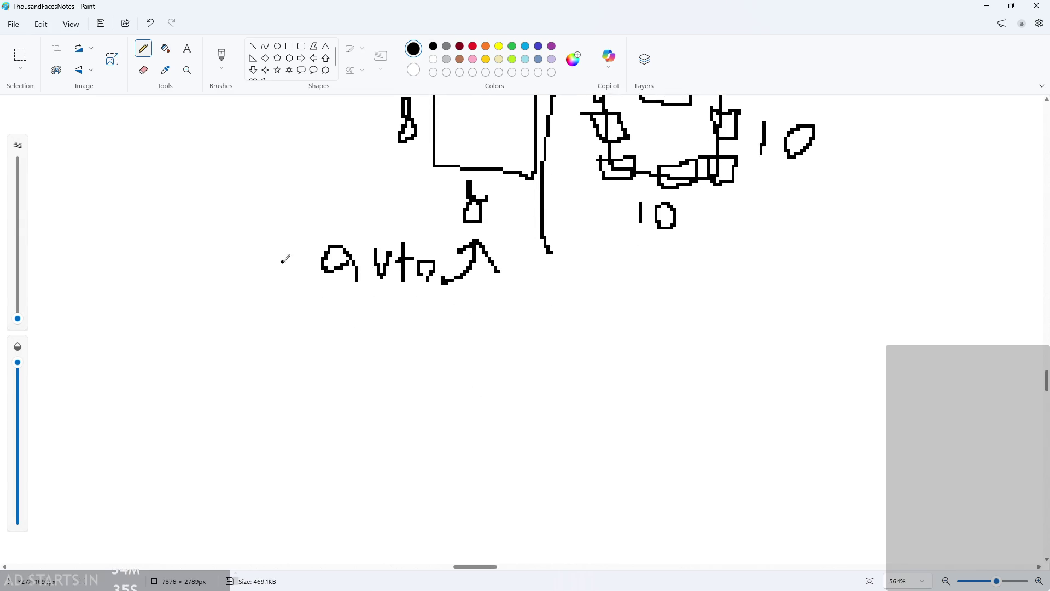
Handwrite the second note line beneath the first.
mouse_move(336, 322)
left_mouse_down()
mouse_move(354, 357)
mouse_move(345, 354)
left_mouse_up()
mouse_move(371, 319)
left_mouse_down()
mouse_move(398, 332)
mouse_move(416, 361)
left_mouse_up()
left_click_drag(405, 339, 441, 340)
left_click_drag(448, 350, 453, 371)
left_click_drag(223, 314, 257, 352)
mouse_move(267, 358)
left_mouse_down()
mouse_move(288, 339)
mouse_move(282, 356)
left_mouse_up()
left_click_drag(295, 328, 305, 360)
mouse_move(252, 227)
left_mouse_down()
mouse_move(260, 281)
mouse_move(239, 268)
left_mouse_up()
Add the numbers at the start of the note lines.
mouse_move(239, 267)
left_mouse_down()
mouse_move(265, 266)
mouse_move(276, 278)
left_mouse_up()
left_click_drag(293, 281, 301, 245)
left_click_drag(295, 260, 320, 262)
key("ctrl+z")
key("ctrl+z")
key("ctrl+z")
key("ctrl+z")
mouse_move(250, 217)
left_mouse_down()
mouse_move(239, 243)
mouse_move(247, 276)
mouse_move(259, 276)
left_mouse_up()
mouse_move(266, 241)
left_mouse_down()
mouse_move(261, 268)
mouse_move(315, 262)
left_mouse_up()
Draw an arrow from the notes to the tiled box, undoing the stray dot and curved arc.
mouse_move(483, 349)
left_mouse_down()
mouse_move(532, 349)
mouse_move(580, 272)
mouse_move(670, 312)
left_mouse_up()
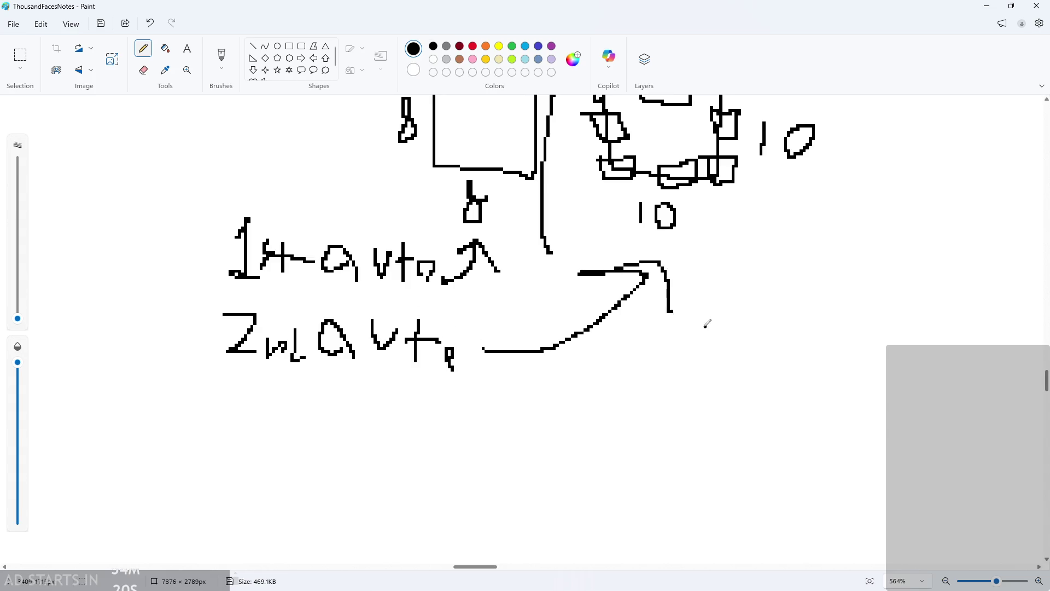
scroll(707, 323, "down", 3)
scroll(750, 375, "up", 3)
left_click(671, 279)
scroll(675, 322, "down", 1)
key("ctrl+z")
scroll(393, 298, "up", 3)
mouse_move(412, 196)
left_mouse_down()
mouse_move(315, 180)
mouse_move(152, 378)
mouse_move(187, 446)
mouse_move(168, 474)
left_mouse_up()
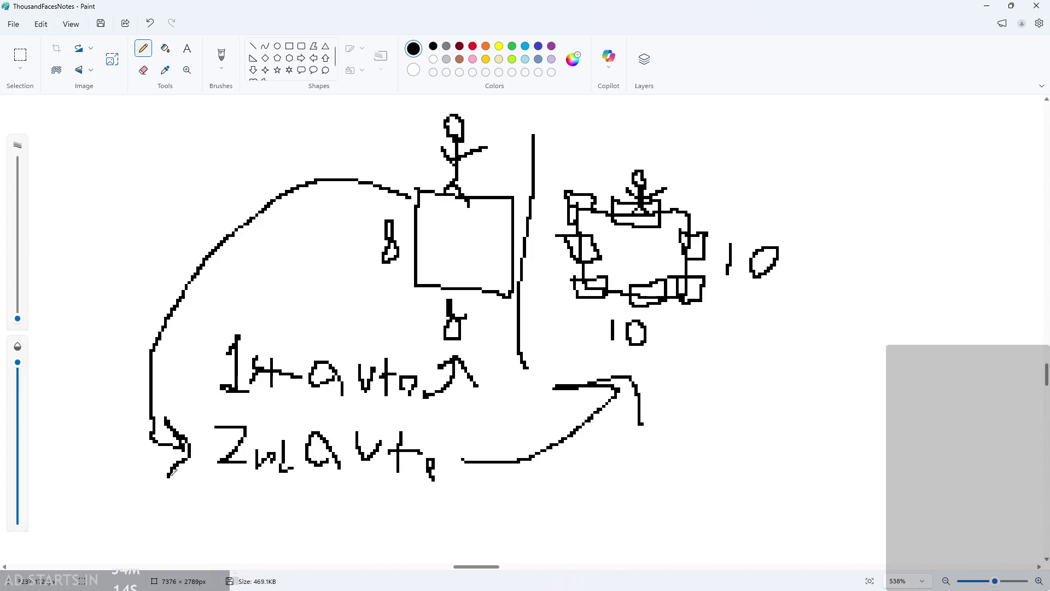
key("ctrl+z")
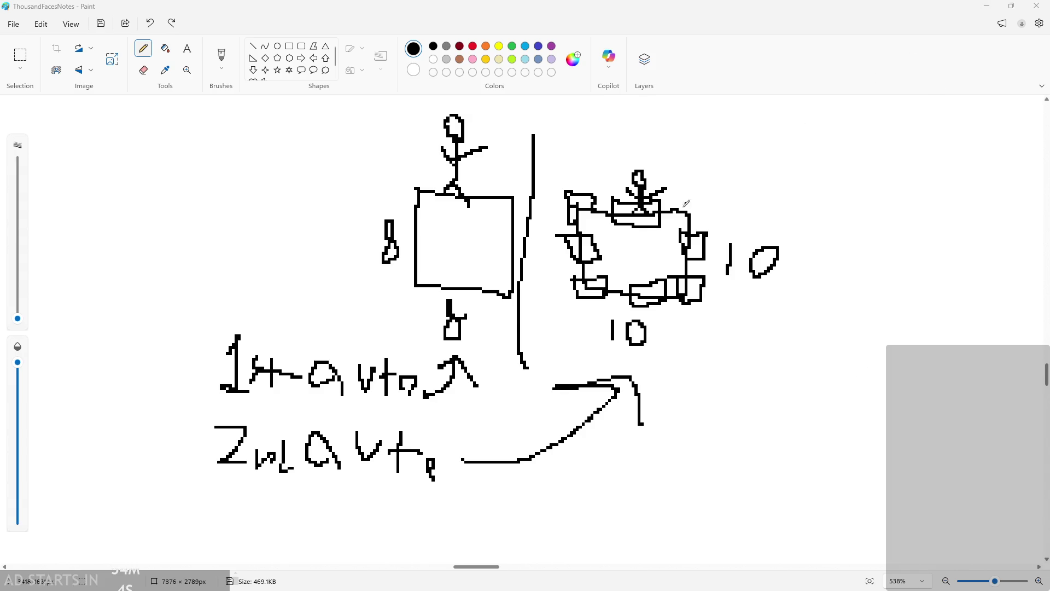
scroll(668, 319, "down", 2)
scroll(682, 330, "up", 1)
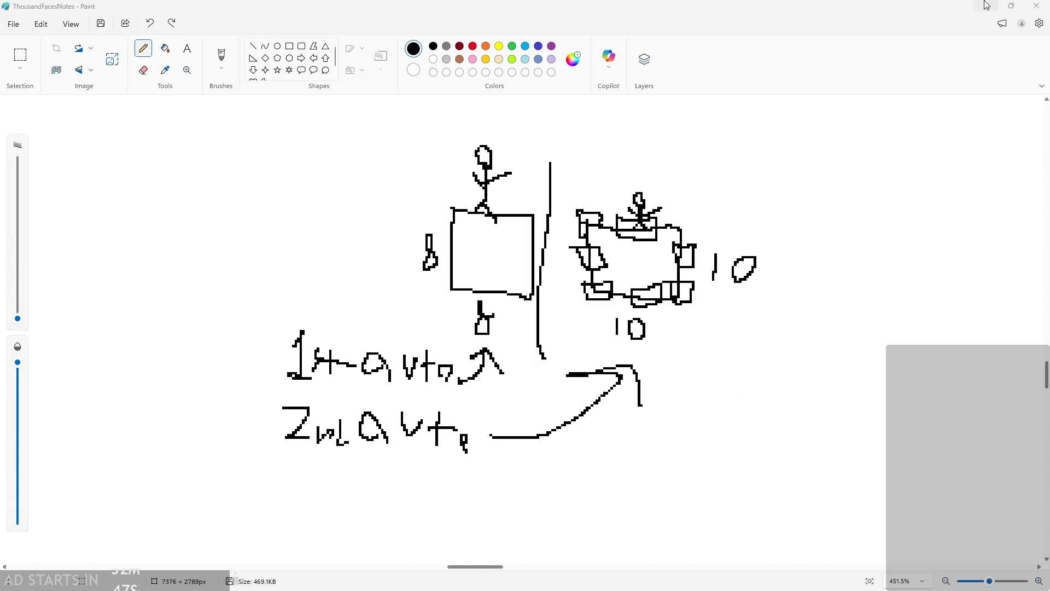
Switch to GameMaker and open the stoney_ground_tileset sprite from the Asset Browser.
key("alt+Tab")
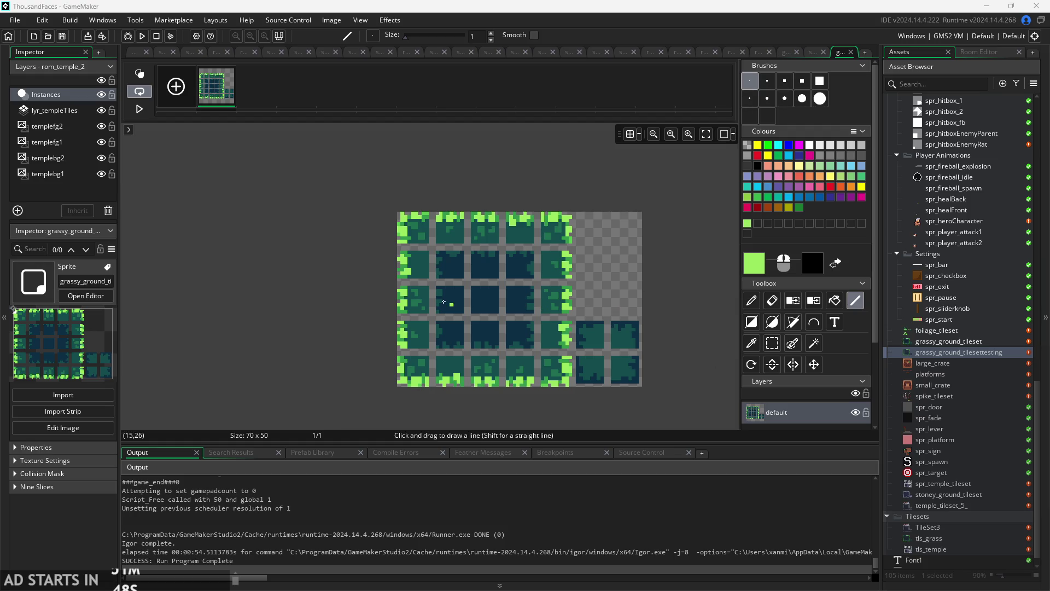
scroll(444, 302, "up", 1)
scroll(445, 302, "up", 3)
scroll(445, 281, "down", 4)
scroll(356, 187, "up", 2)
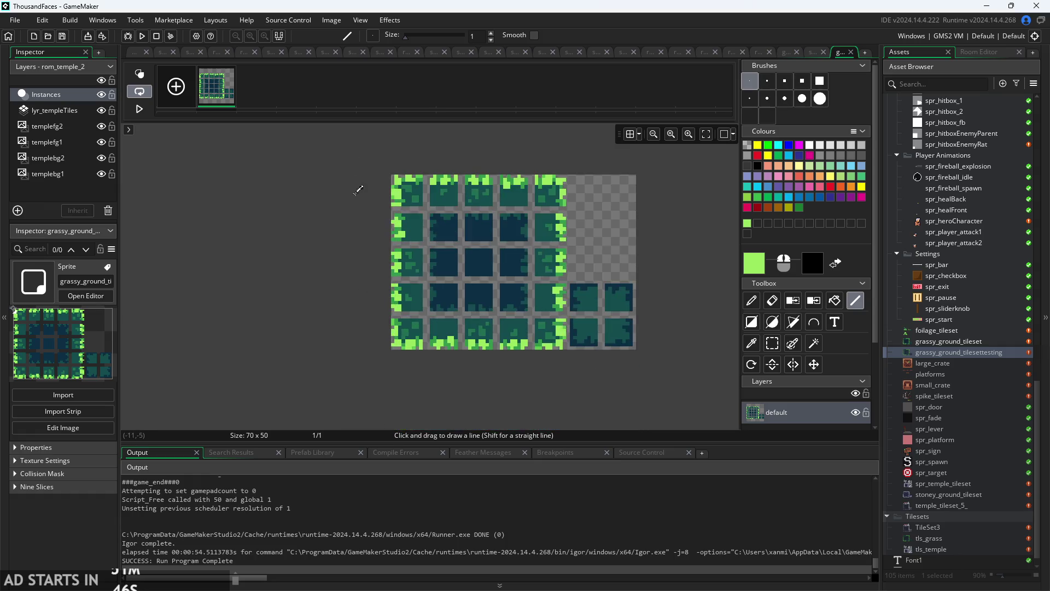
scroll(293, 235, "up", 2)
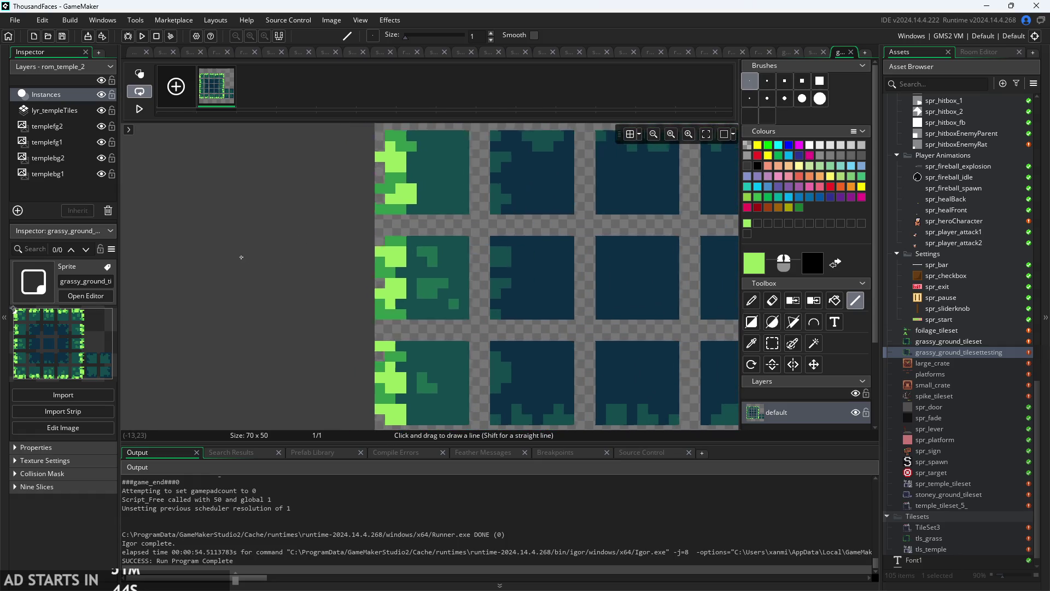
scroll(242, 265, "down", 3)
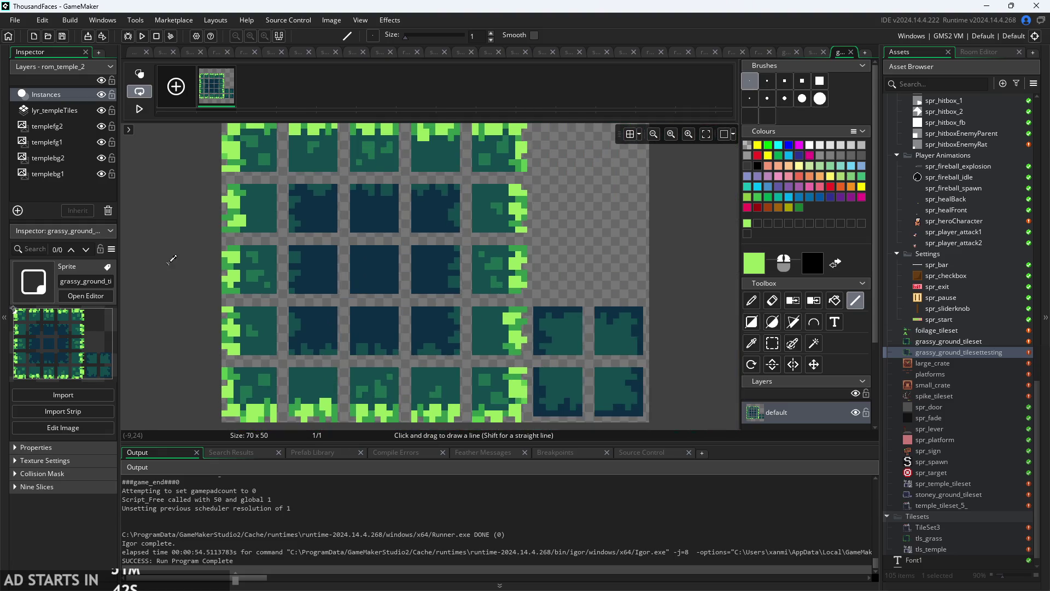
scroll(328, 271, "down", 2)
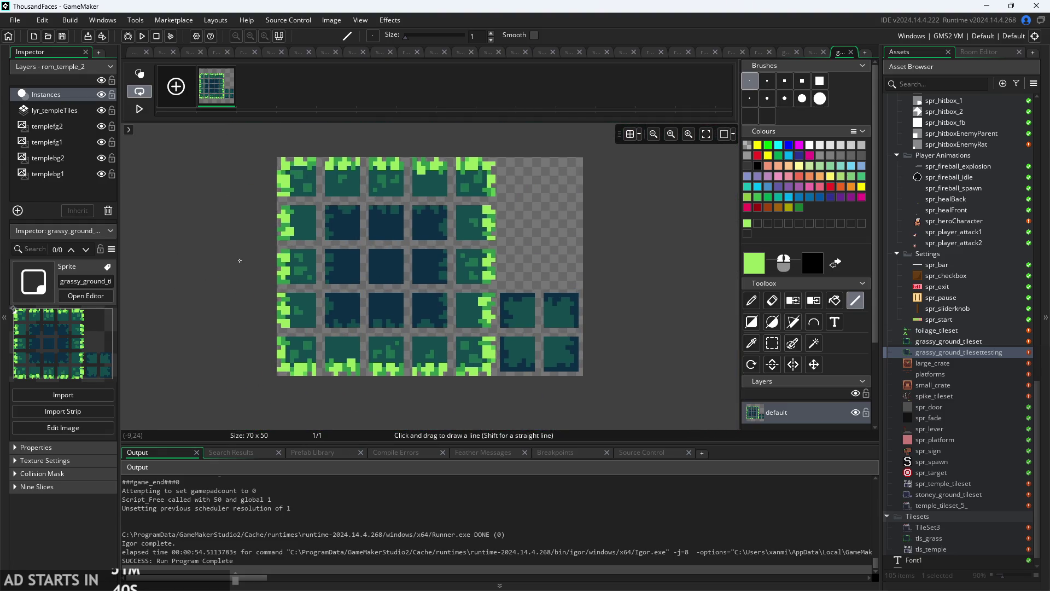
double_click(953, 498)
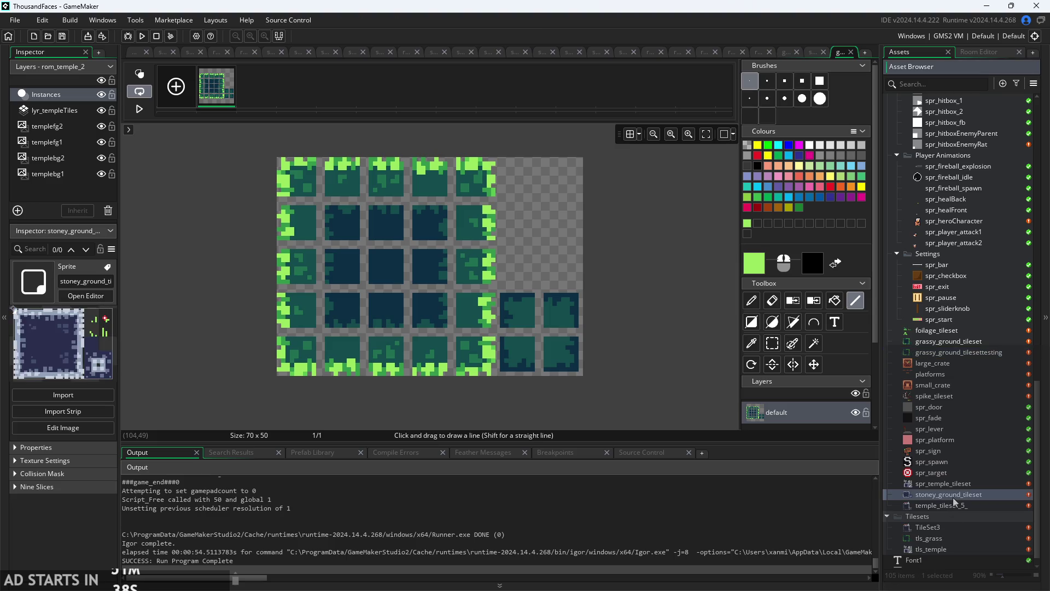
Zoom and pan the 56 x 40 sprite preview to inspect the stone-bordered lower edge.
scroll(568, 208, "up", 3)
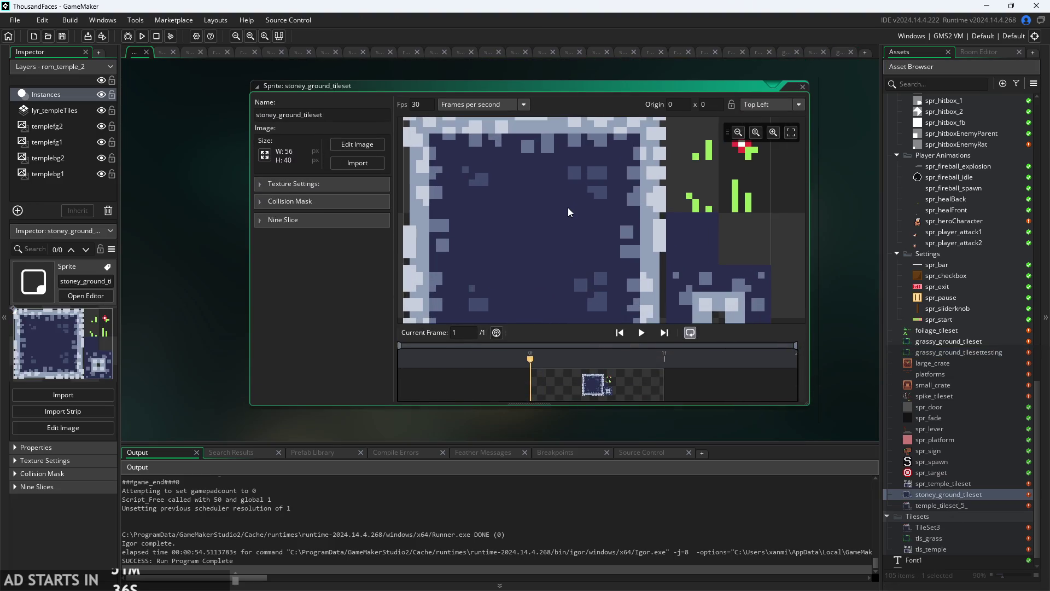
scroll(676, 228, "down", 1)
scroll(763, 211, "up", 3)
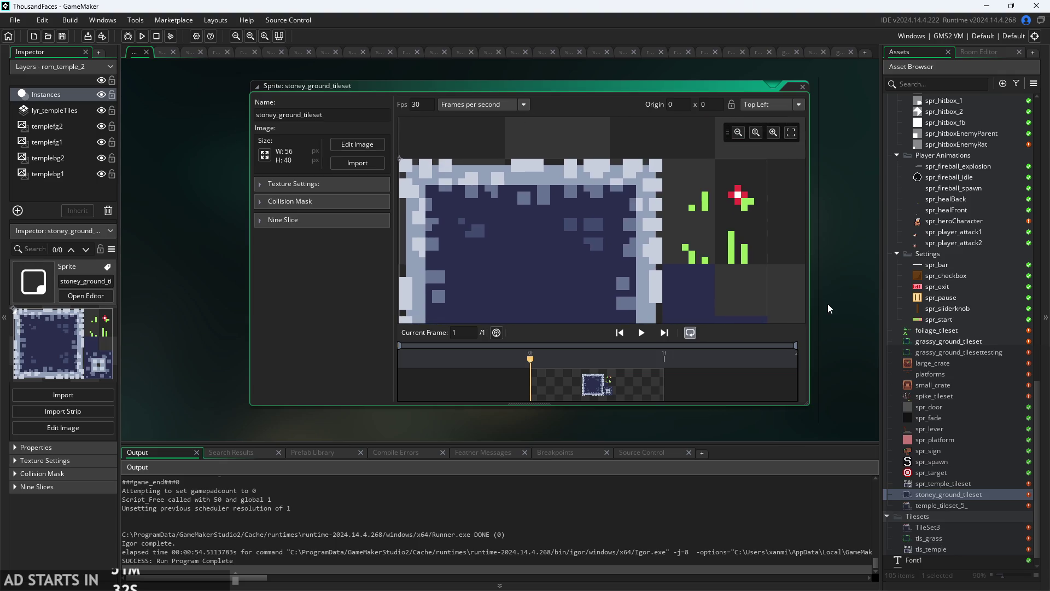
scroll(641, 171, "up", 4)
scroll(684, 216, "down", 5)
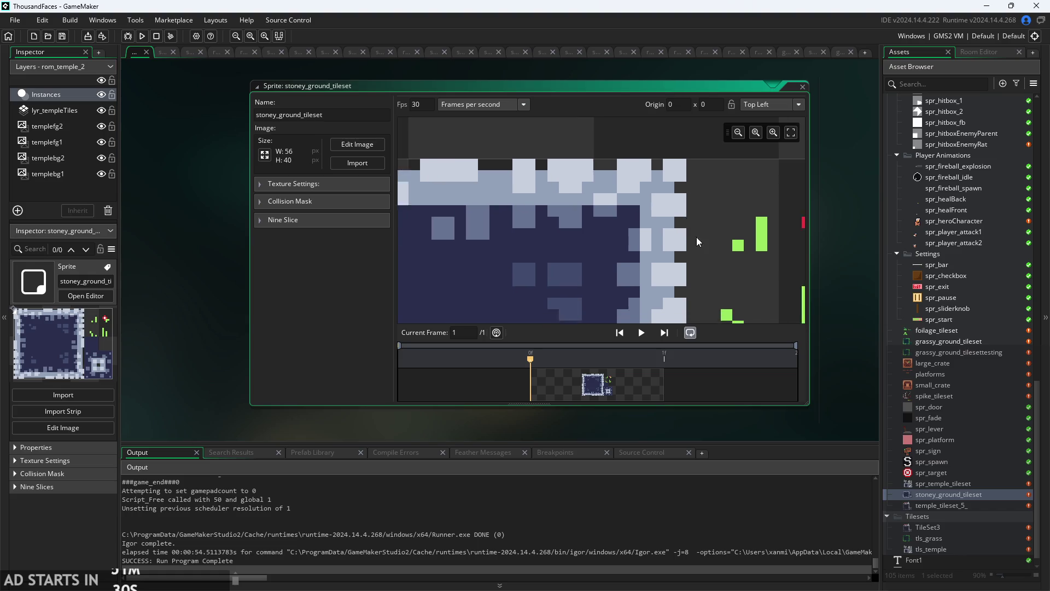
scroll(649, 234, "up", 2)
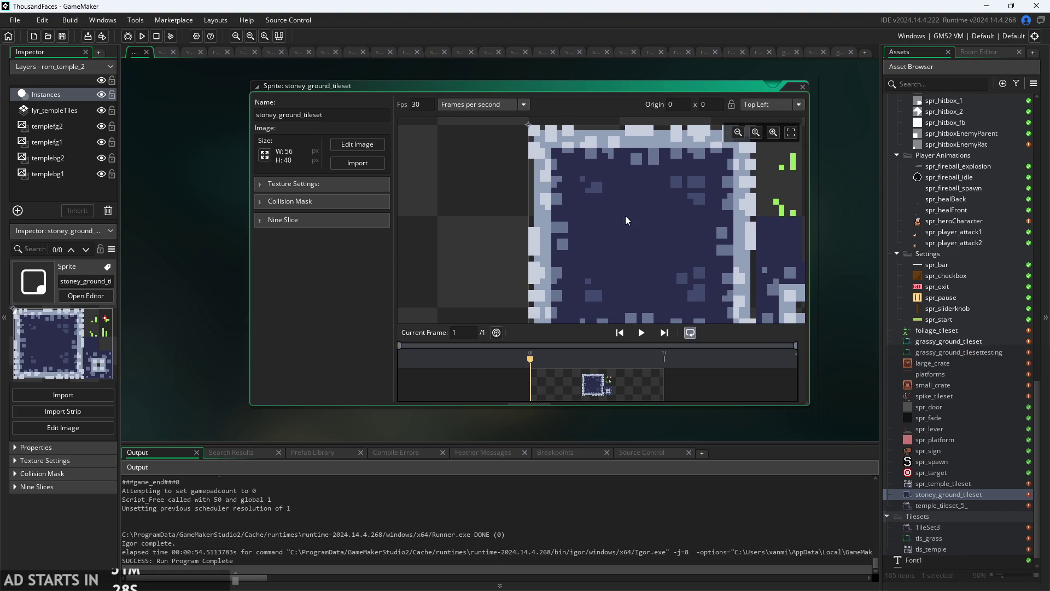
scroll(596, 200, "down", 3)
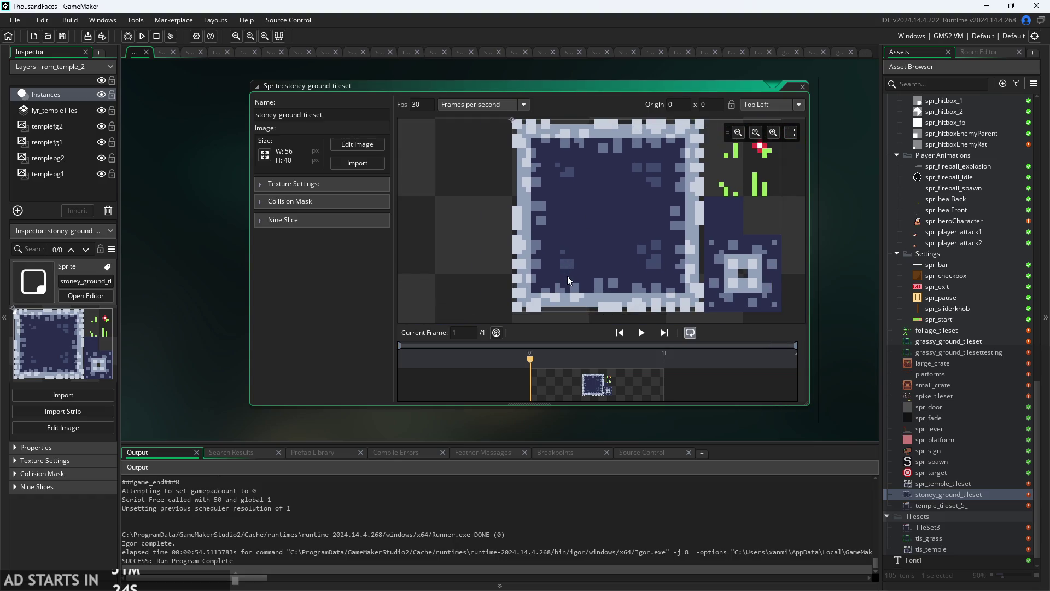
scroll(563, 300, "up", 3)
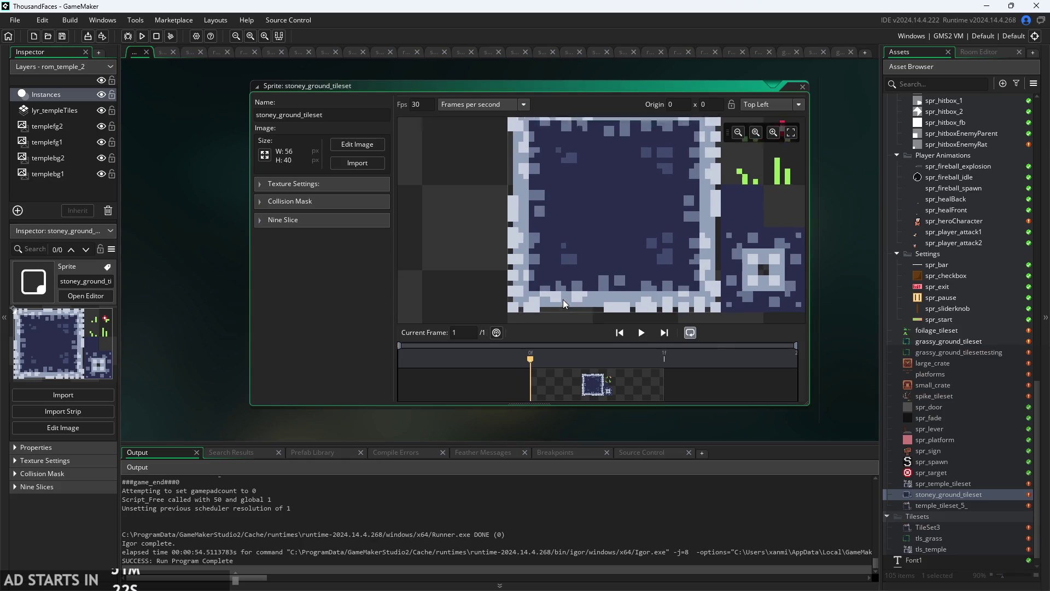
left_click_drag(576, 232, 563, 259)
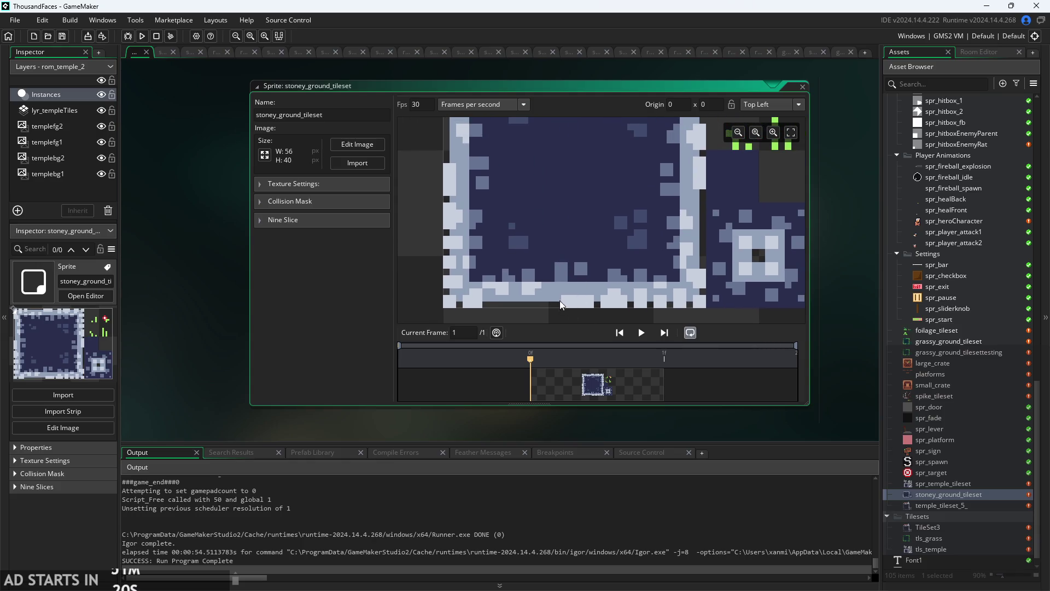
scroll(632, 306, "up", 2)
mouse_move(632, 306)
left_mouse_down()
mouse_move(651, 283)
mouse_move(687, 284)
mouse_move(672, 209)
mouse_move(697, 240)
mouse_move(637, 242)
left_mouse_up()
scroll(637, 242, "up", 1)
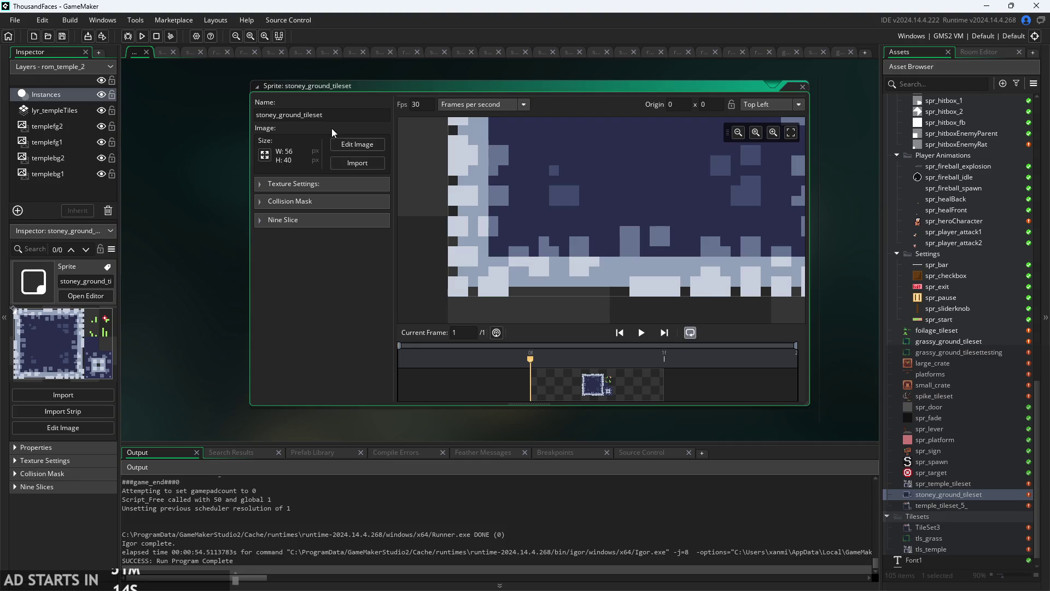
scroll(916, 463, "down", 1)
right_click(950, 506)
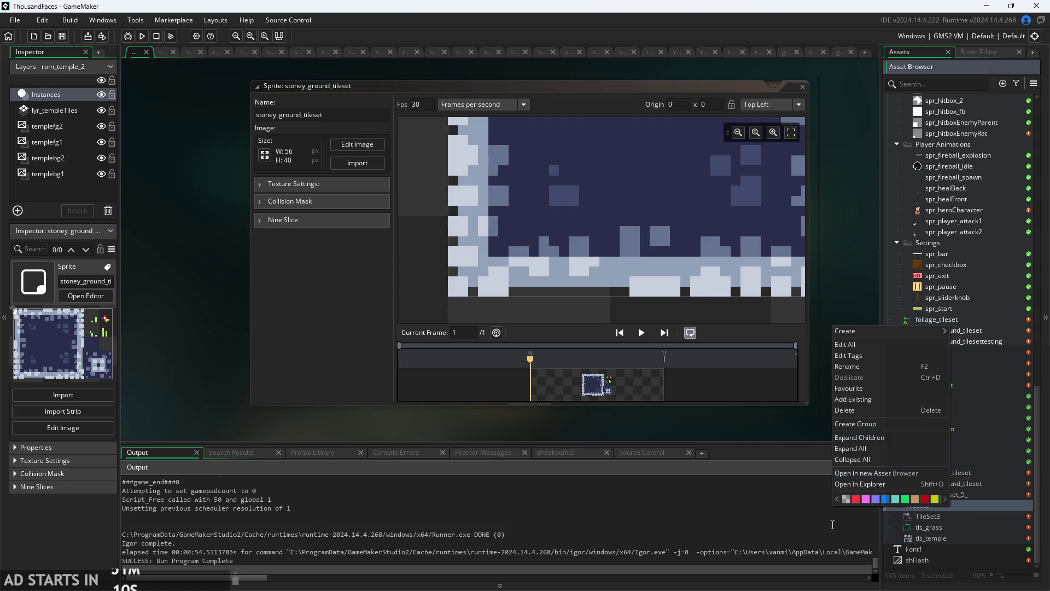
Create a new tile set named 'stony' in the Tilesets folder.
left_click(805, 527)
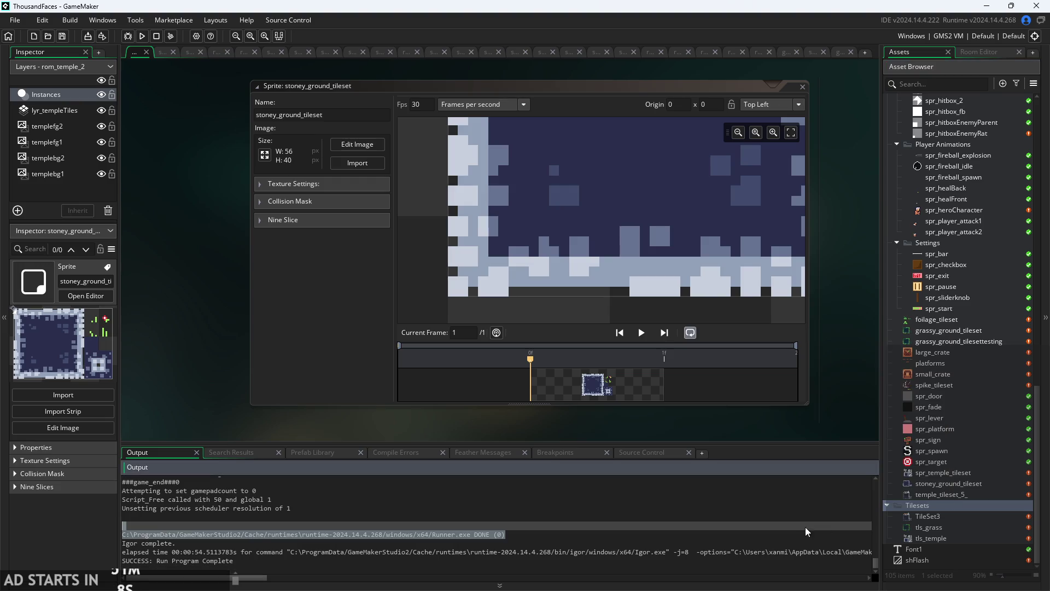
right_click(934, 508)
mouse_move(869, 334)
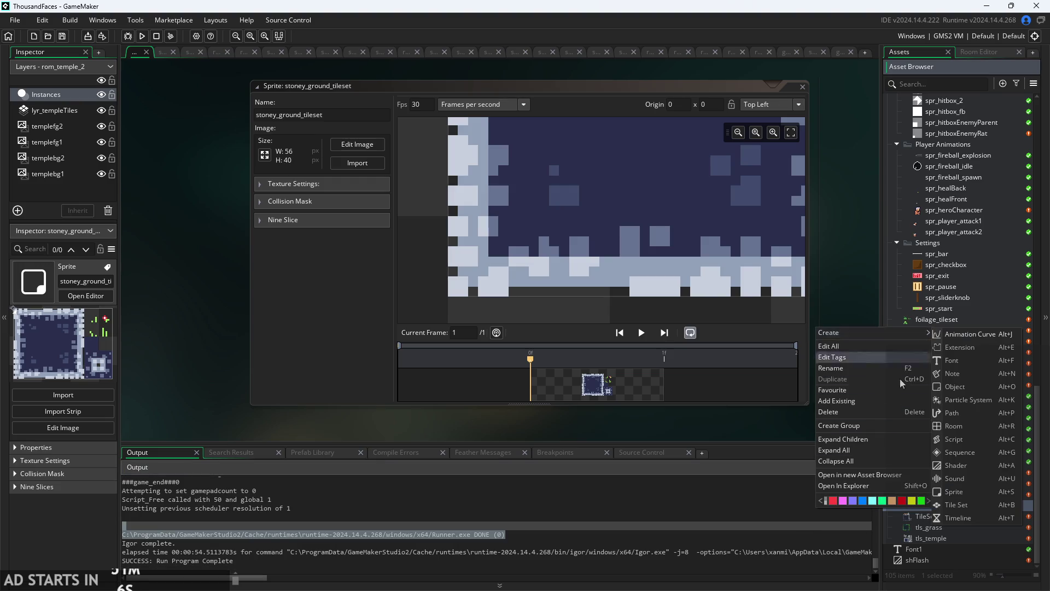
left_click(970, 501)
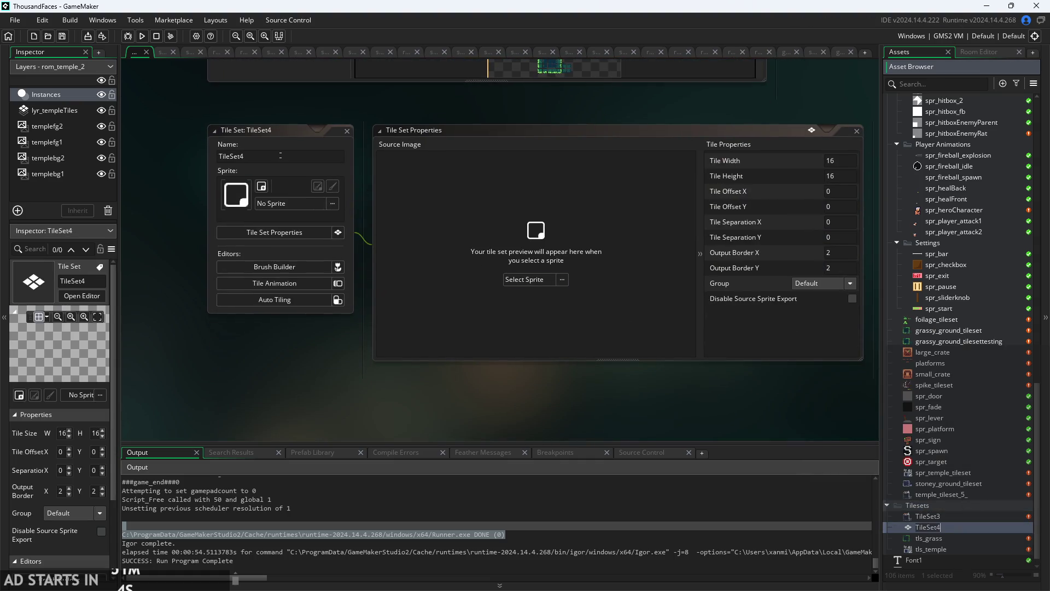
left_click(252, 156)
type("stony")
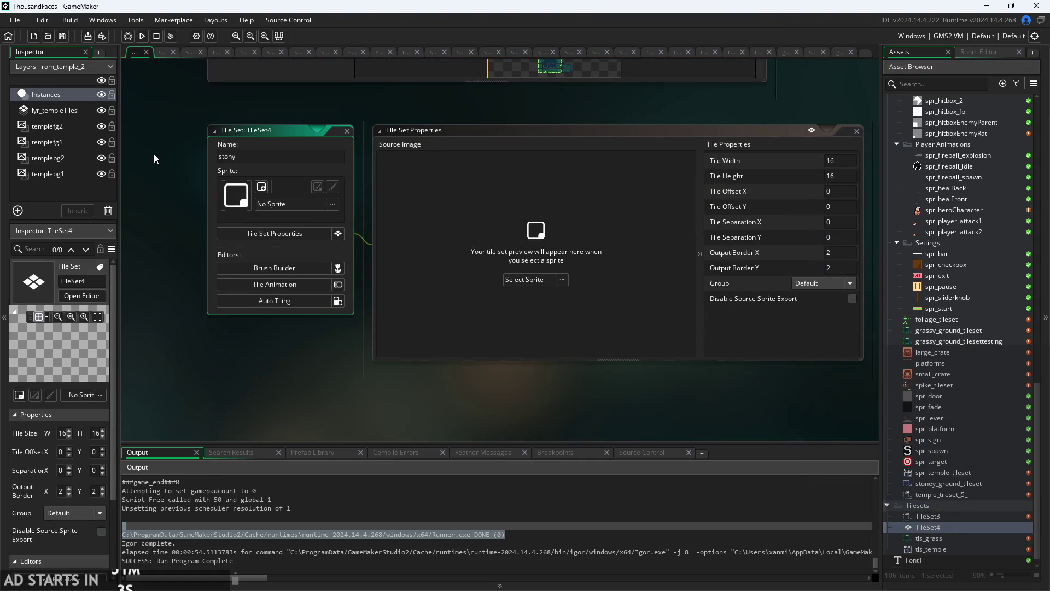
key("Return")
Assign the stoney_ground_tileset sprite as the stony tile set's source image.
left_click(302, 204)
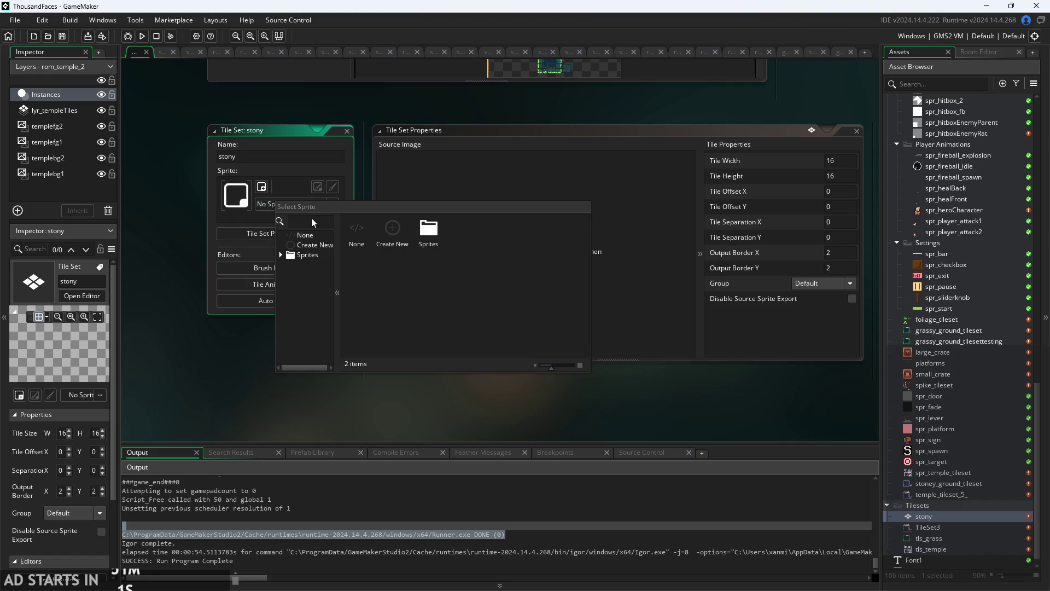
double_click(306, 260)
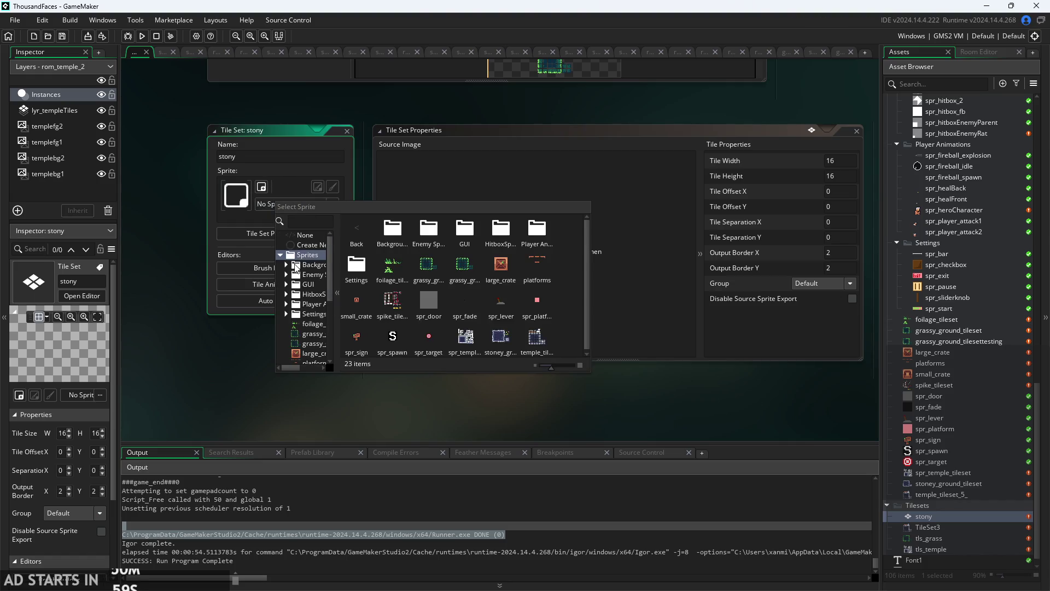
double_click(500, 348)
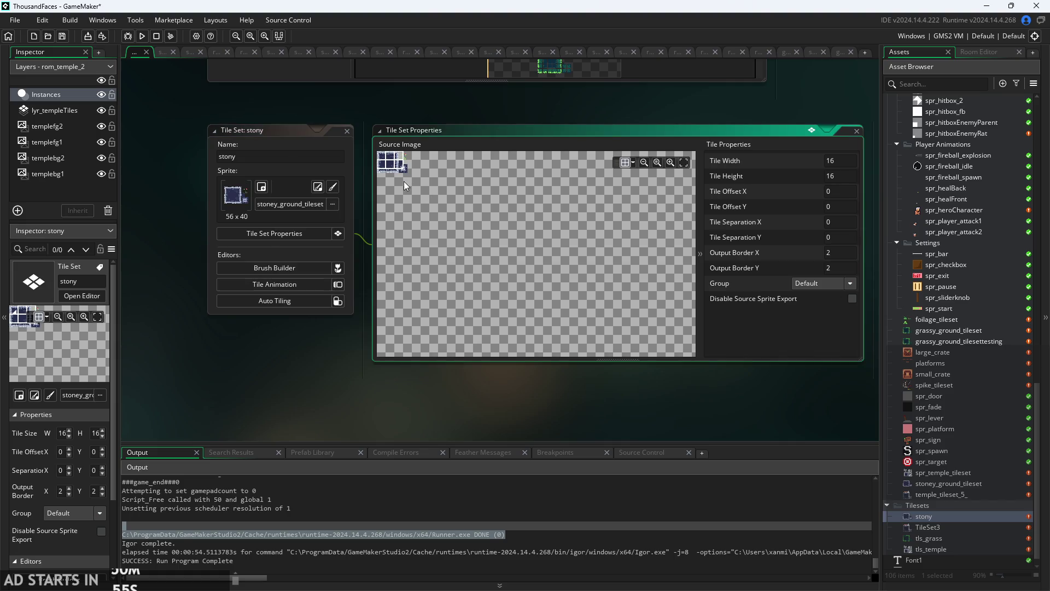
left_click_drag(404, 182, 450, 219)
Set tile width and height to 8 and tile offset X and Y to 1.
scroll(462, 214, "up", 5)
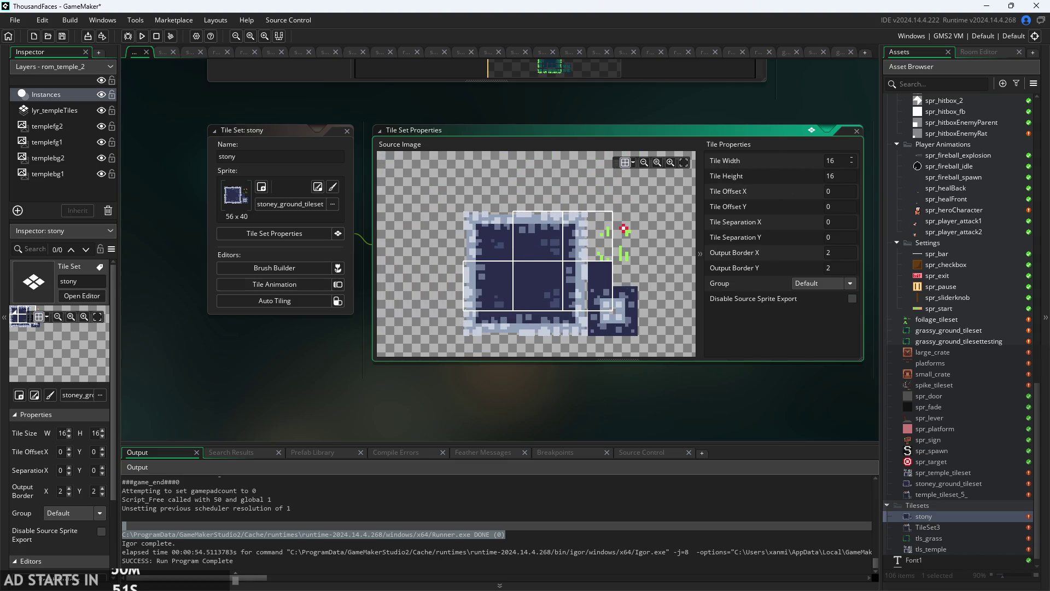
type("8")
key("Tab")
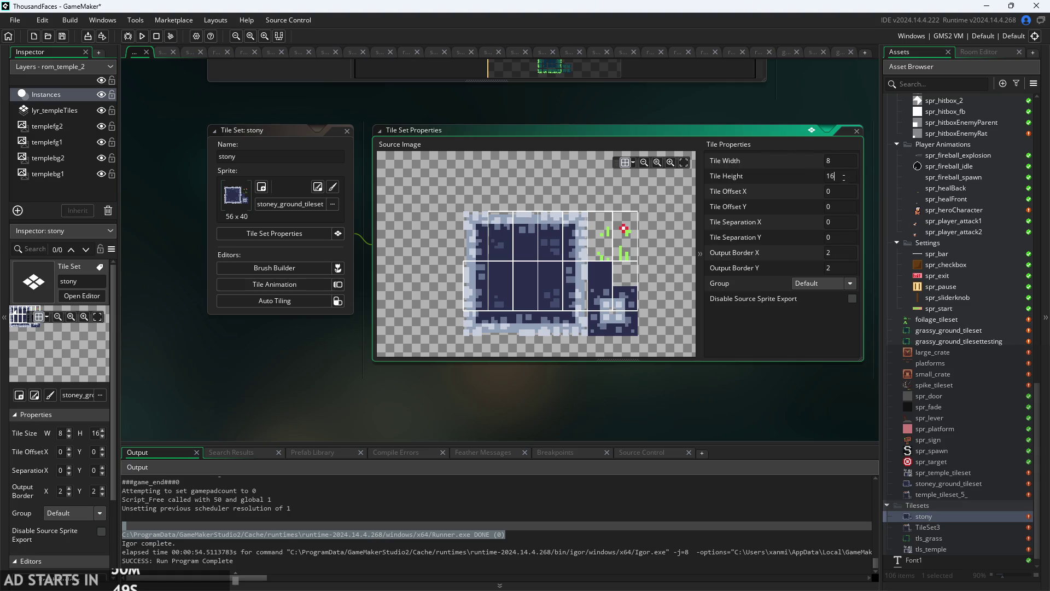
type("8")
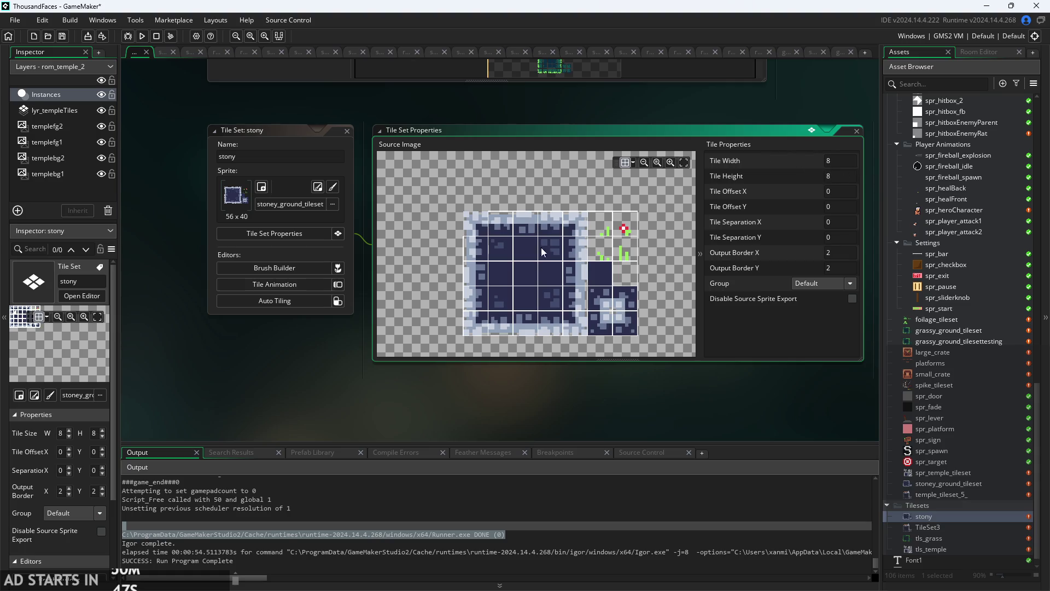
scroll(493, 243, "up", 5)
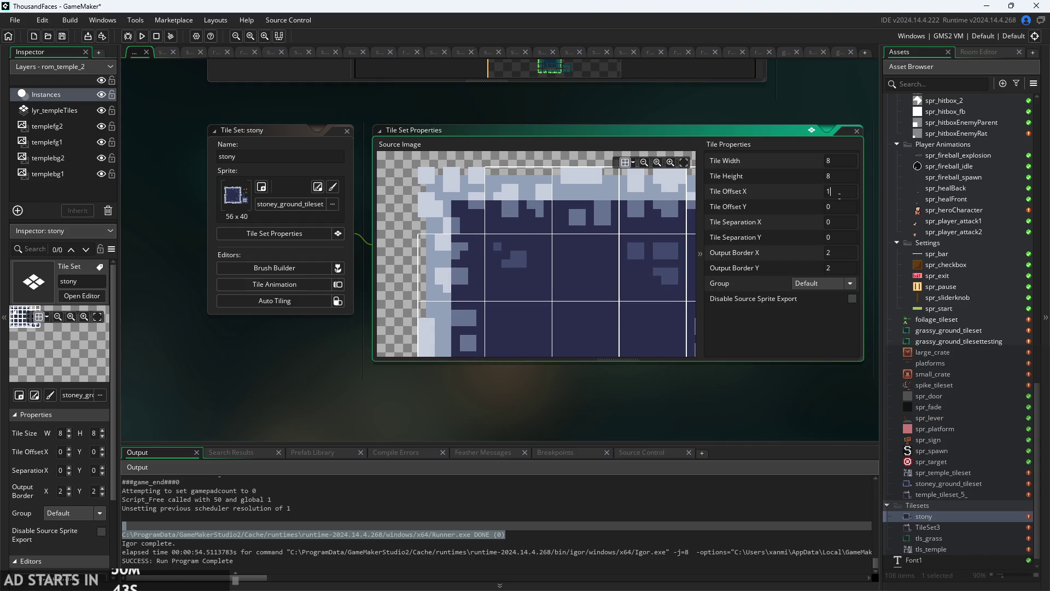
left_click(843, 207)
type("1")
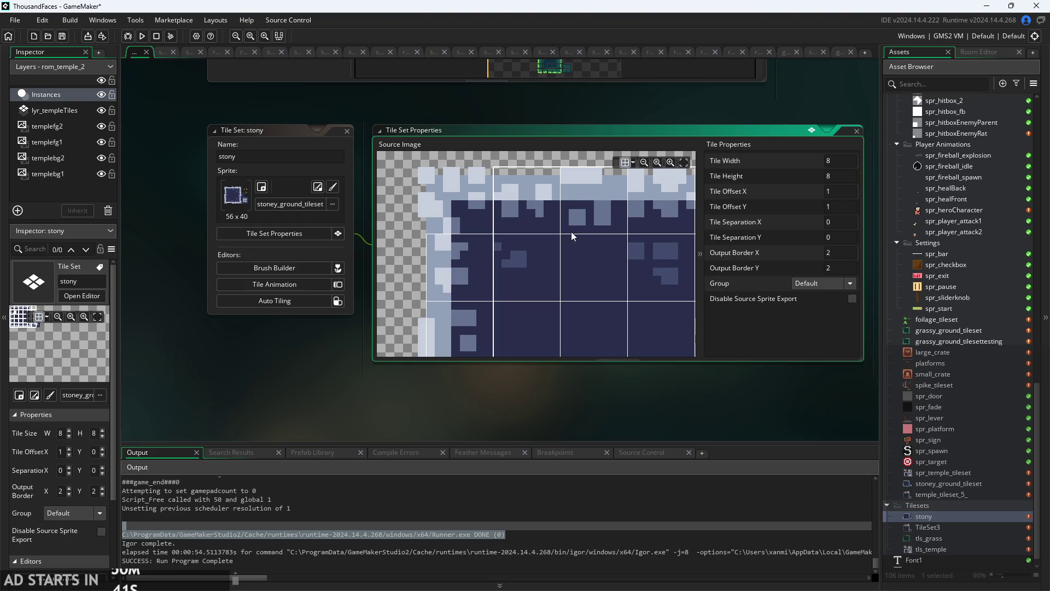
Zoom and pan the source image to check the 8 x 8 grid near the top-right green tile.
scroll(566, 243, "up", 2)
scroll(572, 262, "down", 2)
scroll(537, 274, "down", 2)
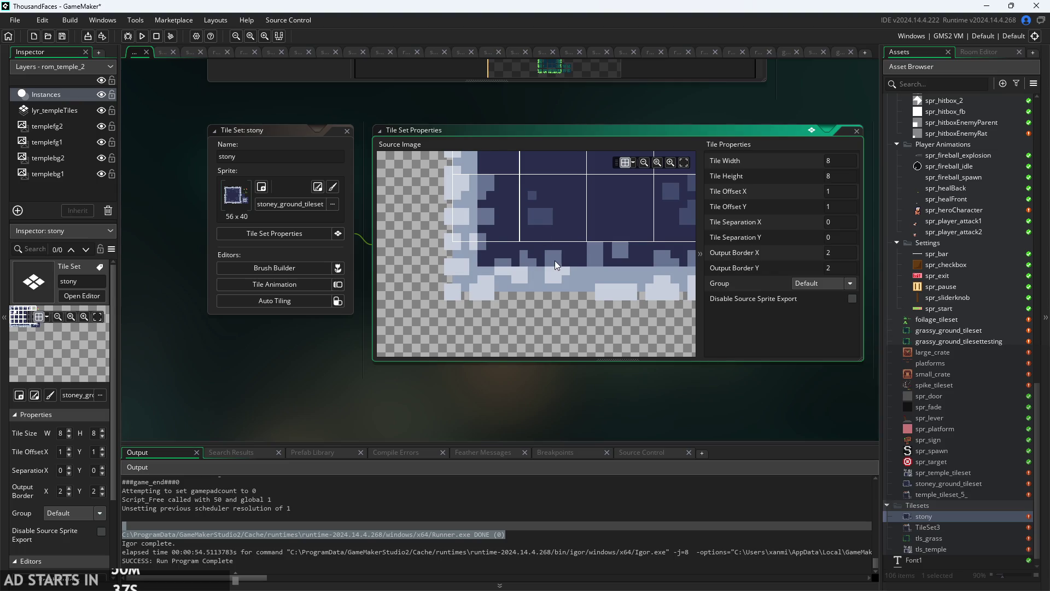
scroll(531, 287, "down", 3)
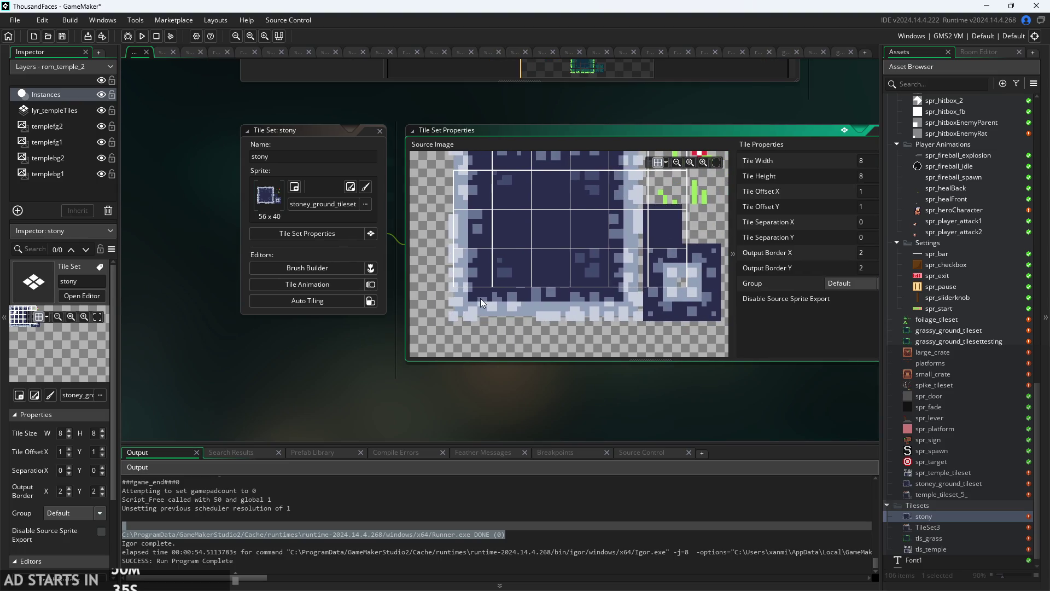
scroll(462, 392, "up", 3)
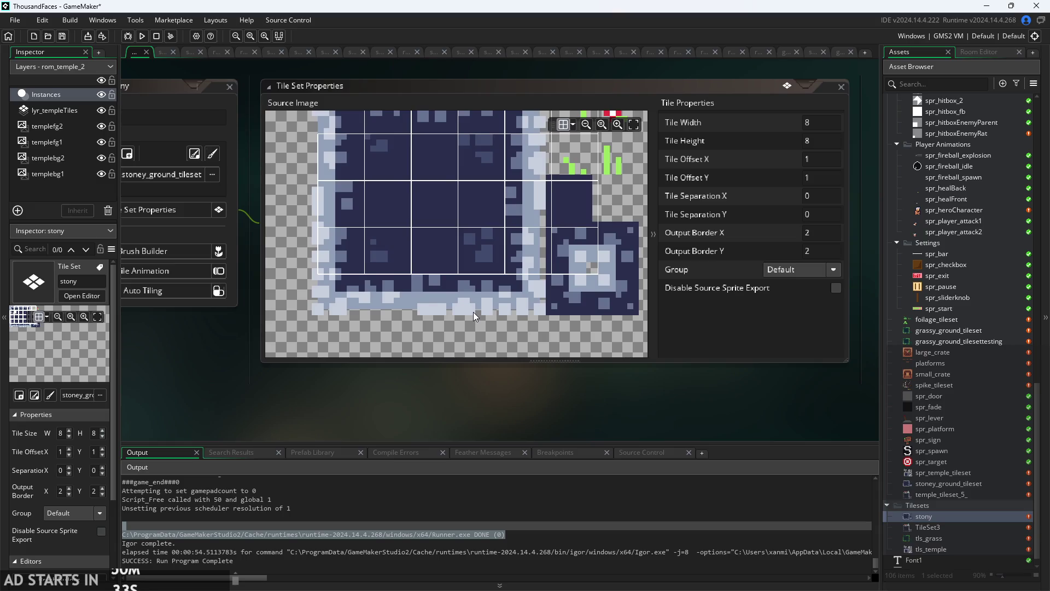
scroll(474, 312, "down", 3)
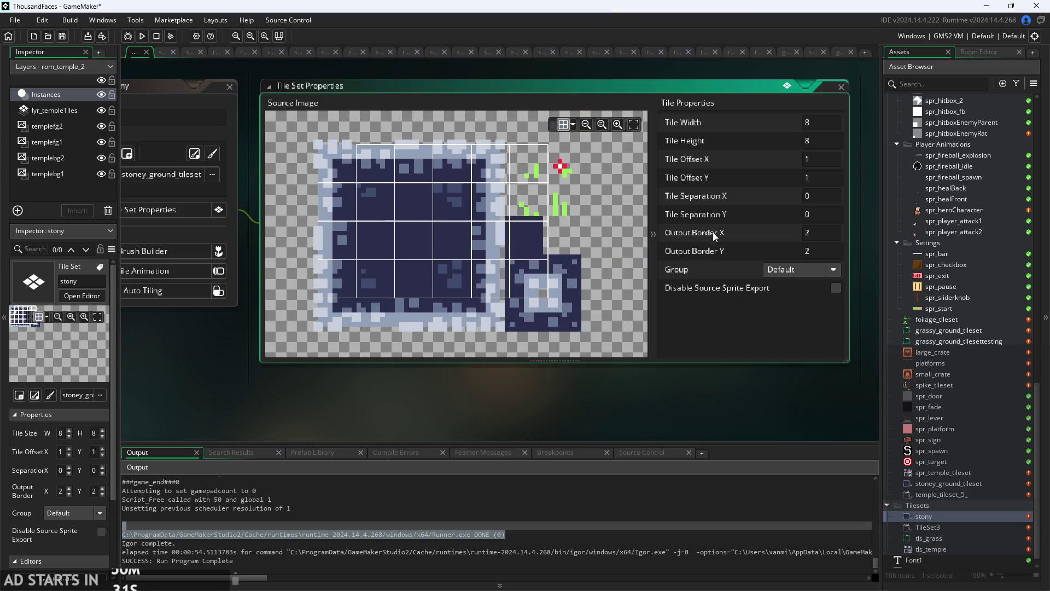
scroll(717, 333, "down", 1)
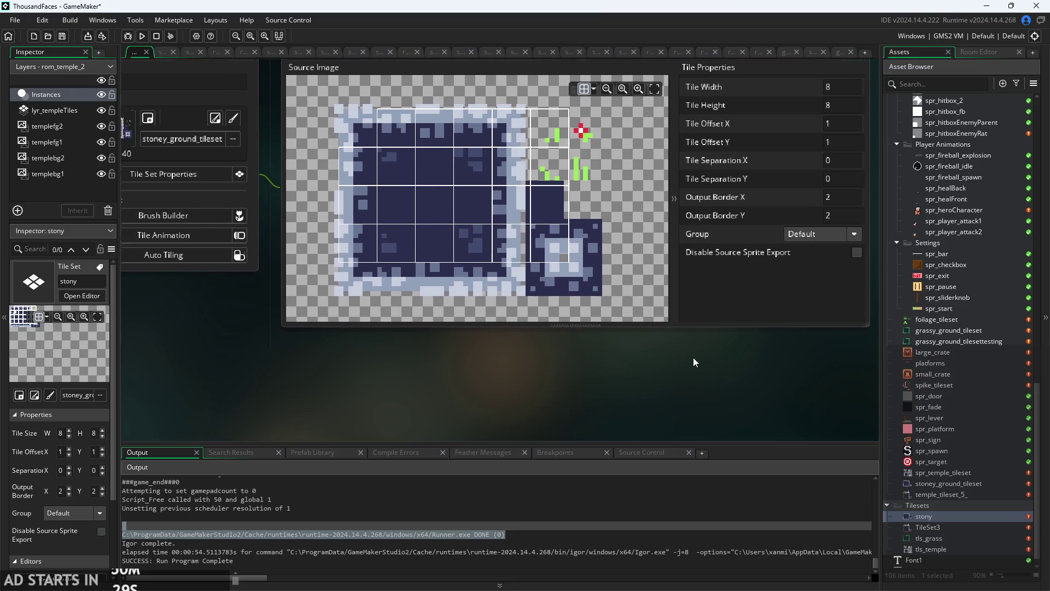
scroll(613, 355, "down", 2, "ctrl")
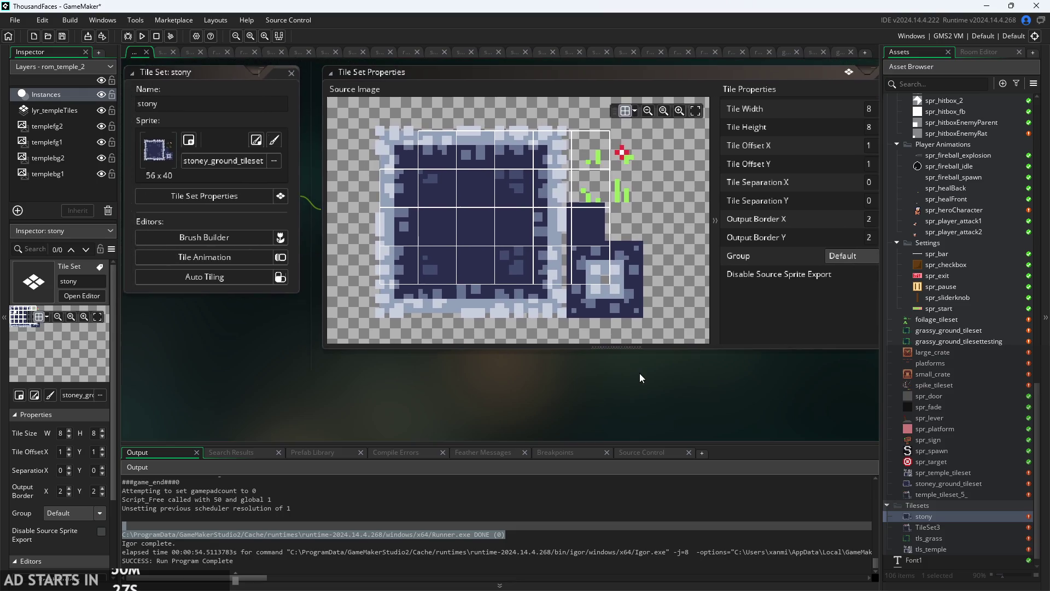
scroll(547, 299, "up", 4)
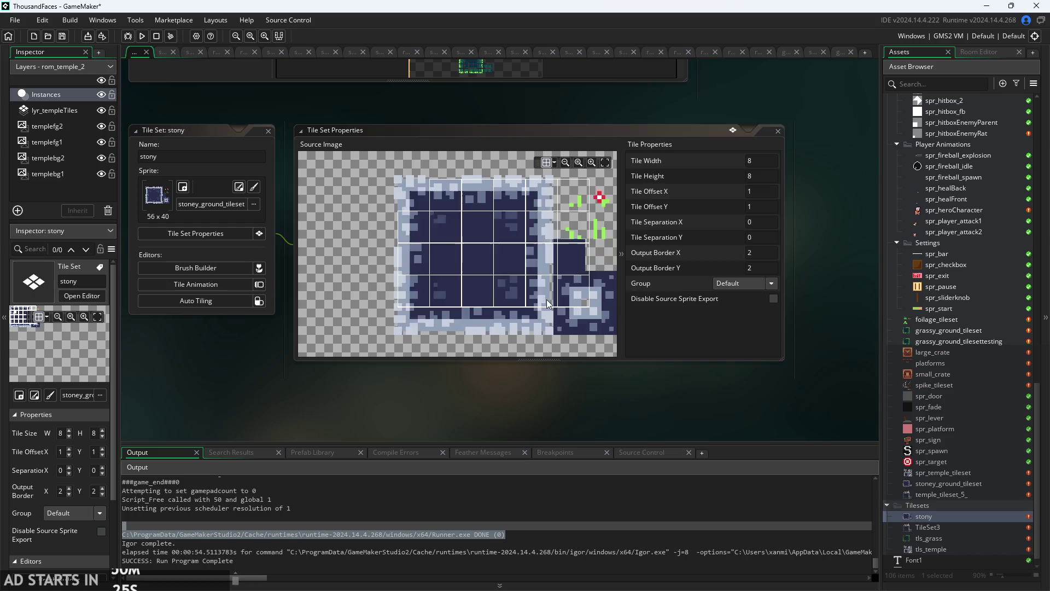
scroll(467, 227, "down", 3, "ctrl")
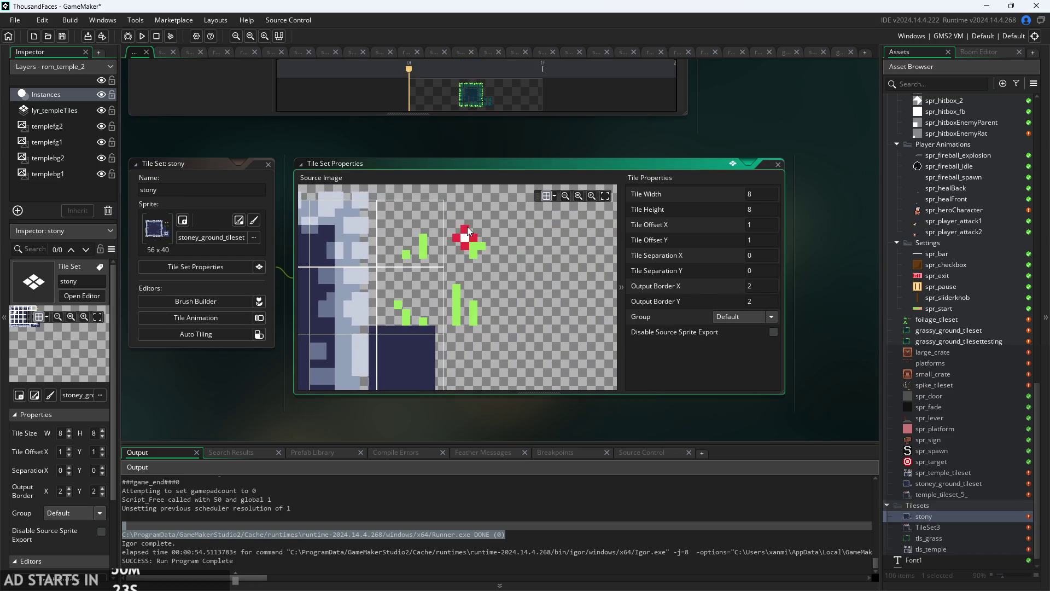
scroll(467, 327, "up", 5, "ctrl")
scroll(470, 369, "down", 4, "ctrl")
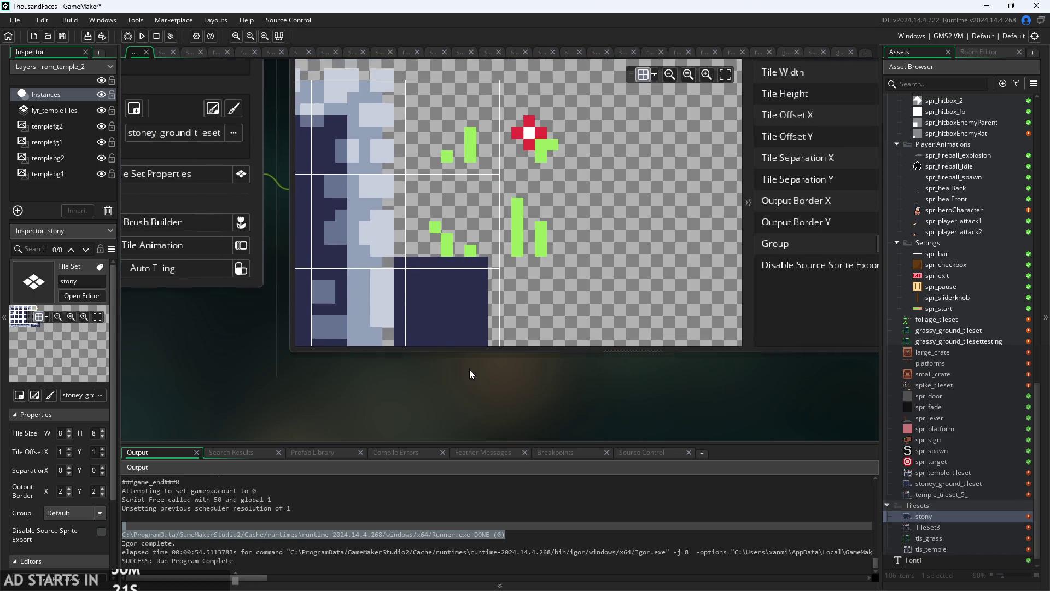
scroll(435, 291, "down", 2)
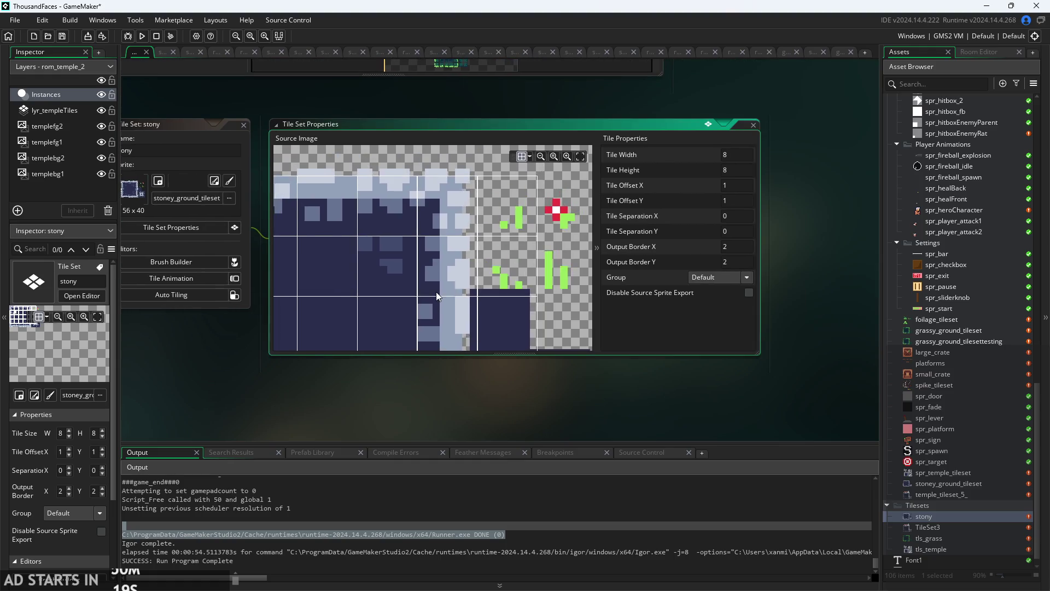
mouse_move(502, 290)
left_mouse_down()
mouse_move(412, 291)
mouse_move(539, 300)
mouse_move(530, 164)
left_mouse_up()
mouse_move(511, 272)
left_mouse_down()
mouse_move(454, 214)
mouse_move(457, 354)
mouse_move(428, 325)
mouse_move(405, 330)
mouse_move(488, 290)
left_mouse_up()
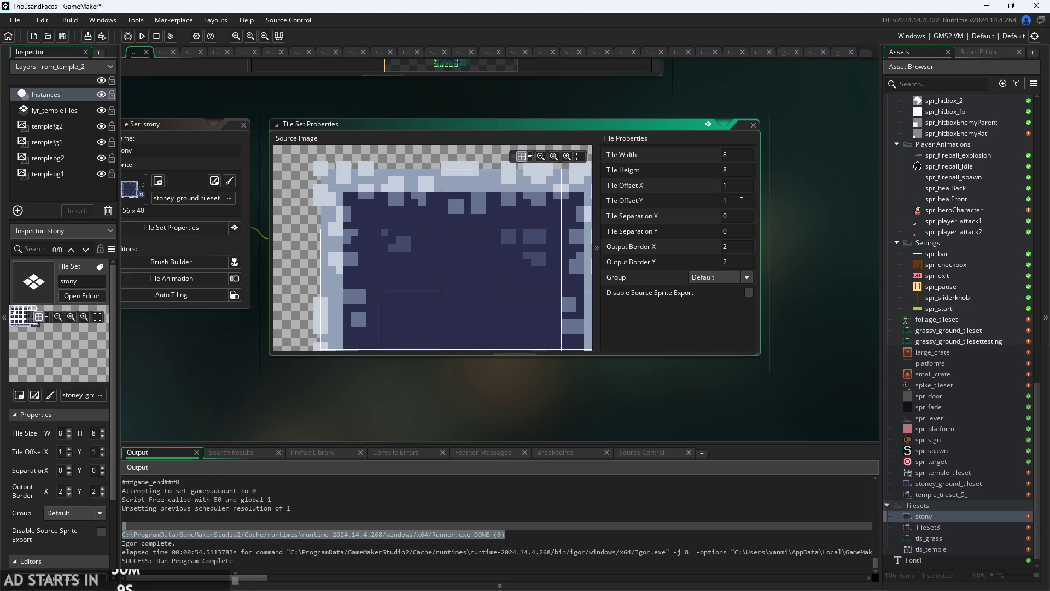
Set the stony tile set's Tile Offset Y and Tile Offset X to 0.
type("0")
left_click(744, 184)
key("BackSpace")
type("0")
Pan and zoom the Source Image to check the 8×8 grid around the bottom-right corner.
mouse_move(520, 281)
left_mouse_down()
mouse_move(484, 241)
mouse_move(500, 251)
mouse_move(432, 215)
left_mouse_up()
scroll(483, 231, "up", 4)
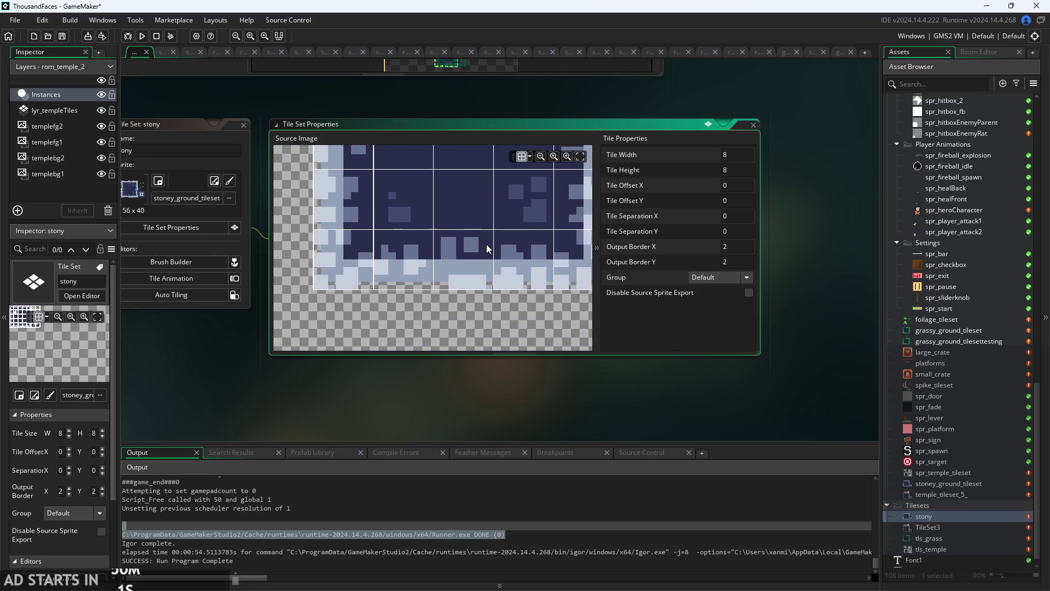
scroll(491, 260, "up", 1)
mouse_move(432, 254)
left_mouse_down()
mouse_move(506, 263)
mouse_move(491, 288)
mouse_move(507, 258)
left_mouse_up()
scroll(454, 268, "up", 1)
scroll(437, 270, "up", 2)
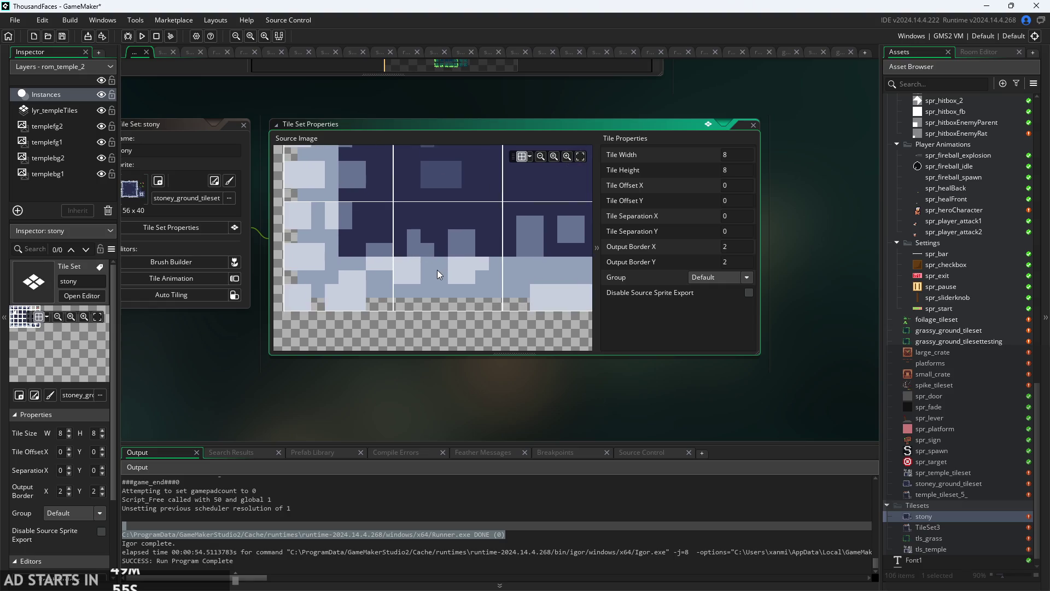
left_click_drag(394, 264, 506, 290)
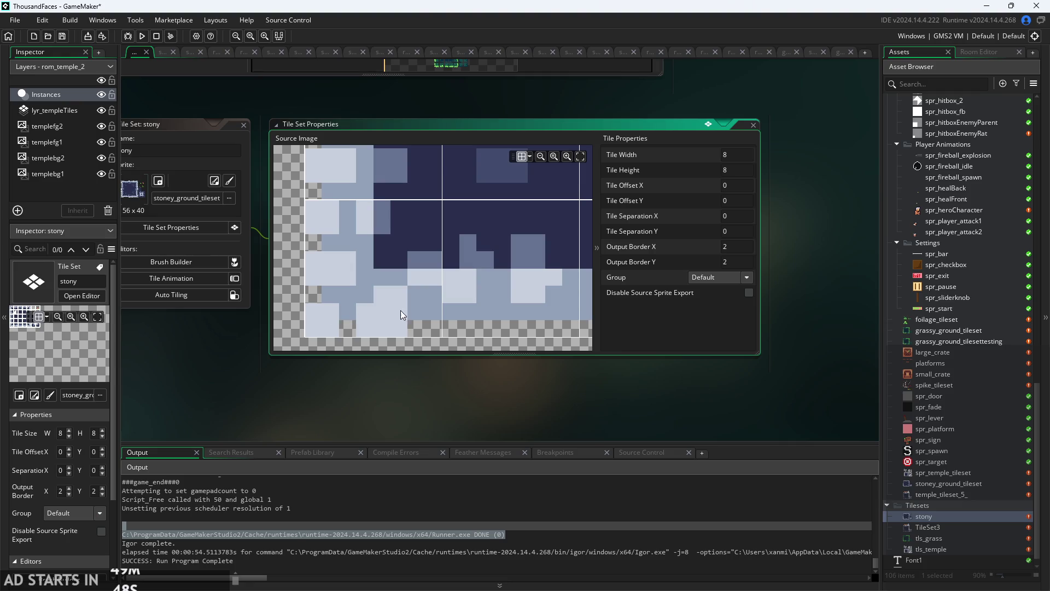
left_click_drag(429, 306, 412, 298)
scroll(412, 298, "down", 1)
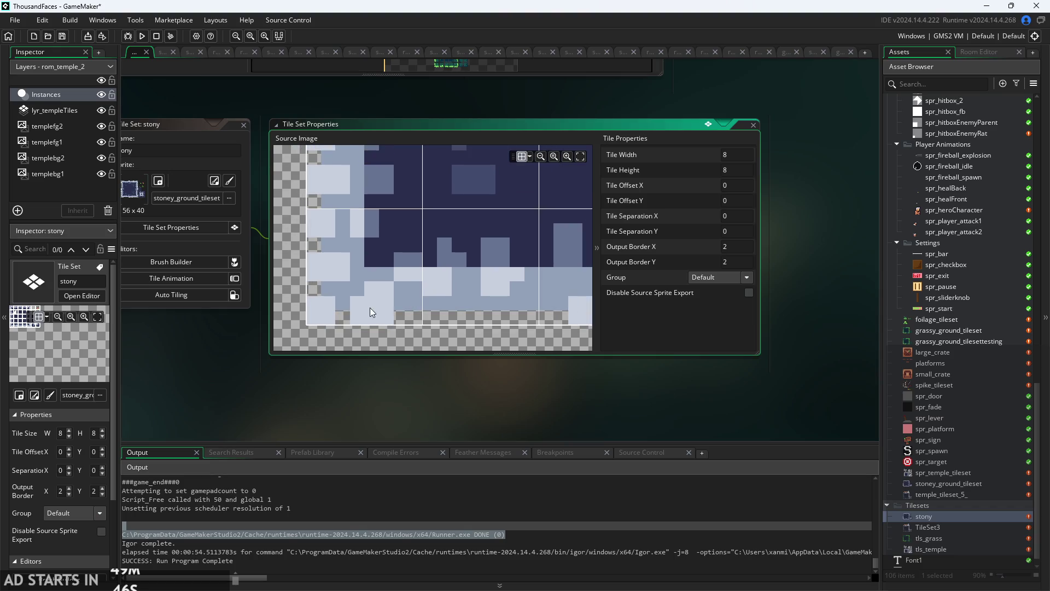
scroll(351, 248, "up", 1)
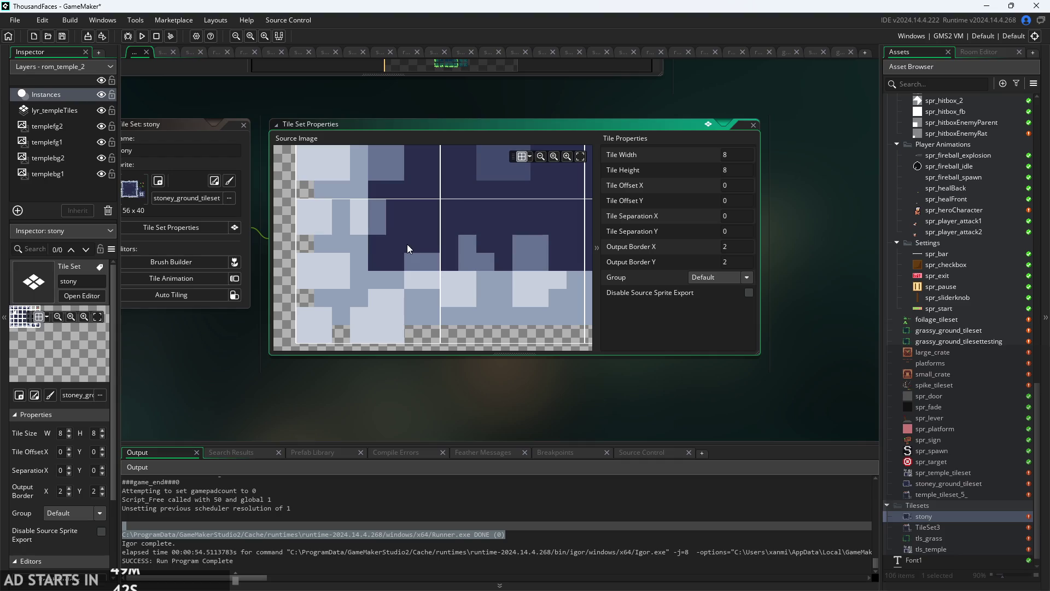
scroll(344, 269, "up", 1)
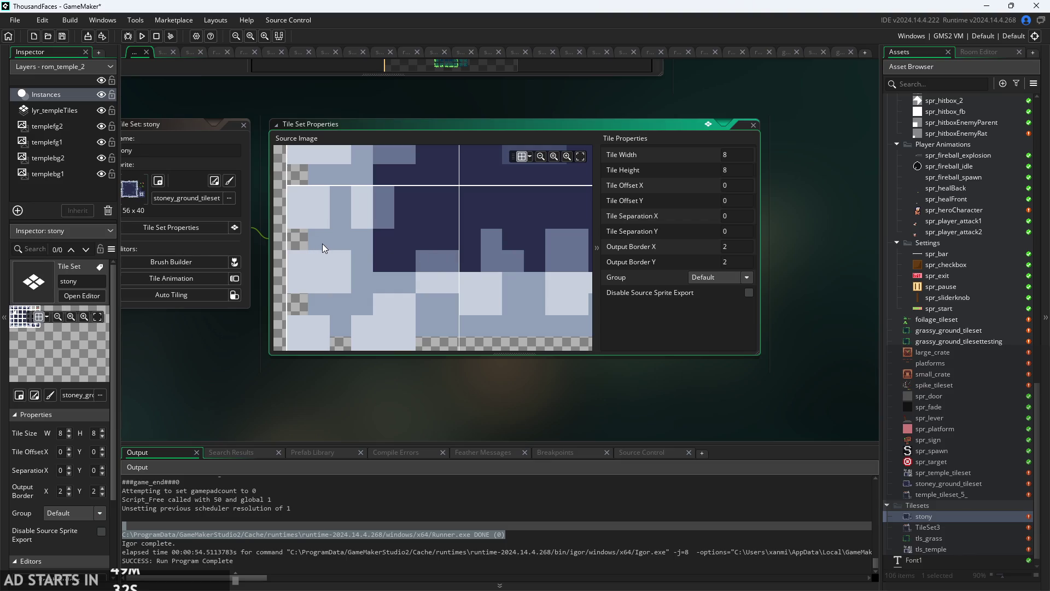
scroll(435, 242, "down", 3)
scroll(414, 281, "down", 5)
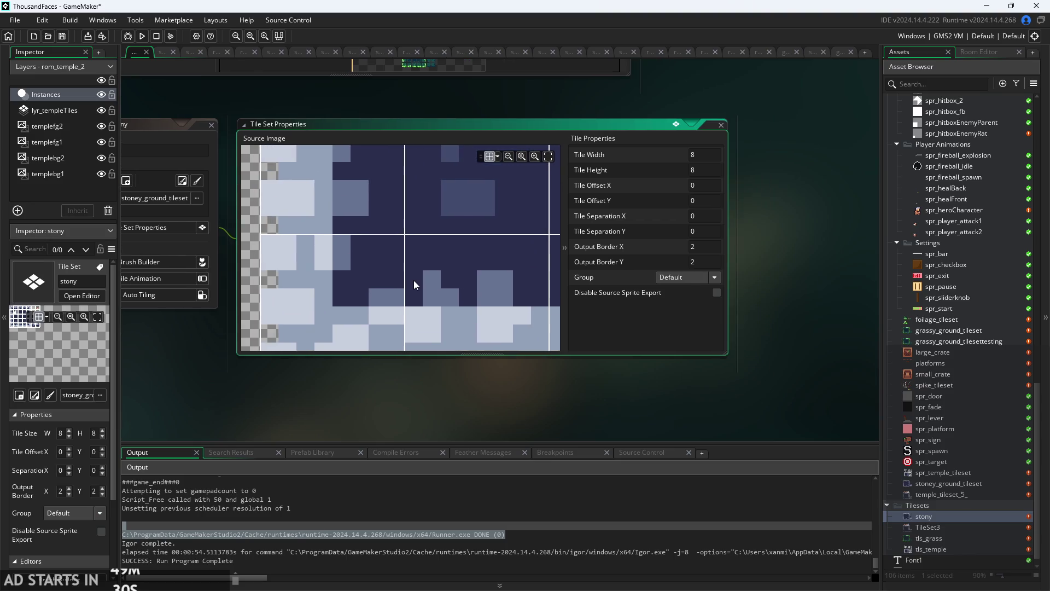
scroll(413, 284, "up", 8)
scroll(422, 283, "down", 3)
Inspect the grid over the green-pixel area, top edge and bottom rows, then capture a screen region.
mouse_move(494, 224)
left_mouse_down()
mouse_move(451, 238)
mouse_move(408, 218)
mouse_move(432, 291)
mouse_move(450, 285)
mouse_move(439, 204)
left_mouse_up()
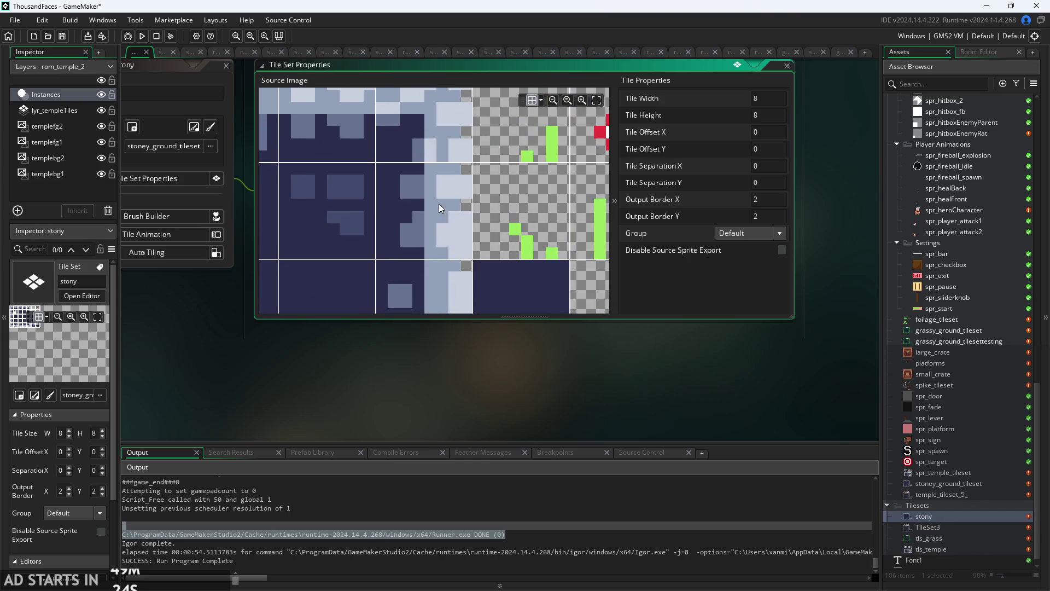
scroll(448, 408, "down", 3)
mouse_move(401, 295)
left_mouse_down()
mouse_move(462, 277)
mouse_move(479, 257)
mouse_move(416, 227)
mouse_move(408, 211)
mouse_move(454, 211)
mouse_move(425, 279)
left_mouse_up()
scroll(462, 277, "down", 2)
scroll(480, 258, "up", 2)
scroll(479, 258, "down", 2)
scroll(427, 277, "up", 2)
mouse_move(444, 234)
left_mouse_down()
mouse_move(446, 255)
mouse_move(430, 261)
mouse_move(411, 245)
mouse_move(419, 281)
left_mouse_up()
scroll(412, 244, "up", 1)
scroll(412, 358, "up", 3)
scroll(412, 358, "down", 3)
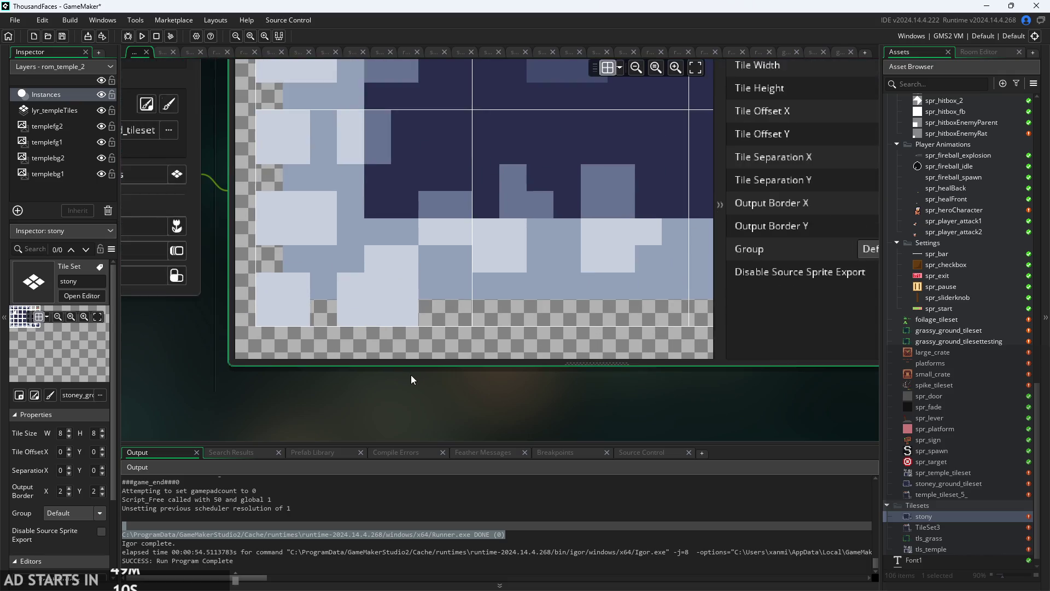
left_click_drag(411, 418, 415, 418)
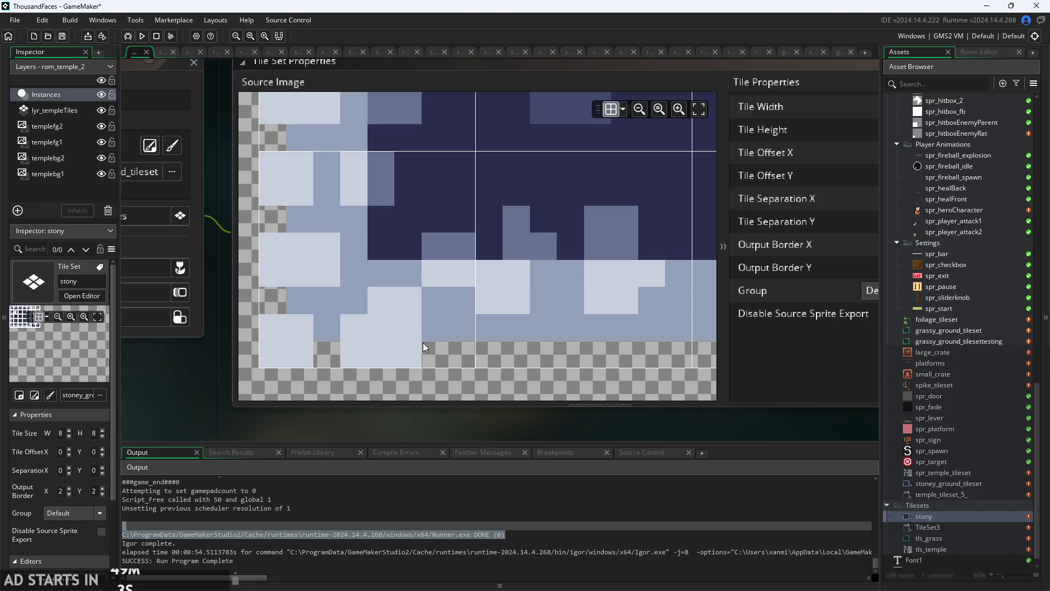
key("super+shift+s")
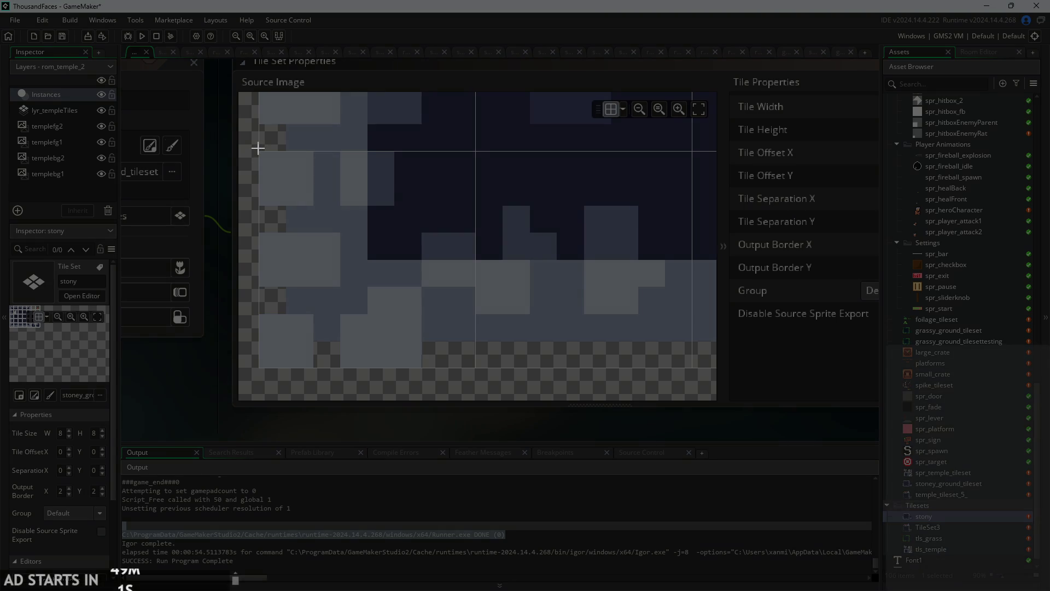
mouse_move(257, 151)
left_mouse_down()
mouse_move(330, 211)
mouse_move(612, 352)
mouse_move(698, 372)
left_mouse_up()
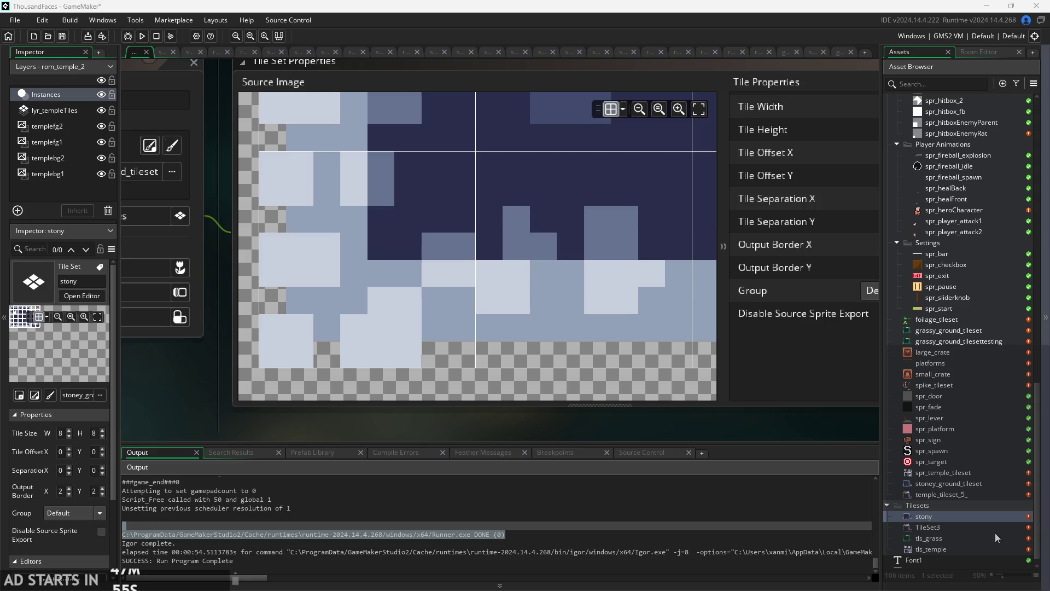
scroll(240, 384, "down", 3)
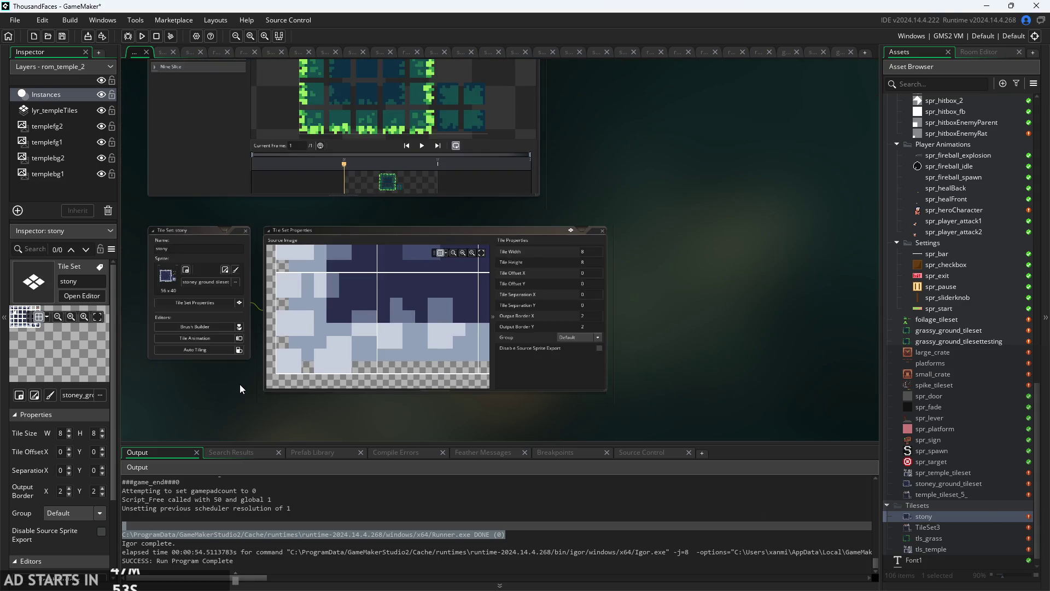
scroll(248, 418, "up", 2)
scroll(473, 416, "up", 2)
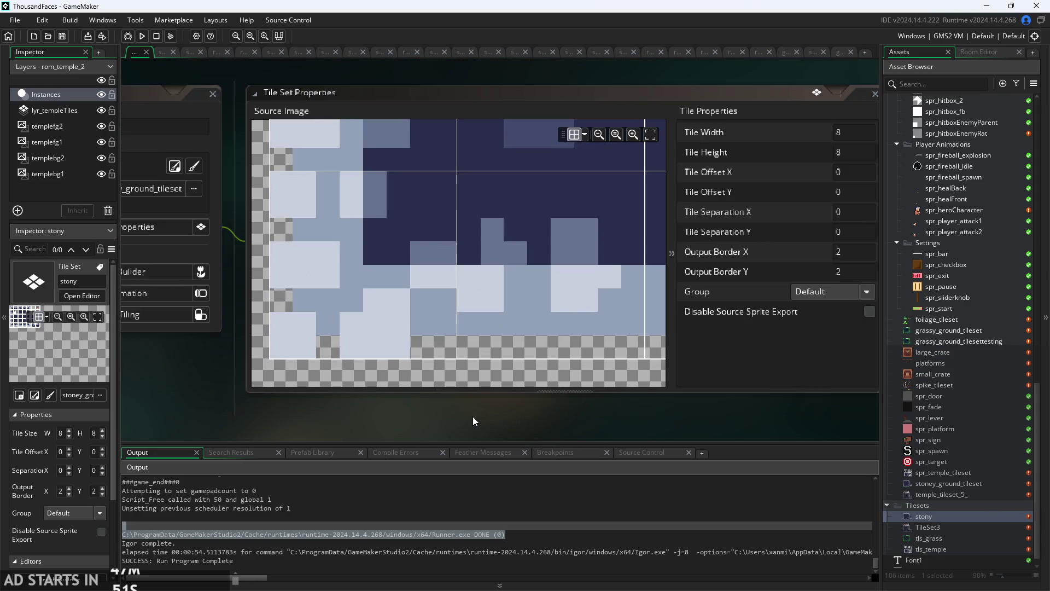
scroll(462, 369, "down", 5)
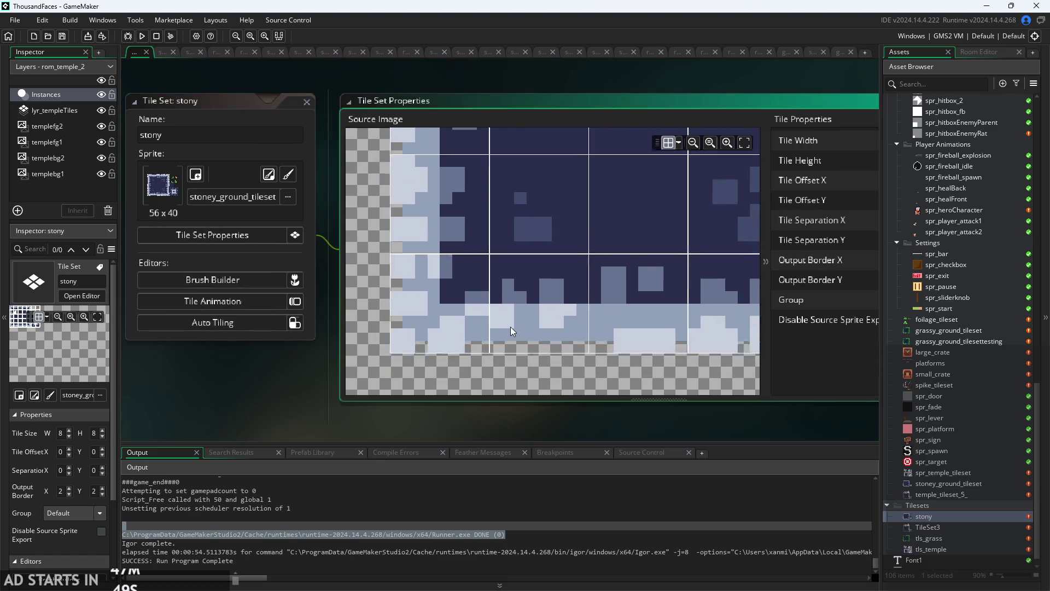
scroll(484, 334, "down", 3)
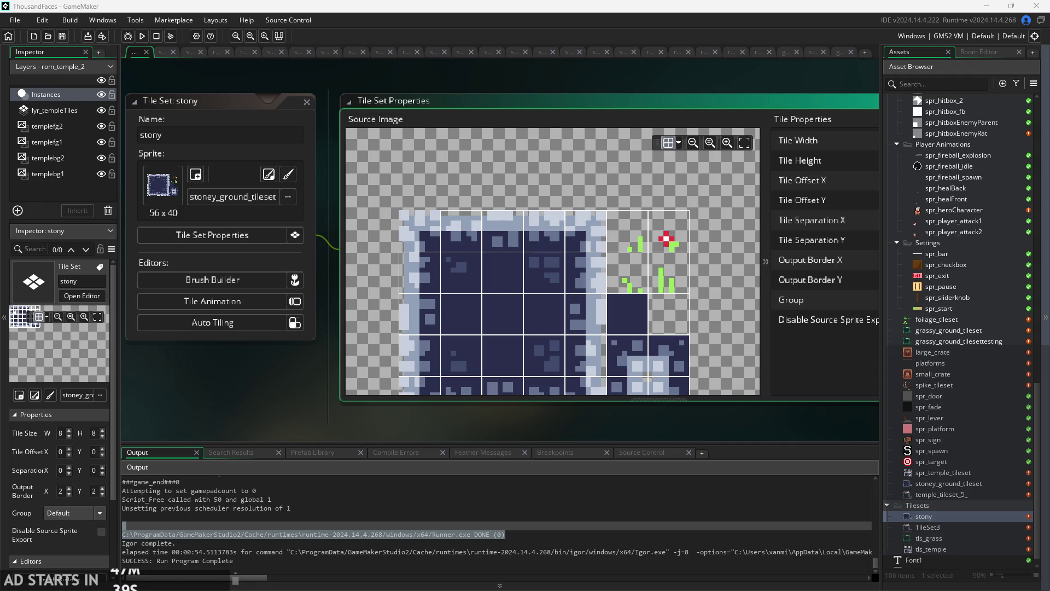
left_click_drag(796, 452, 736, 423)
scroll(736, 423, "down", 2)
scroll(634, 409, "up", 2)
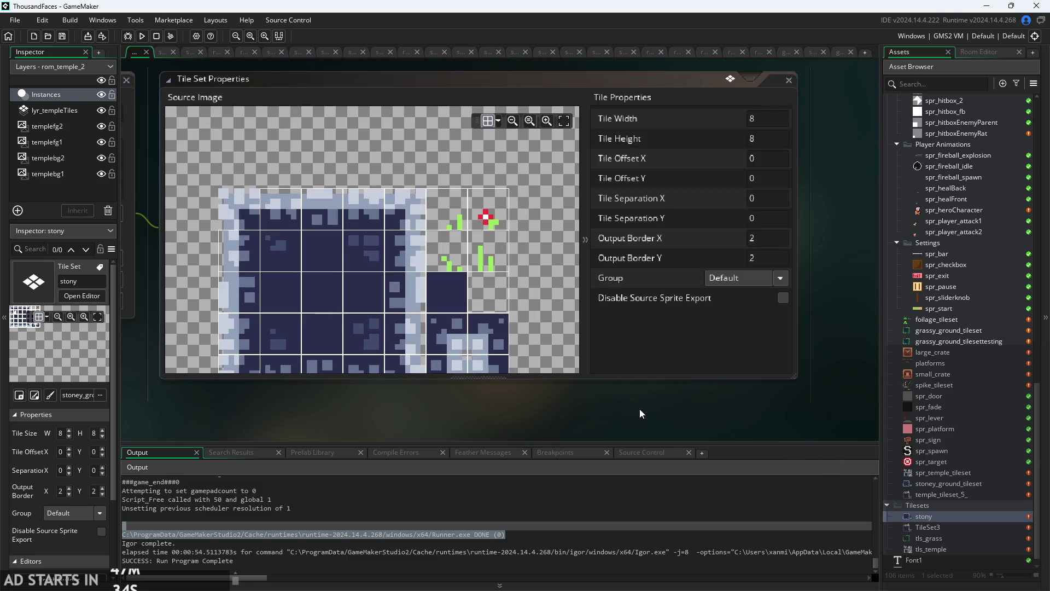
scroll(629, 385, "up", 2)
scroll(652, 383, "up", 2)
scroll(654, 383, "up", 2)
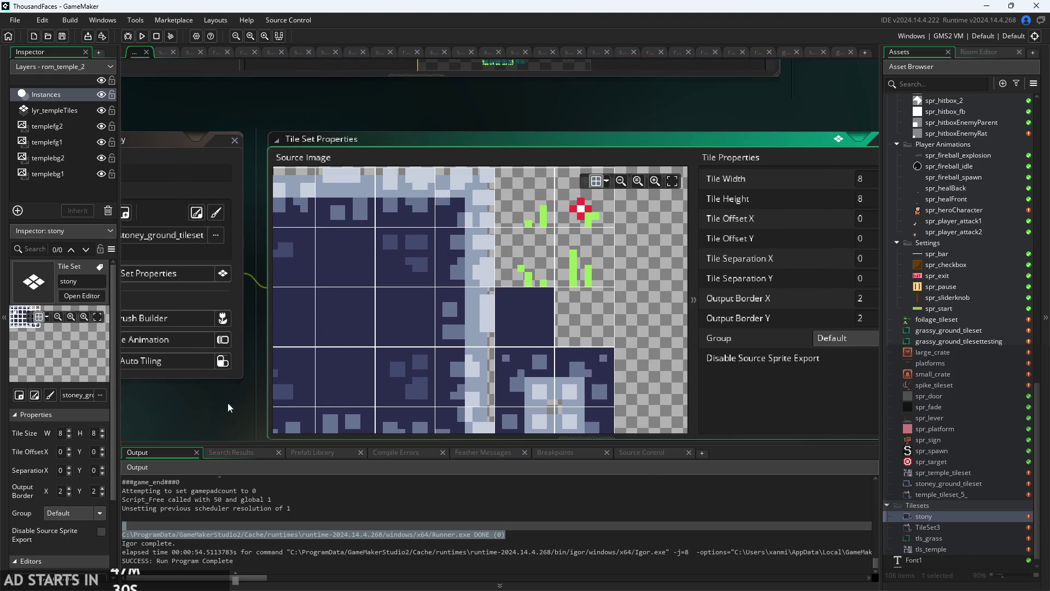
scroll(476, 394, "down", 2)
left_click_drag(553, 303, 517, 333)
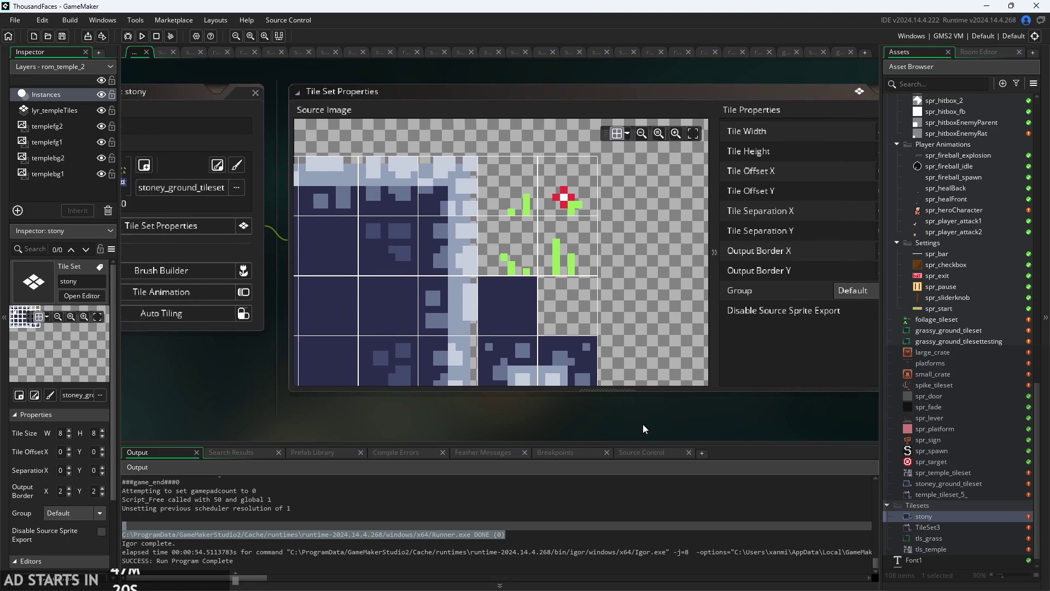
scroll(655, 419, "down", 2)
scroll(628, 320, "down", 2)
scroll(637, 306, "down", 2)
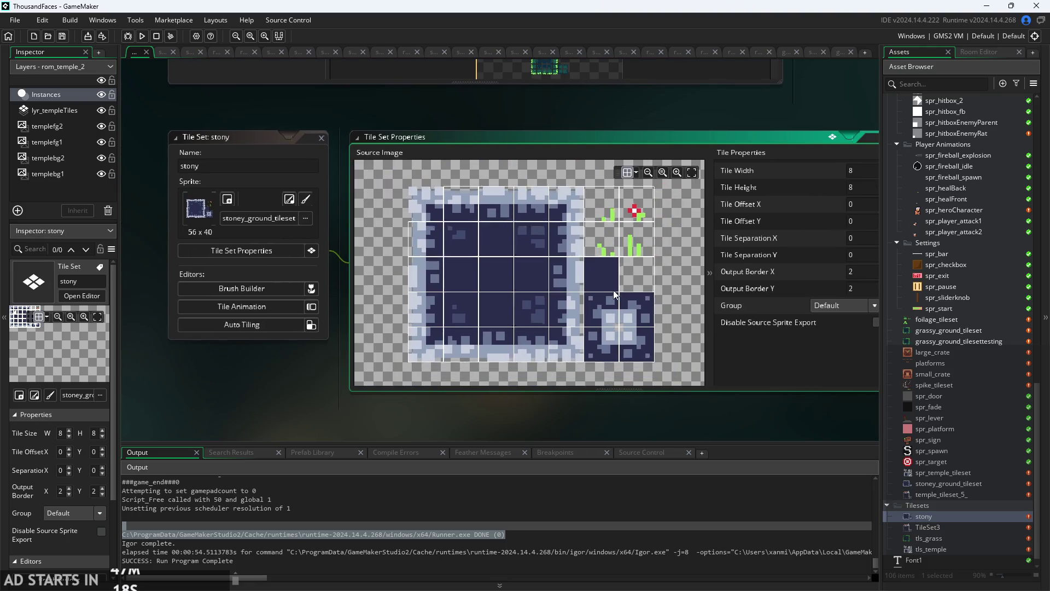
scroll(616, 290, "up", 1)
scroll(608, 304, "down", 1)
scroll(607, 304, "up", 1)
scroll(607, 304, "down", 1)
left_click_drag(570, 304, 581, 302)
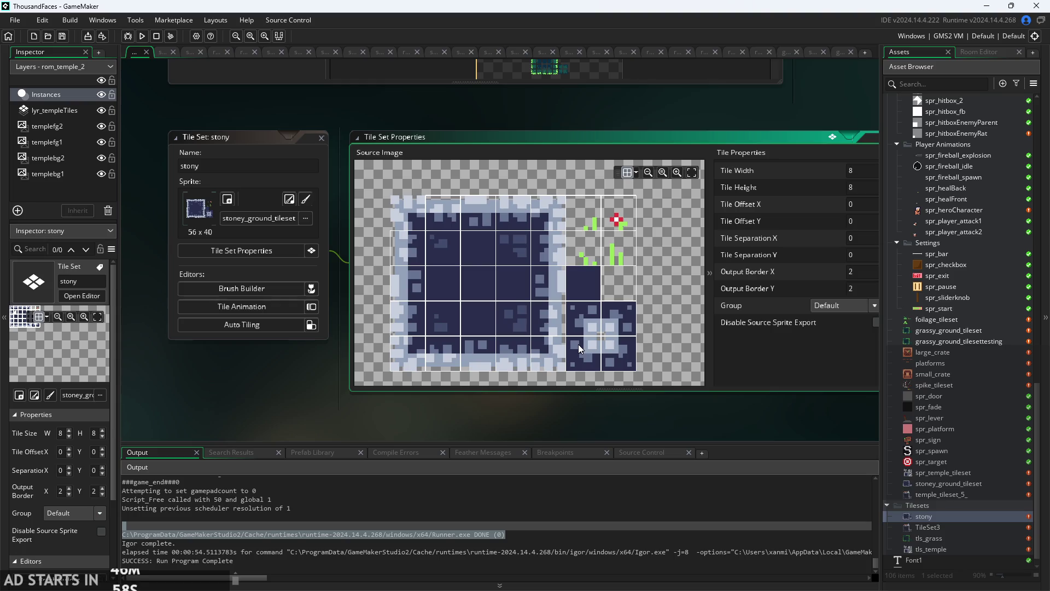
left_click_drag(465, 406, 431, 424)
scroll(431, 425, "up", 3)
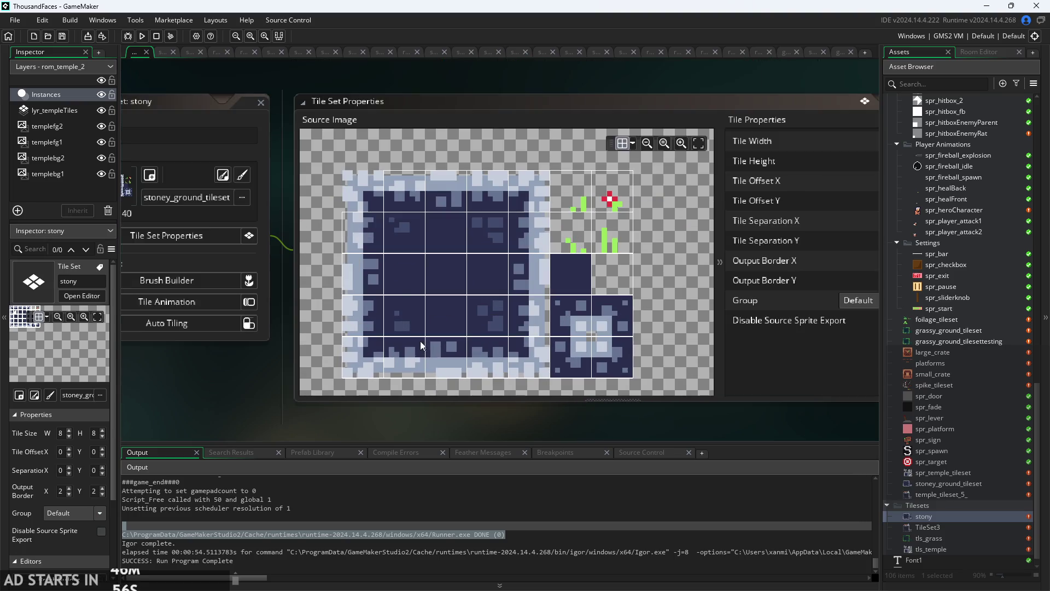
scroll(212, 366, "down", 4)
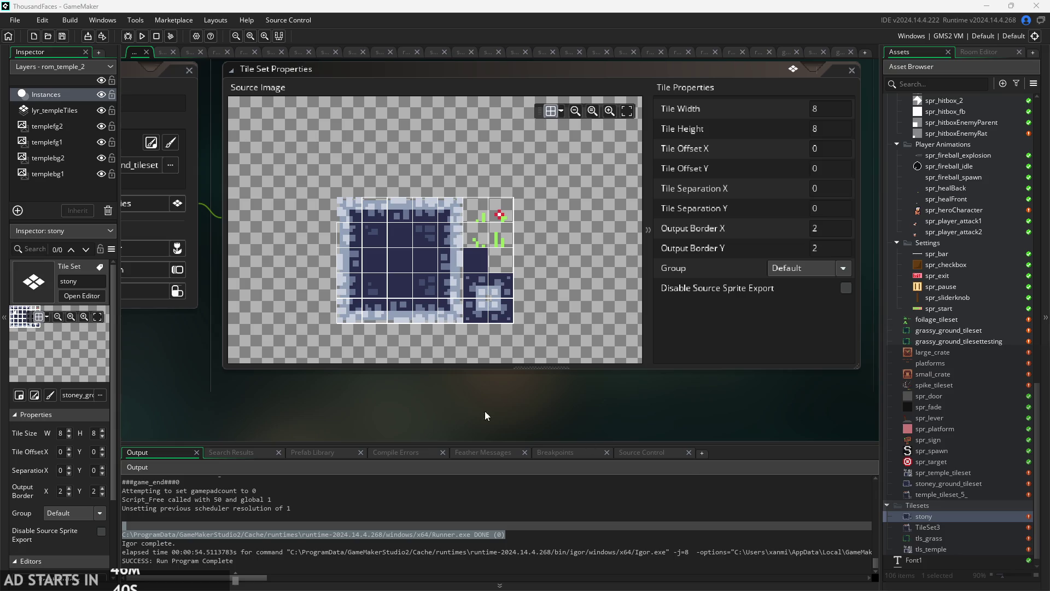
scroll(502, 417, "up", 3)
scroll(500, 346, "up", 5)
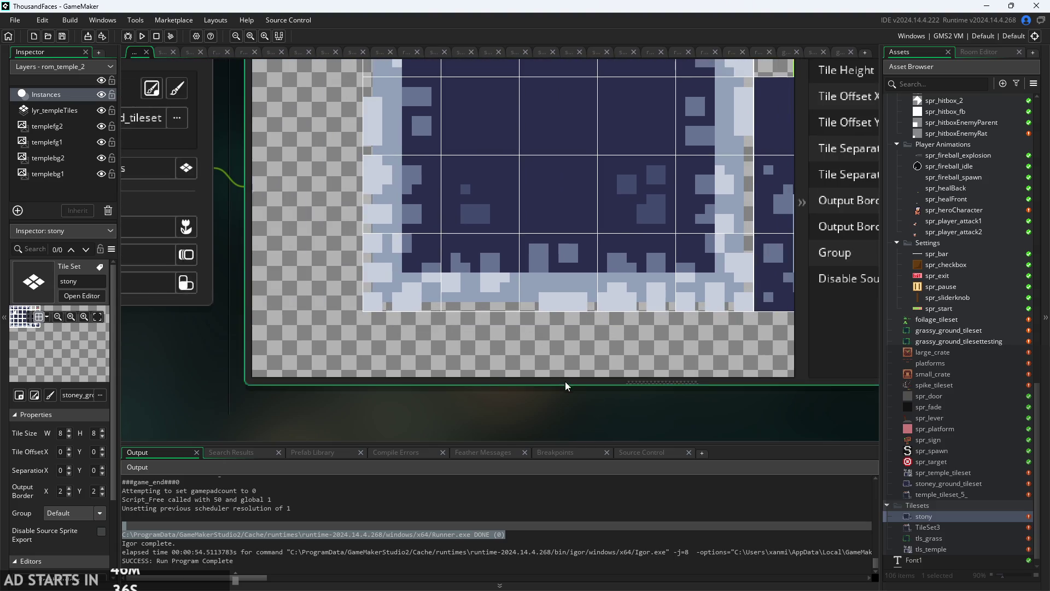
scroll(464, 324, "up", 4)
scroll(605, 323, "down", 5)
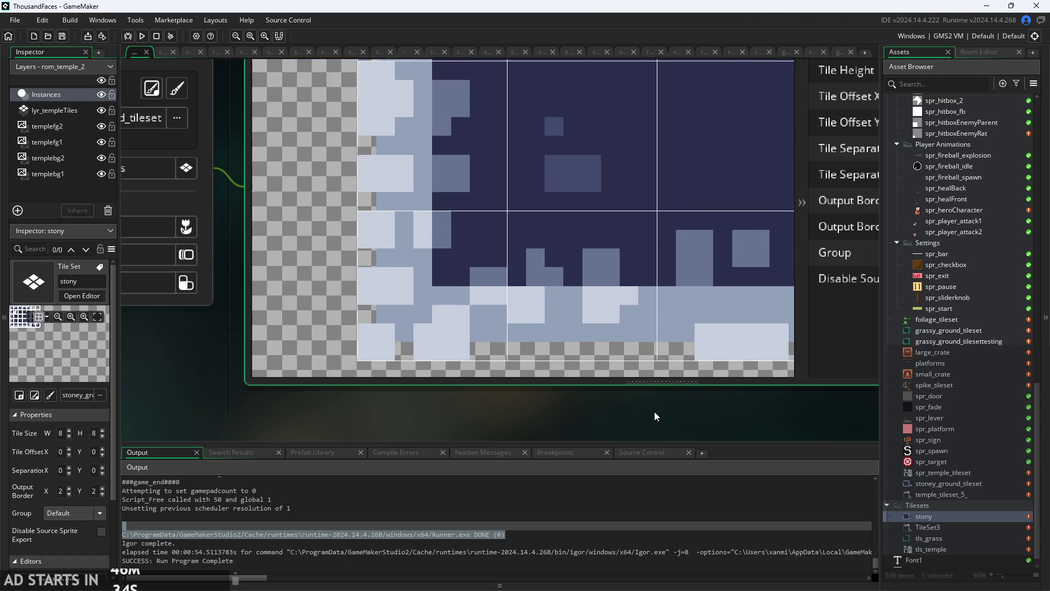
scroll(625, 323, "down", 2)
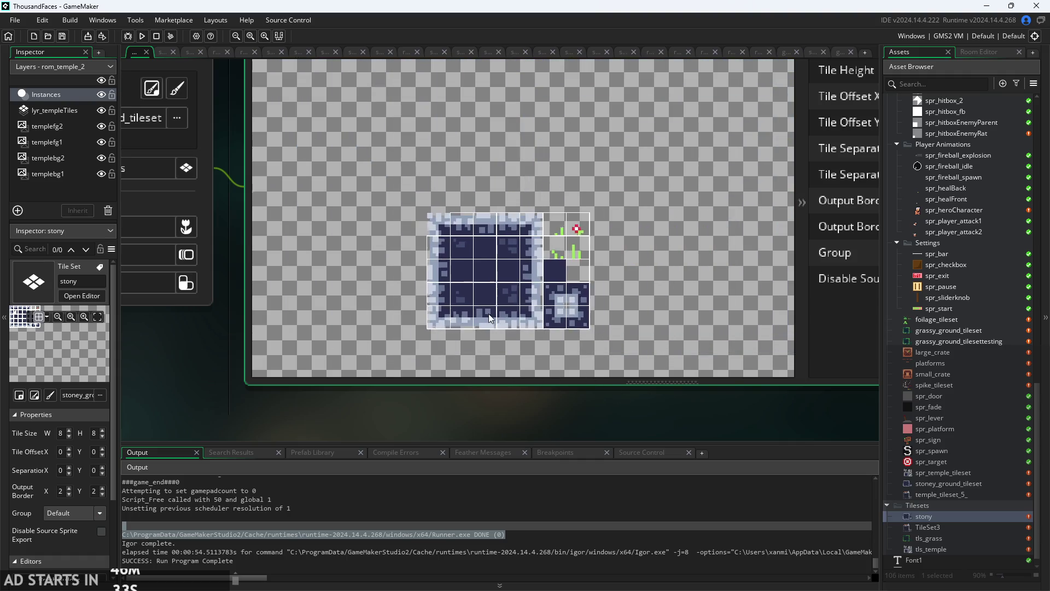
scroll(592, 427, "down", 3)
scroll(470, 408, "up", 2)
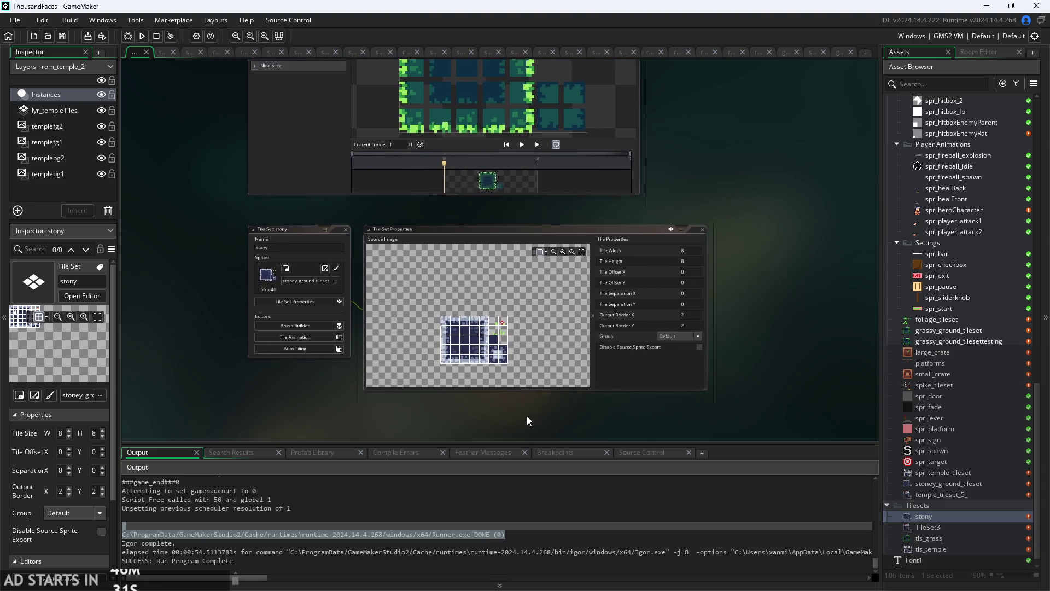
Zoom the room workspace, then switch to the ThousandFacesNotes drawing in Paint.
scroll(249, 326, "up", 5)
scroll(251, 324, "down", 3)
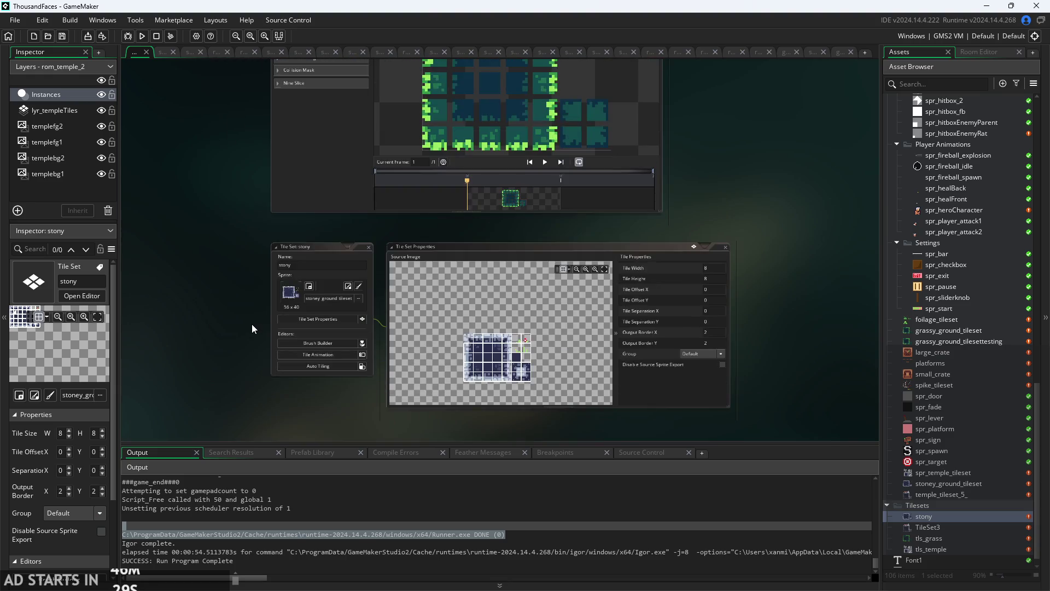
scroll(252, 324, "up", 4)
scroll(413, 309, "down", 3)
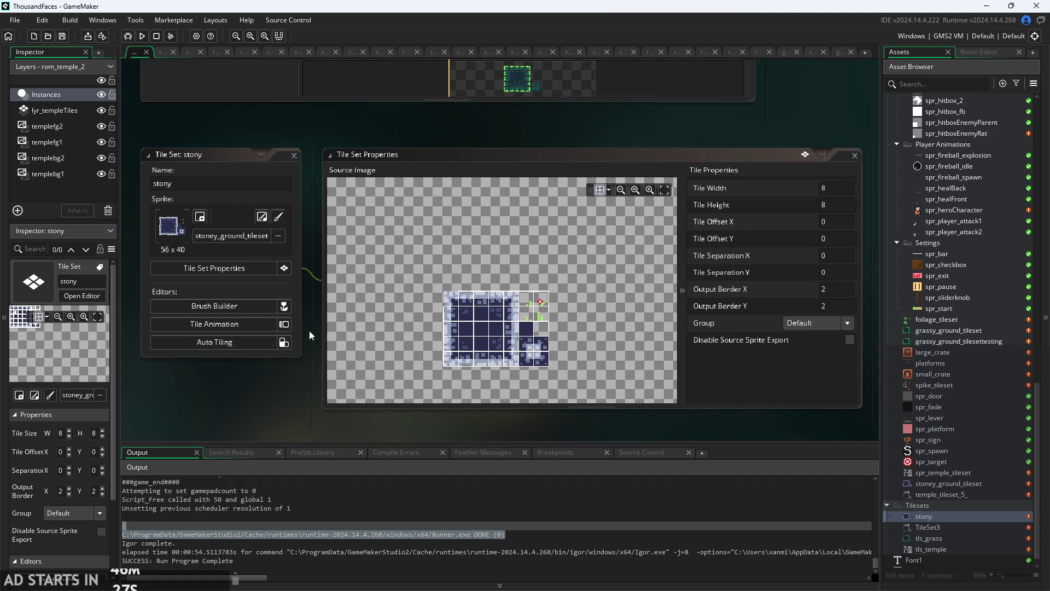
scroll(737, 376, "up", 4)
scroll(754, 281, "down", 2)
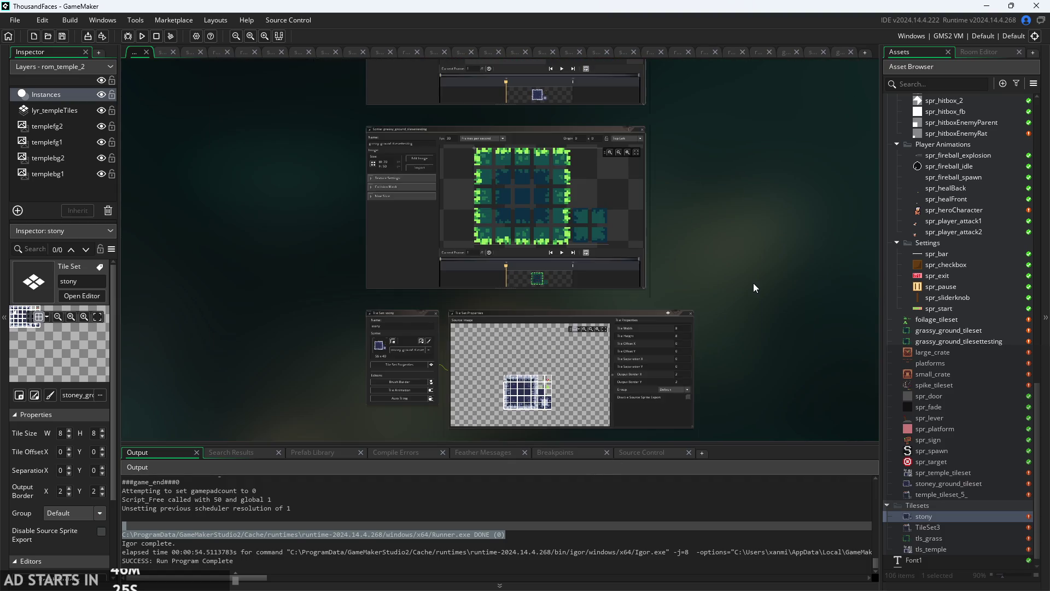
scroll(743, 292, "up", 1)
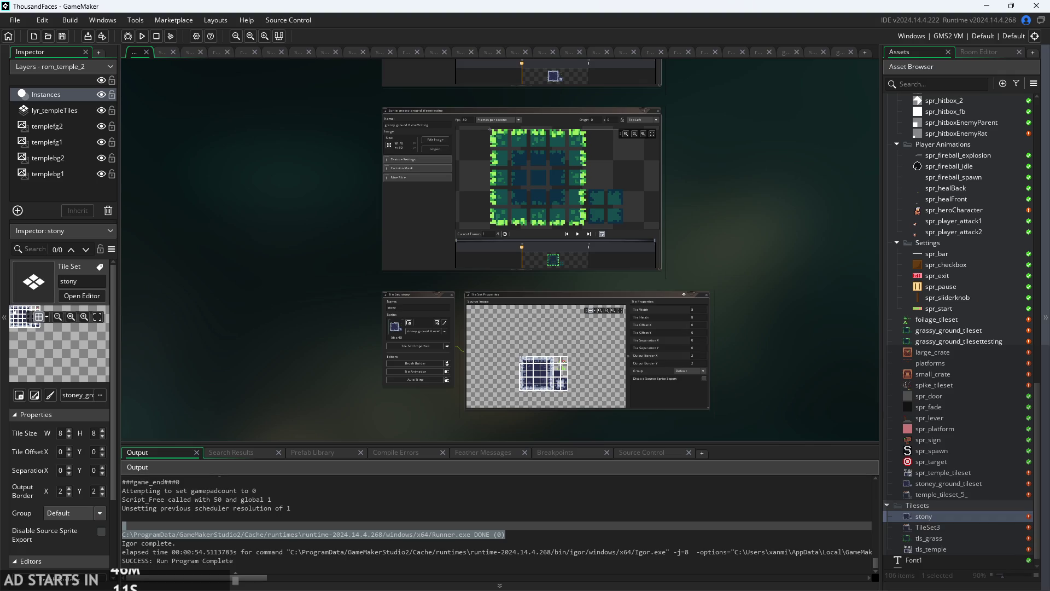
key("alt+Tab")
scroll(687, 382, "down", 5, "ctrl")
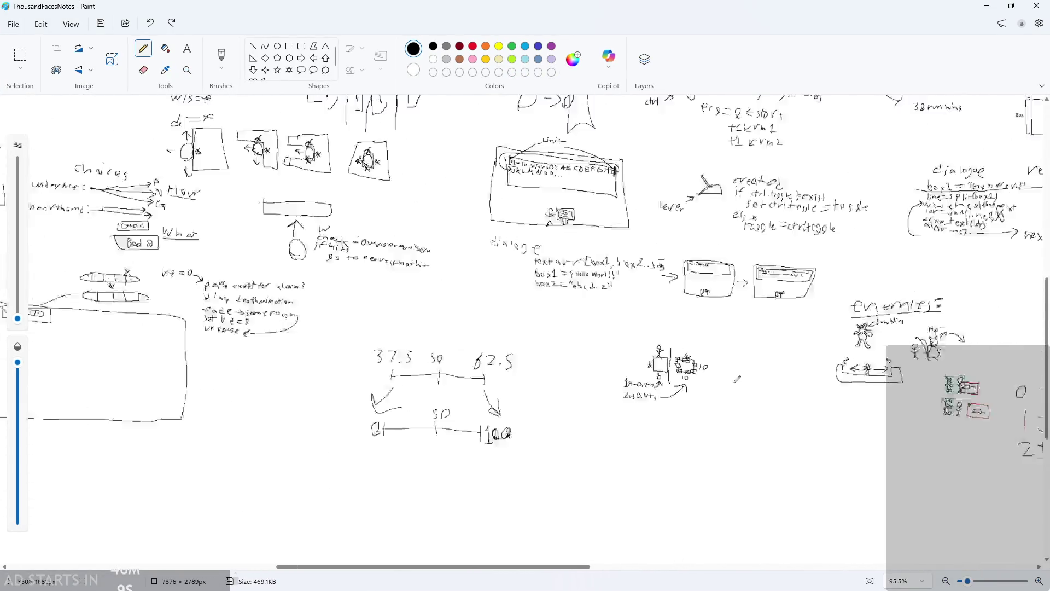
Read the To-do list on the ThousandFacesNotes canvas, then minimize Paint to return to GameMaker.
scroll(737, 378, "down", 5, "ctrl")
scroll(766, 558, "left", 3)
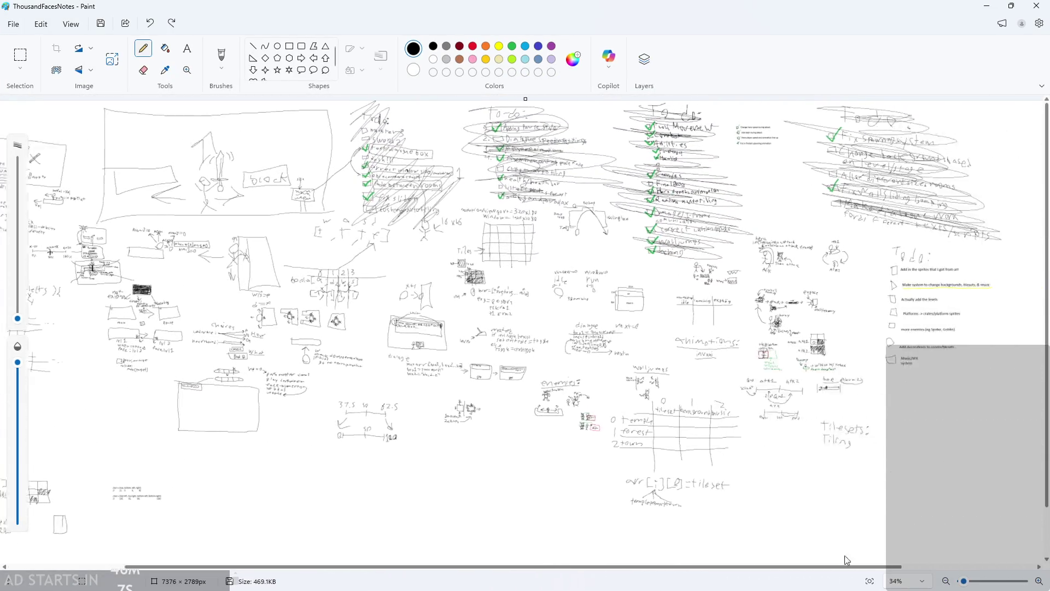
scroll(818, 340, "up", 5, "ctrl")
scroll(647, 270, "down", 3)
scroll(640, 268, "down", 2, "ctrl")
scroll(634, 268, "up", 3, "ctrl")
scroll(547, 290, "up", 1, "ctrl")
scroll(352, 277, "down", 3, "ctrl")
scroll(330, 376, "down", 2)
scroll(267, 359, "up", 3)
scroll(266, 358, "down", 3, "ctrl")
scroll(267, 360, "down", 1, "ctrl")
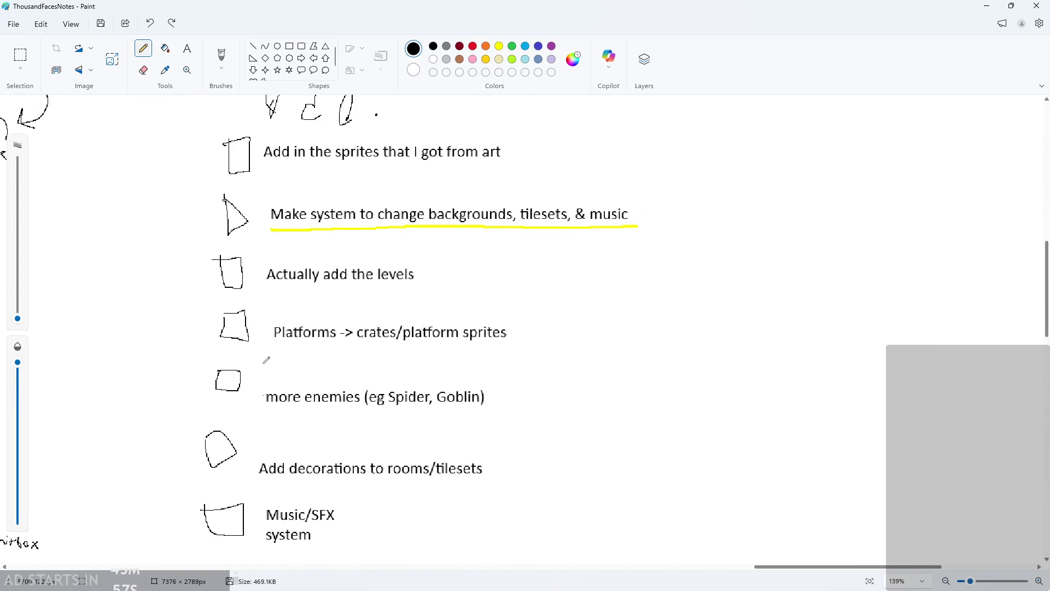
left_click(986, 6)
scroll(733, 248, "up", 3, "ctrl")
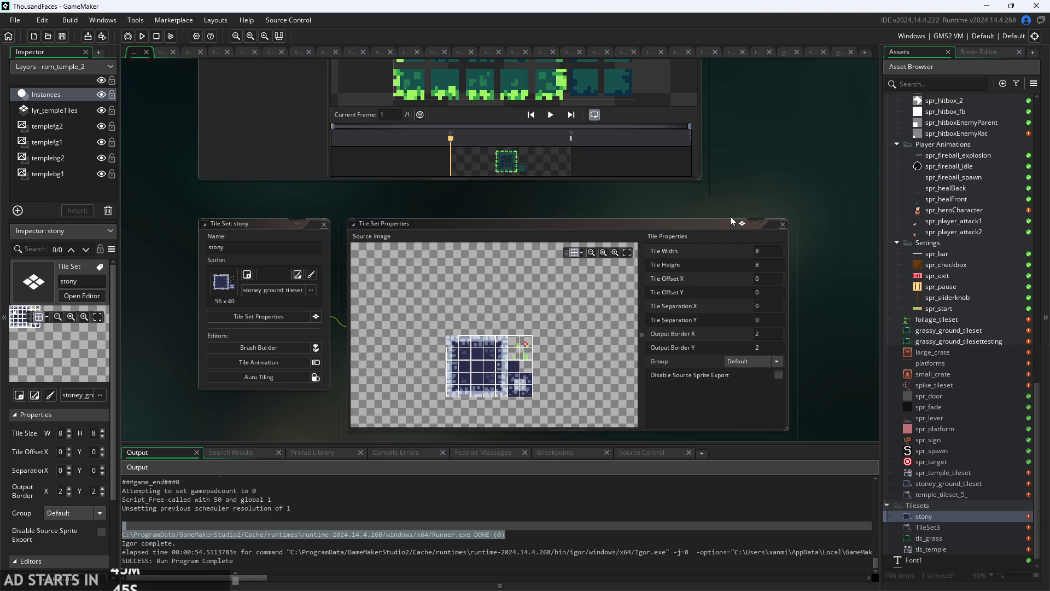
Open the platforms sprite, then open the 24 x 24 large_crate sprite from the Asset Browser.
scroll(681, 211, "up", 2)
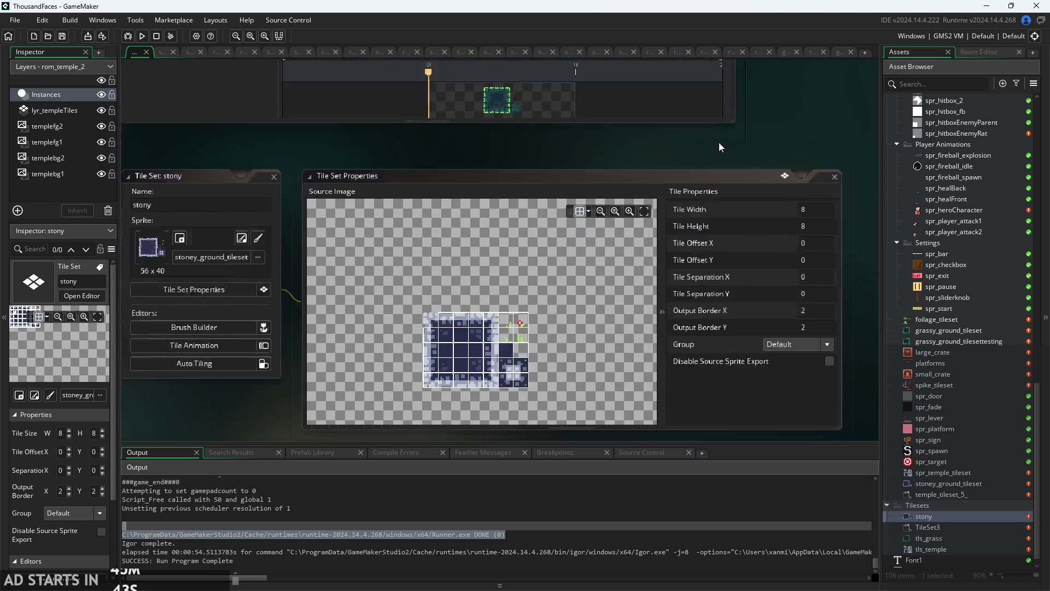
scroll(570, 329, "up", 4)
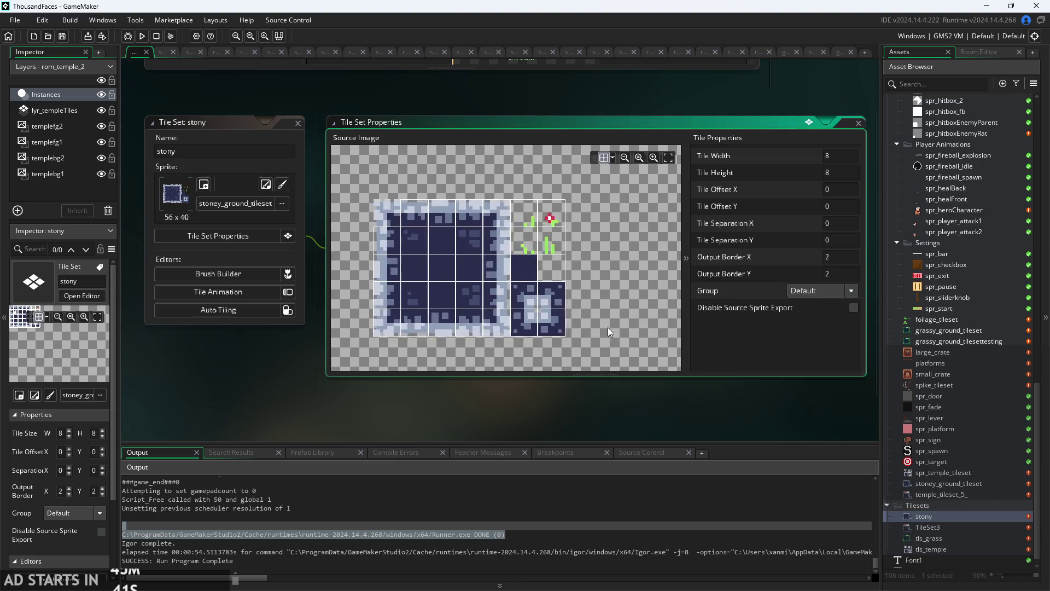
scroll(648, 314, "down", 2)
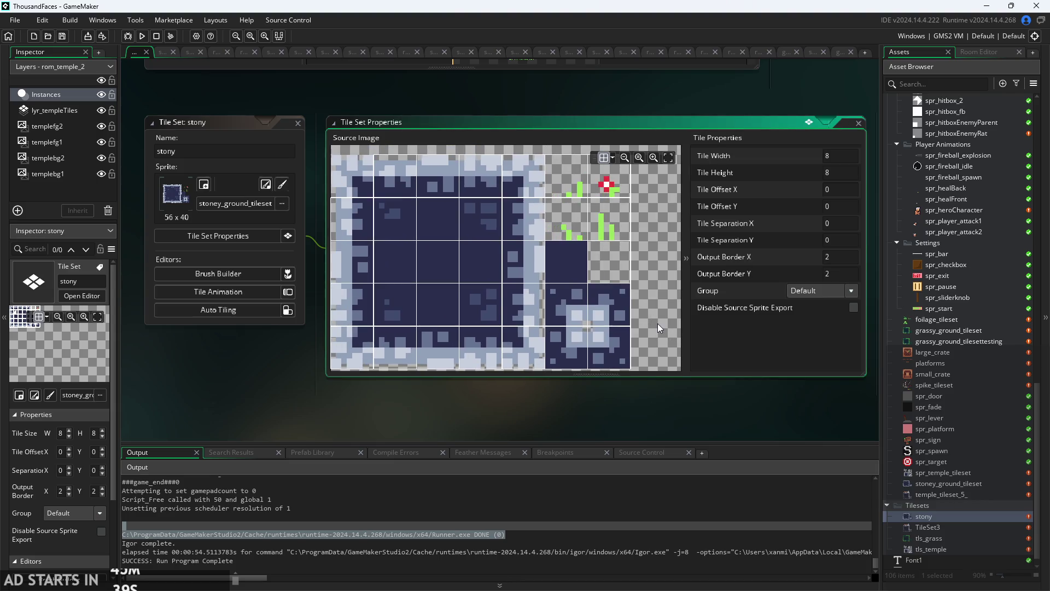
scroll(658, 324, "down", 1)
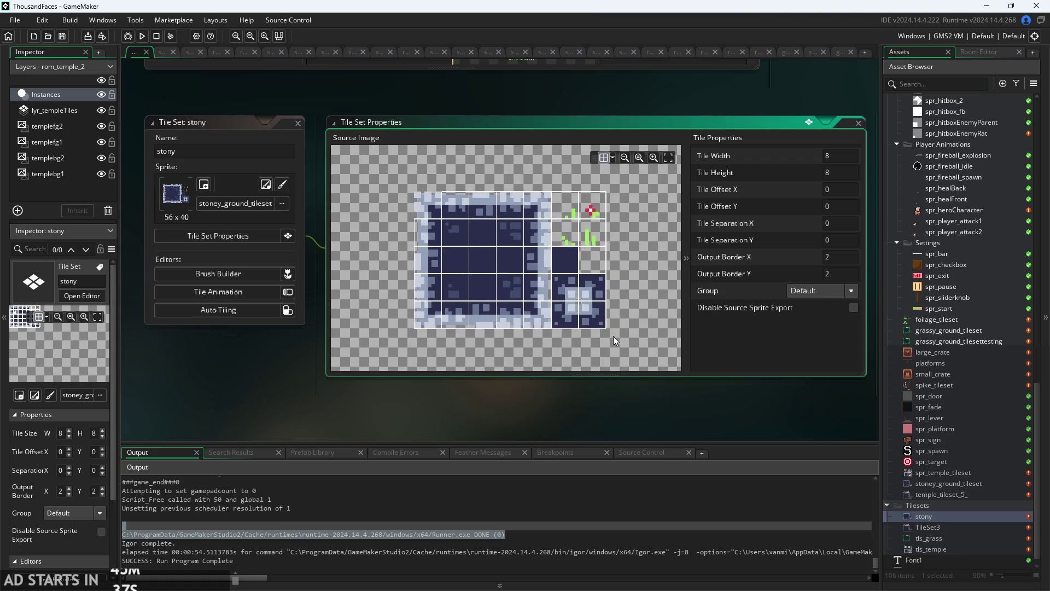
scroll(688, 416, "down", 2)
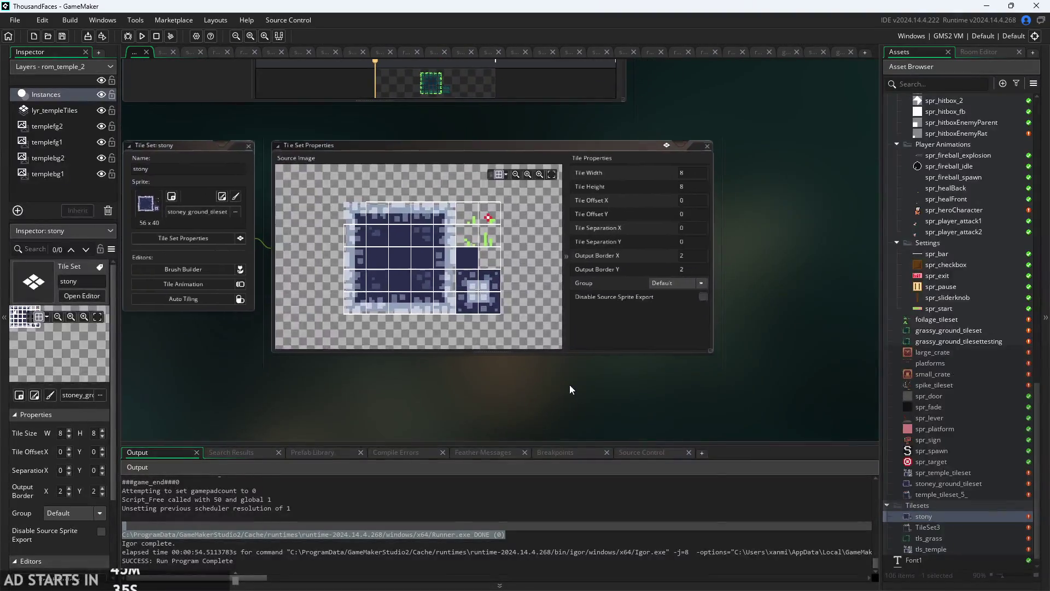
scroll(676, 375, "down", 3)
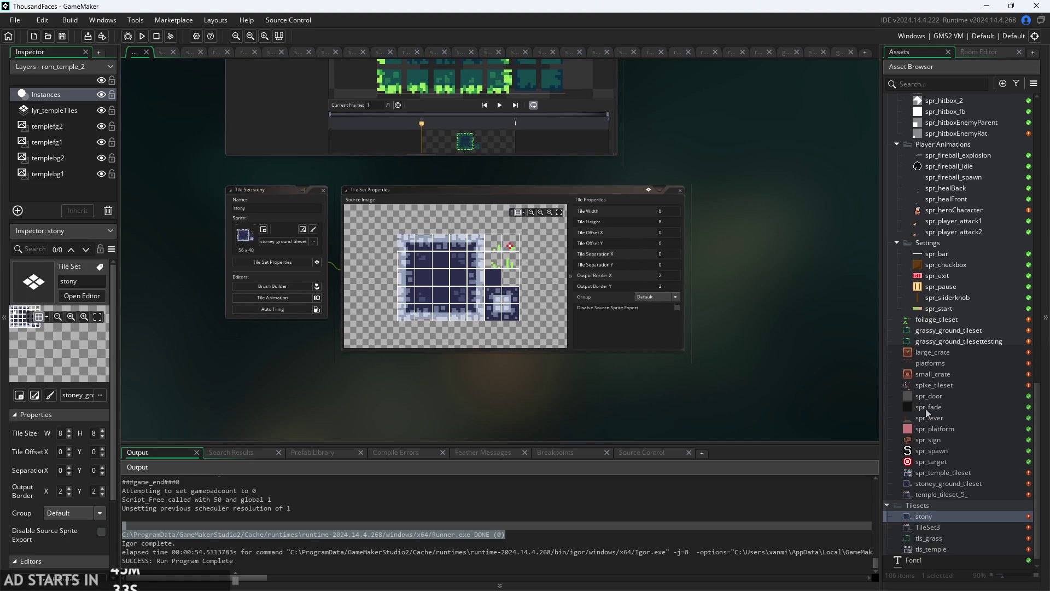
scroll(934, 411, "up", 2)
double_click(933, 408)
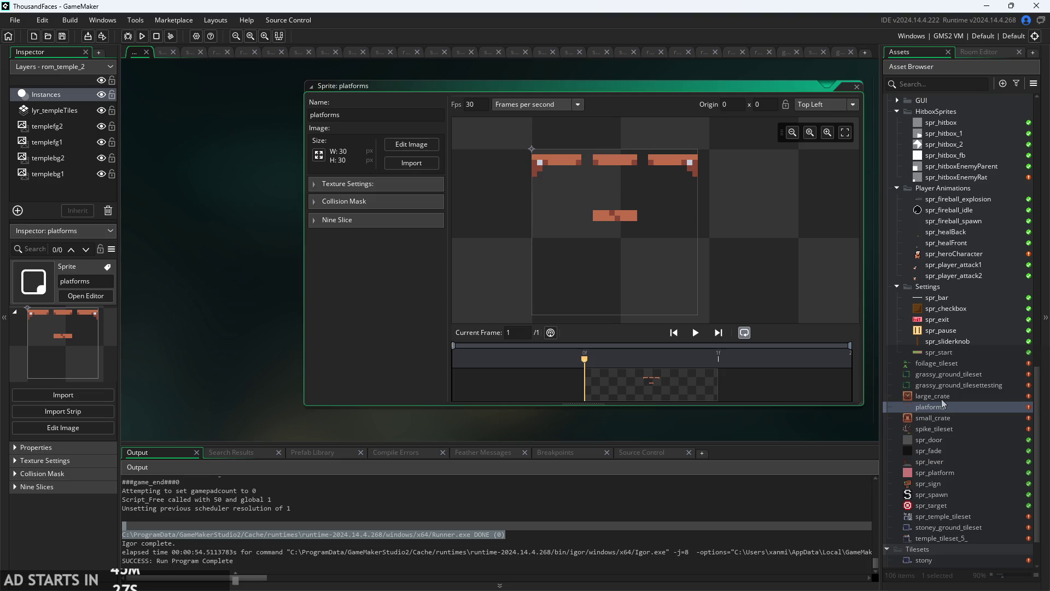
left_click(942, 399)
double_click(954, 394)
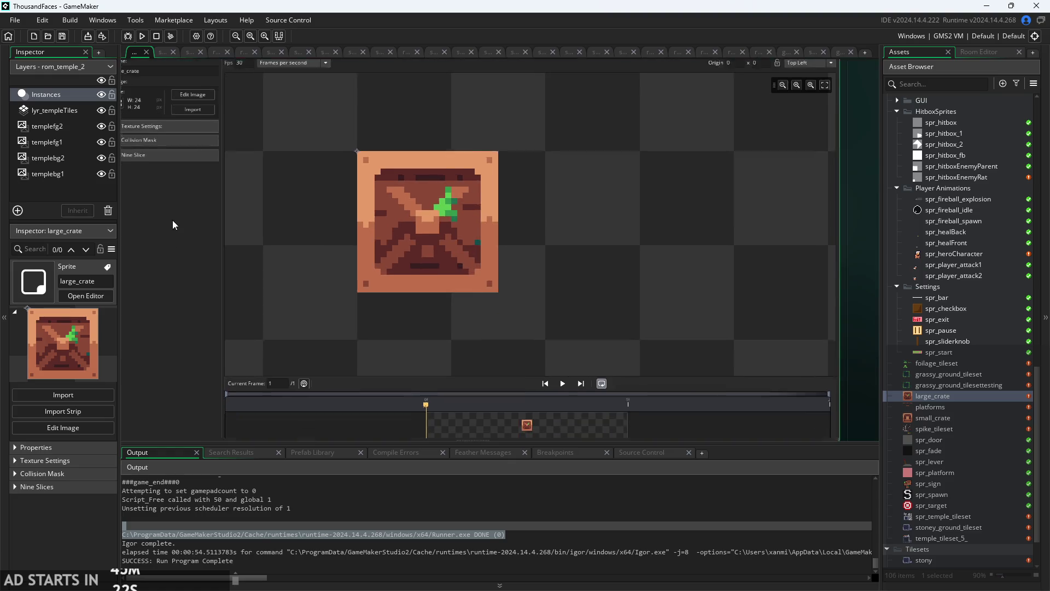
Inspect the crate on the canvas, briefly open Edit Image, then expand large_crate's Nine Slice section.
scroll(473, 228, "up", 2)
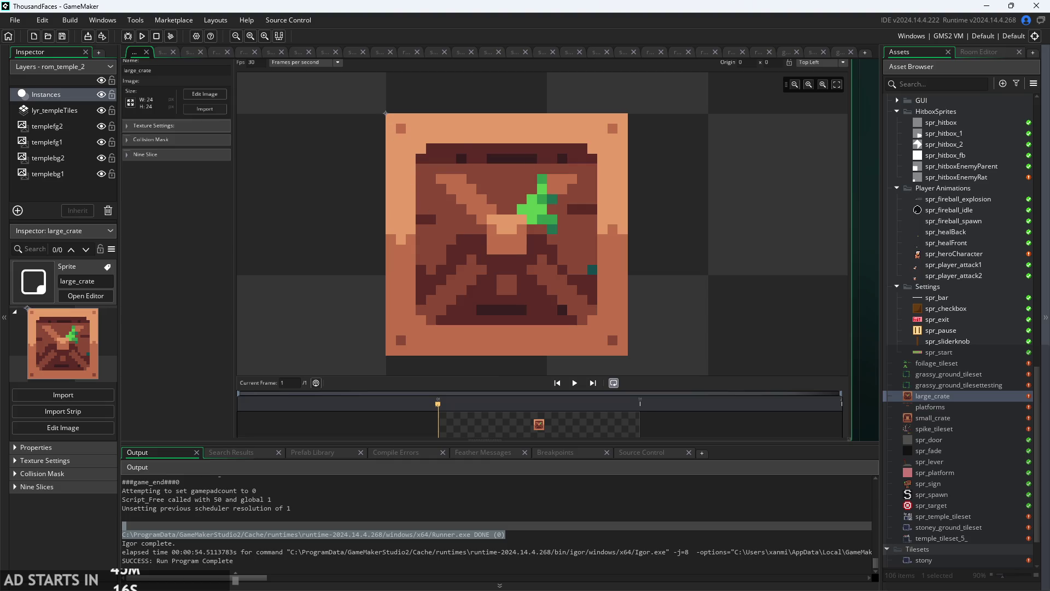
mouse_move(459, 248)
left_mouse_down()
mouse_move(488, 242)
mouse_move(495, 273)
left_mouse_up()
scroll(219, 295, "down", 3)
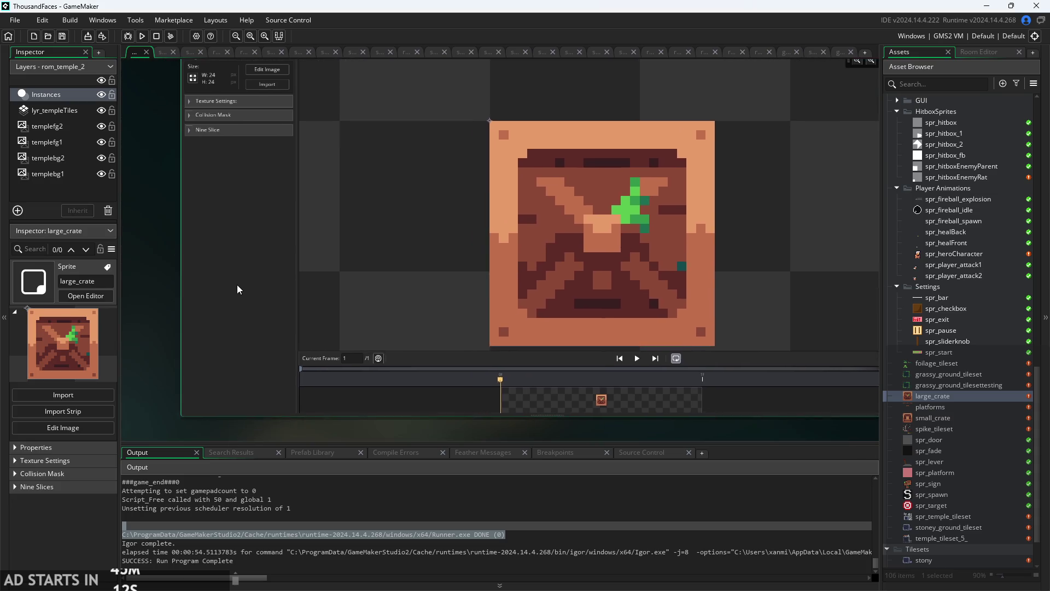
scroll(442, 266, "up", 5)
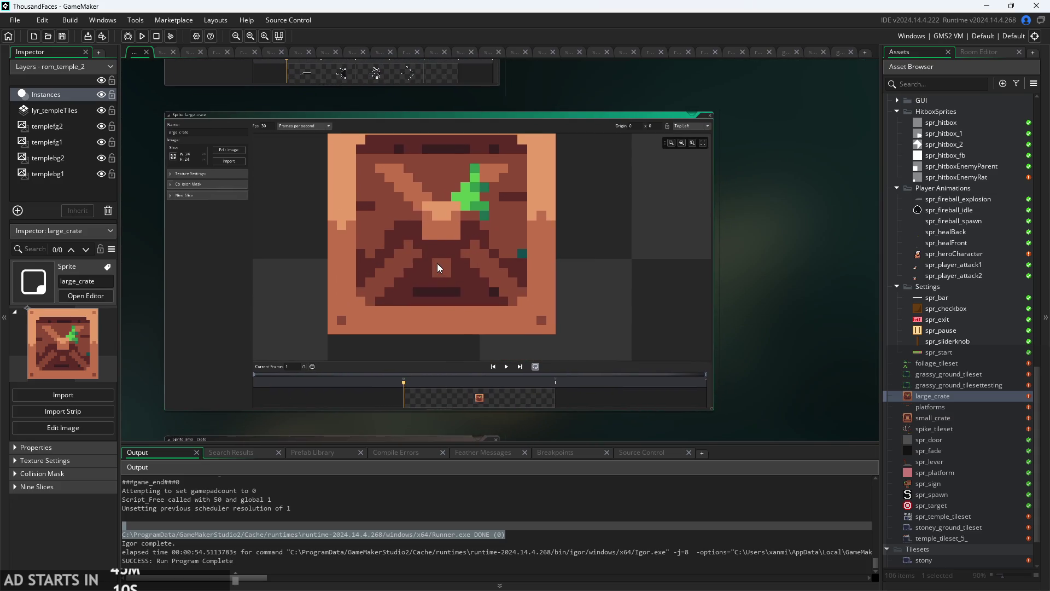
scroll(442, 261, "down", 2)
scroll(449, 262, "down", 1)
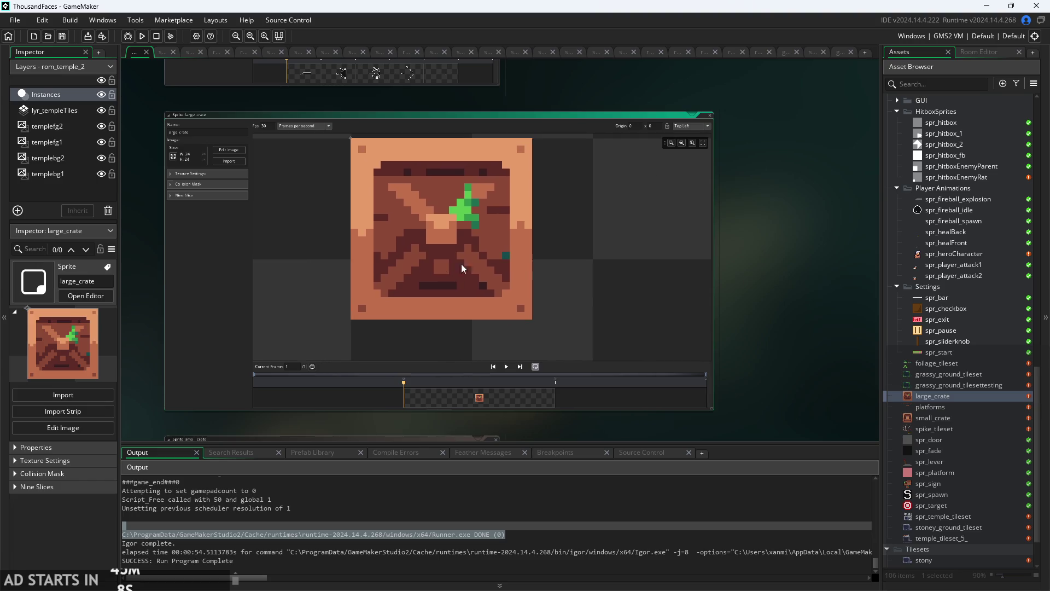
scroll(515, 273, "up", 2)
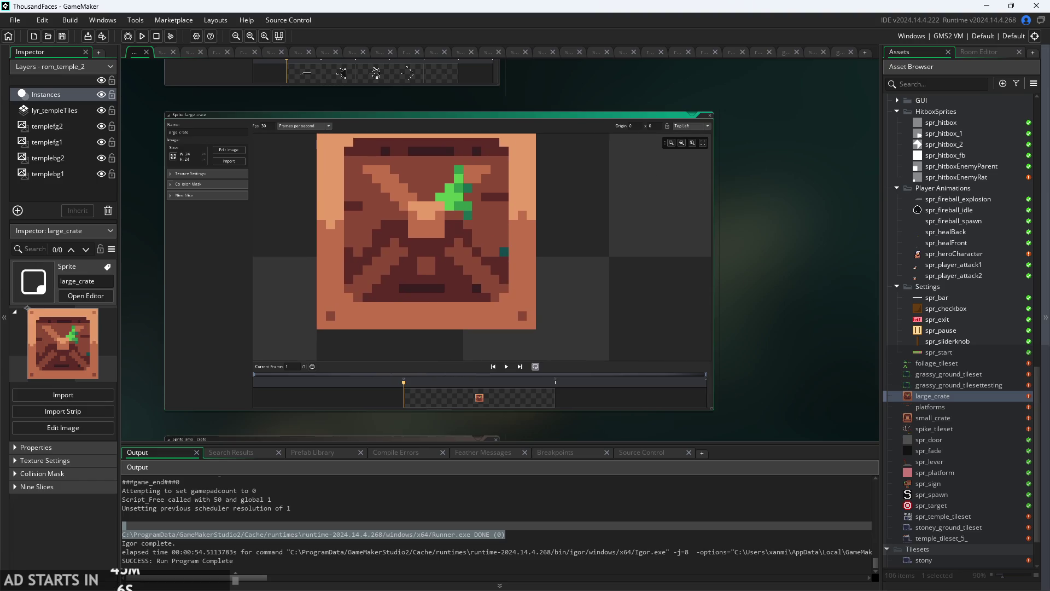
scroll(556, 206, "down", 1)
scroll(815, 268, "down", 2)
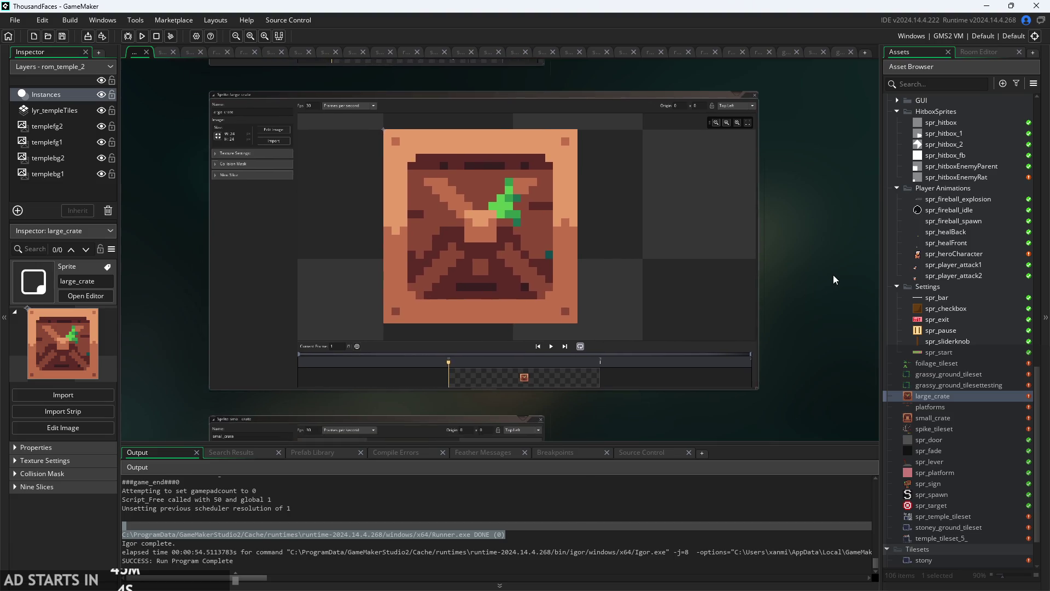
scroll(784, 285, "up", 4)
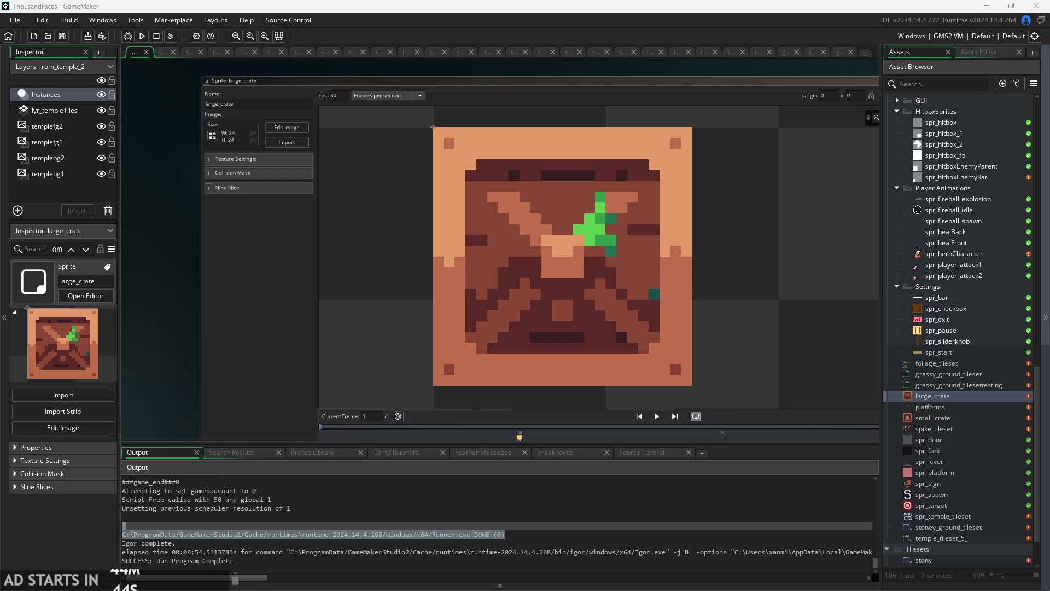
left_click(800, 217)
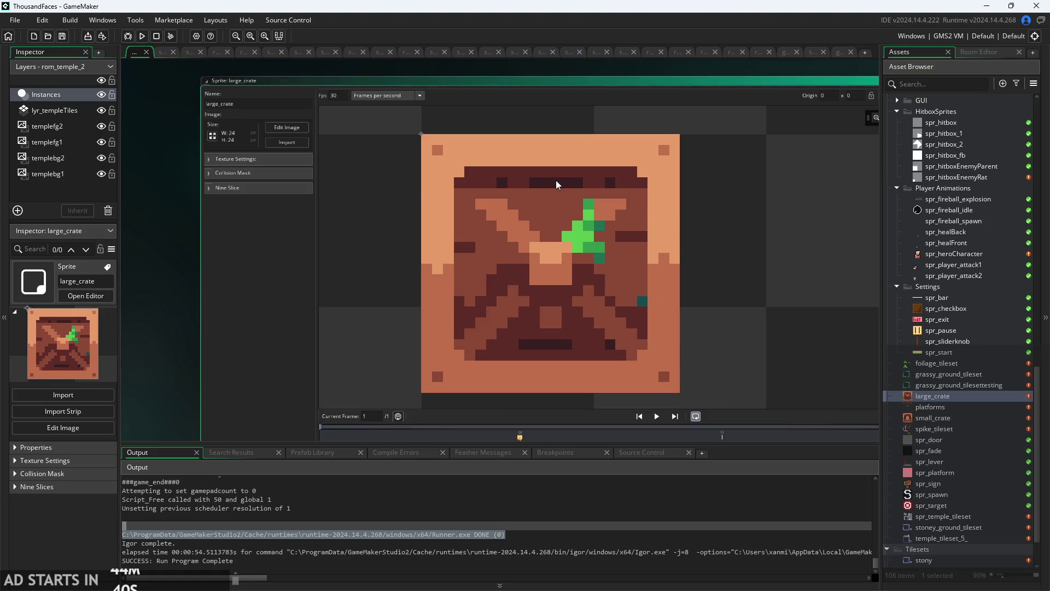
left_click(285, 128)
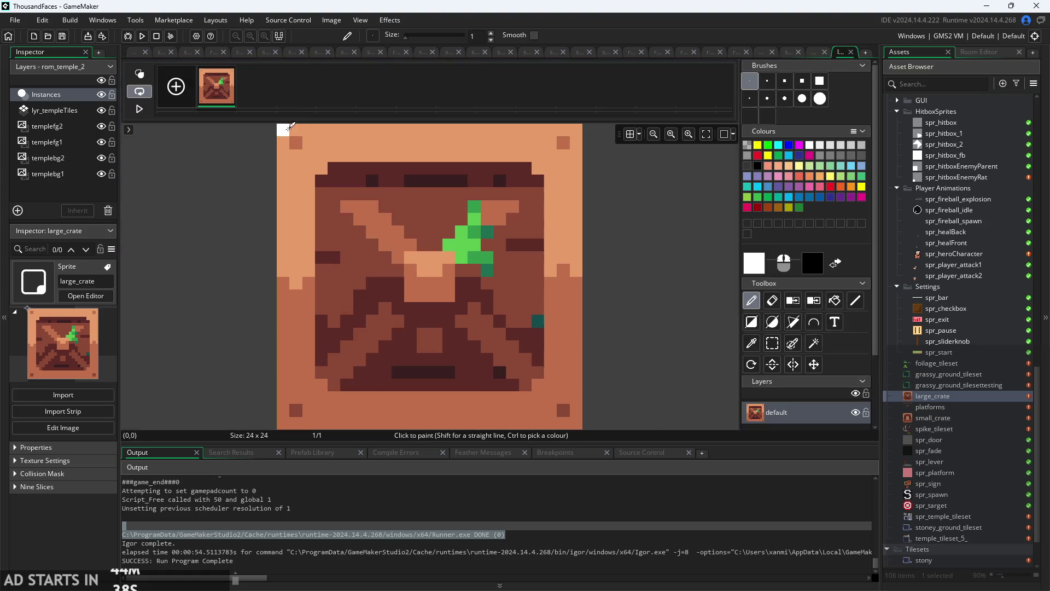
left_click(131, 51)
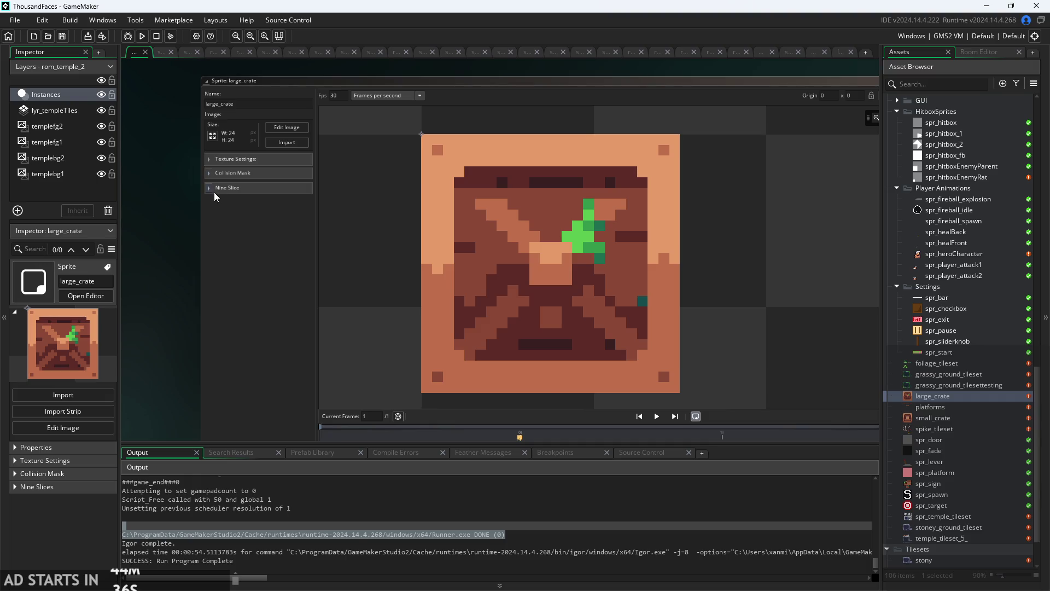
left_click(215, 191)
scroll(146, 239, "down", 3)
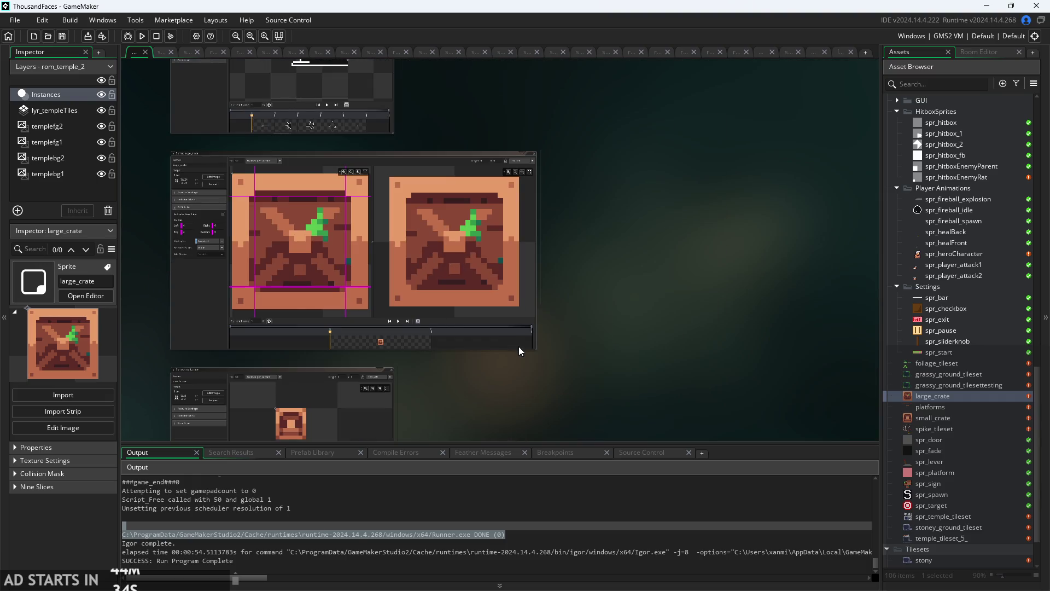
Shorten the sprite editor window and position the crate on the canvas.
mouse_move(538, 352)
left_mouse_down()
mouse_move(538, 324)
mouse_move(441, 322)
mouse_move(487, 322)
left_mouse_up()
scroll(418, 349, "up", 5)
scroll(550, 408, "down", 3)
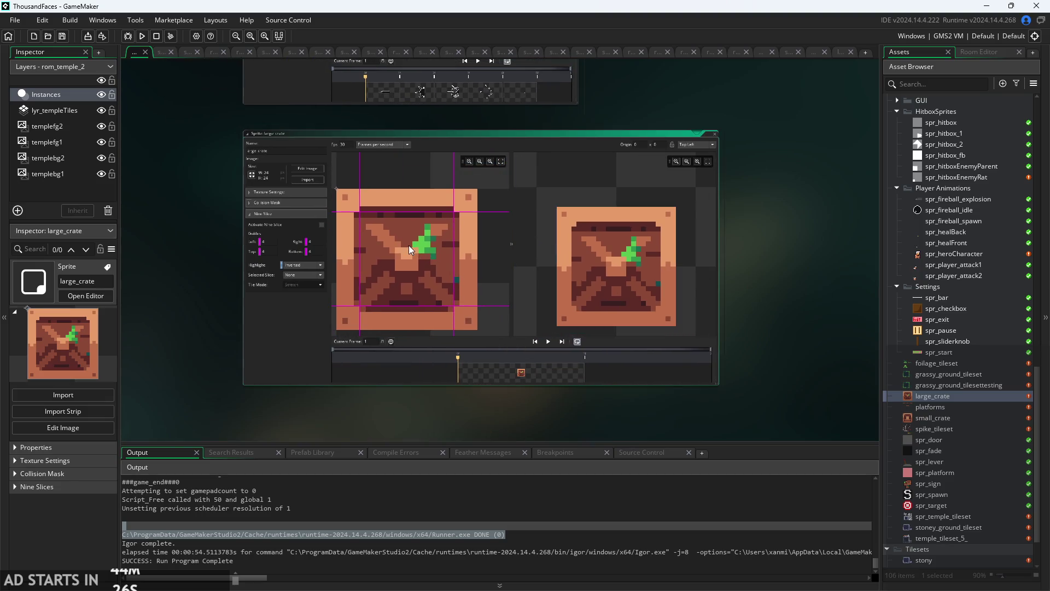
scroll(262, 298, "up", 2)
scroll(261, 299, "up", 2)
scroll(139, 323, "right", 3)
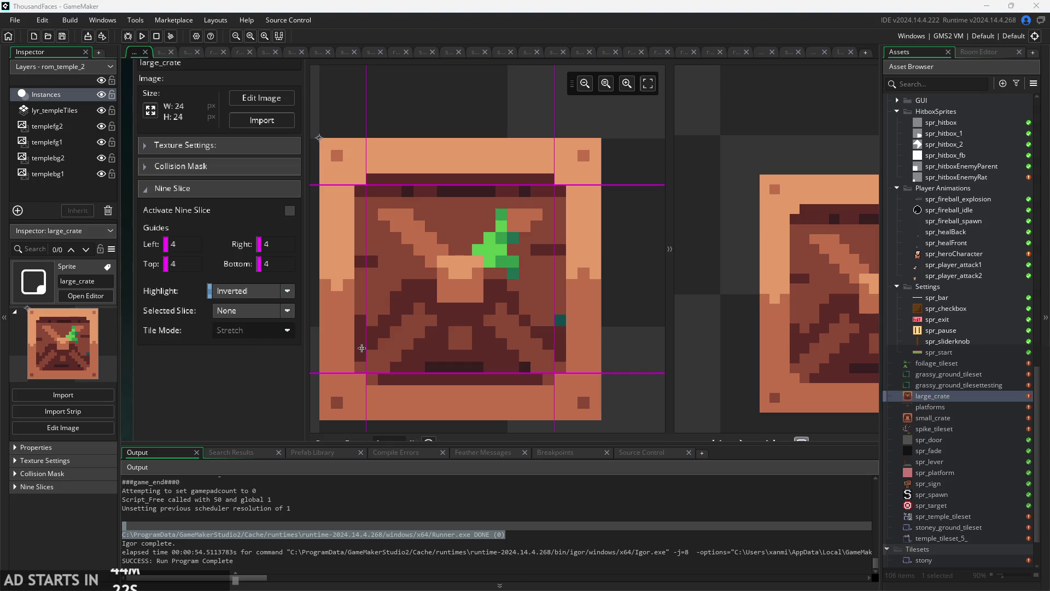
scroll(530, 314, "down", 2)
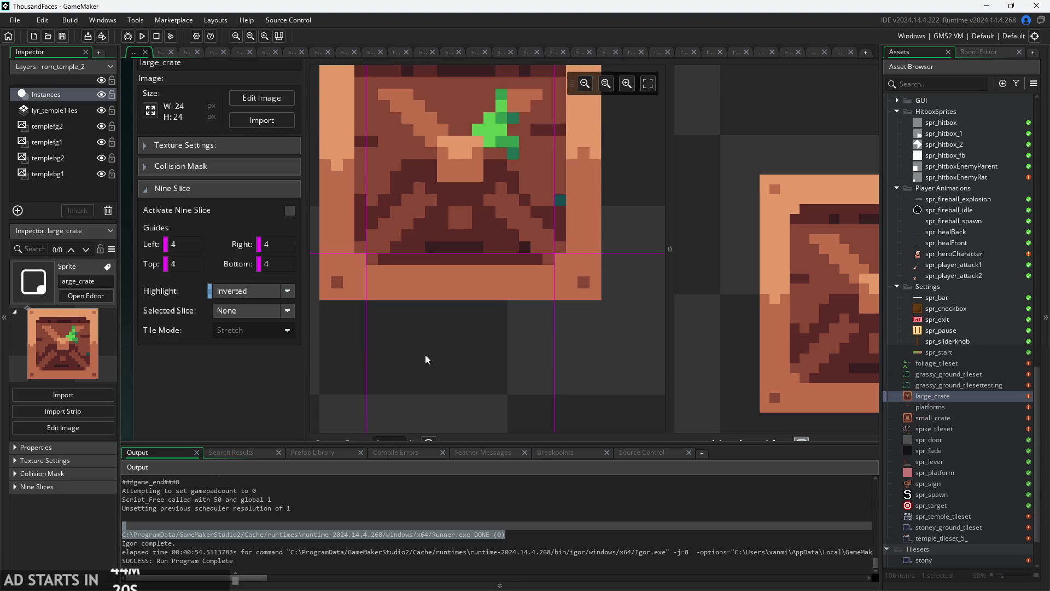
scroll(232, 351, "down", 2)
scroll(234, 336, "down", 2, "ctrl")
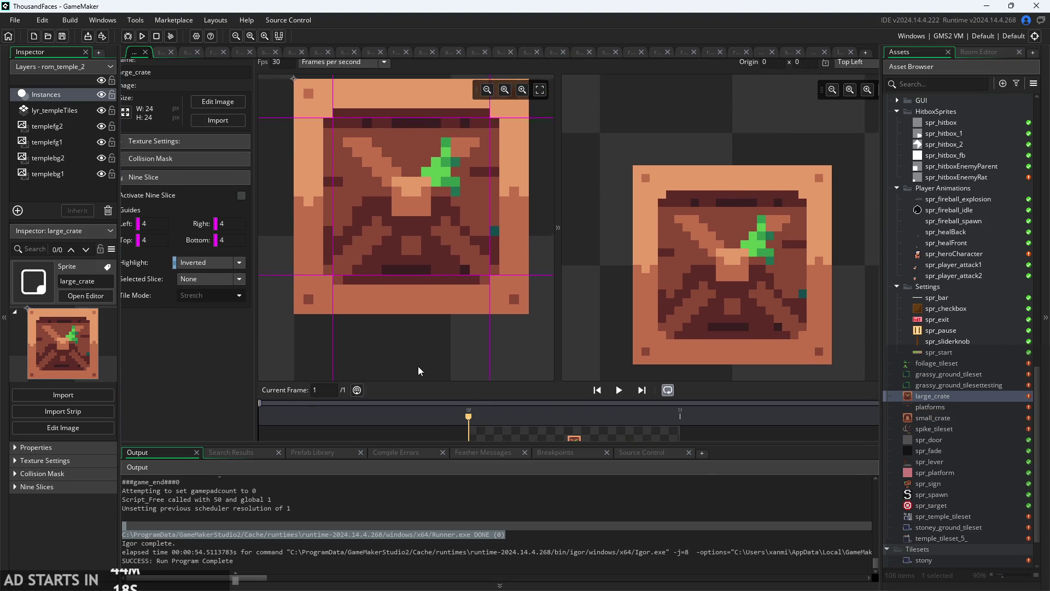
left_click_drag(418, 366, 407, 378)
Move the right, top, left and bottom nine-slice guides to 3 pixels.
left_click_drag(477, 244, 485, 243)
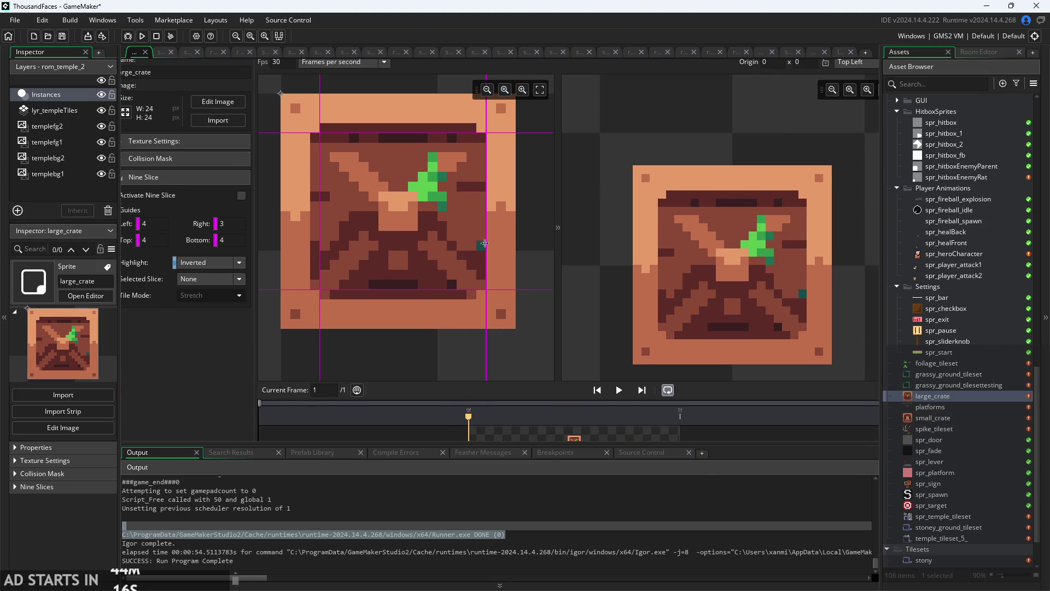
left_click_drag(432, 132, 429, 123)
left_click_drag(319, 195, 310, 196)
left_click_drag(358, 291, 360, 299)
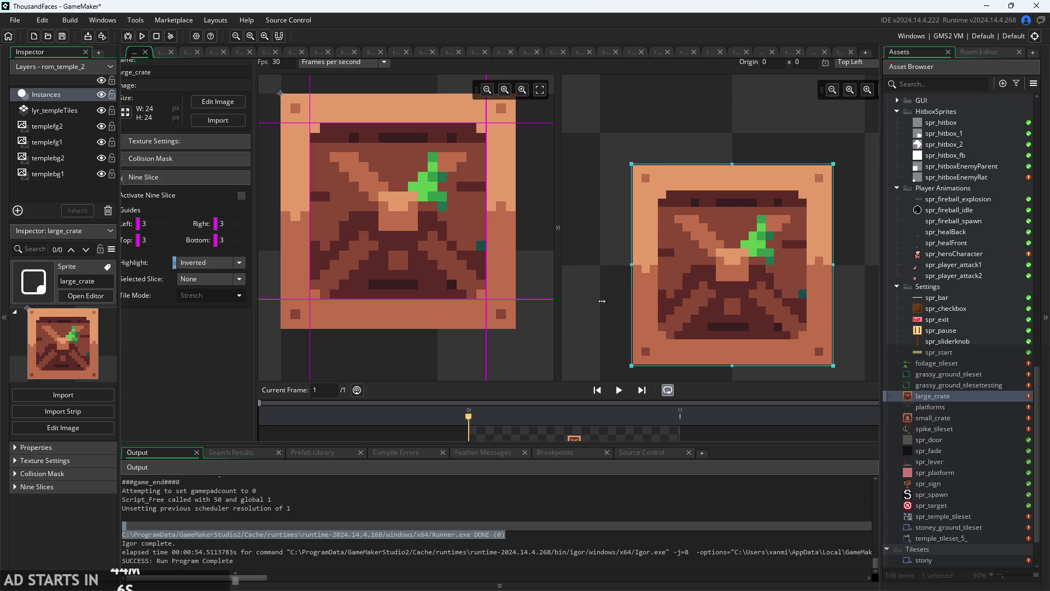
Stretch the nine-slice preview box wider and taller.
scroll(595, 277, "down", 2)
scroll(597, 279, "down", 2)
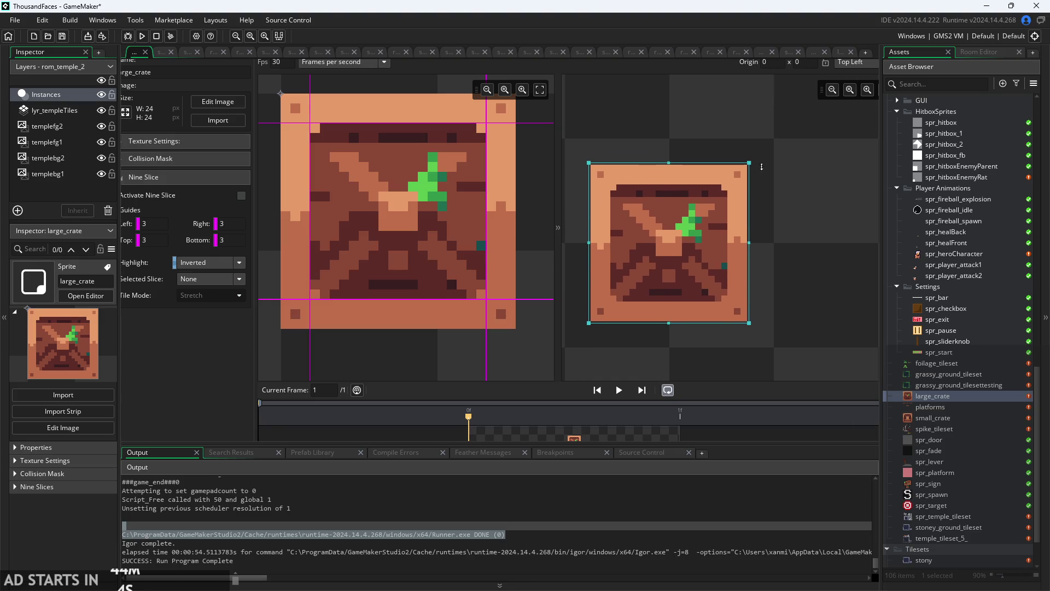
mouse_move(749, 164)
left_mouse_down()
mouse_move(788, 152)
mouse_move(819, 125)
mouse_move(842, 99)
mouse_move(842, 77)
mouse_move(745, 113)
mouse_move(808, 198)
mouse_move(767, 185)
left_mouse_up()
scroll(379, 349, "down", 2)
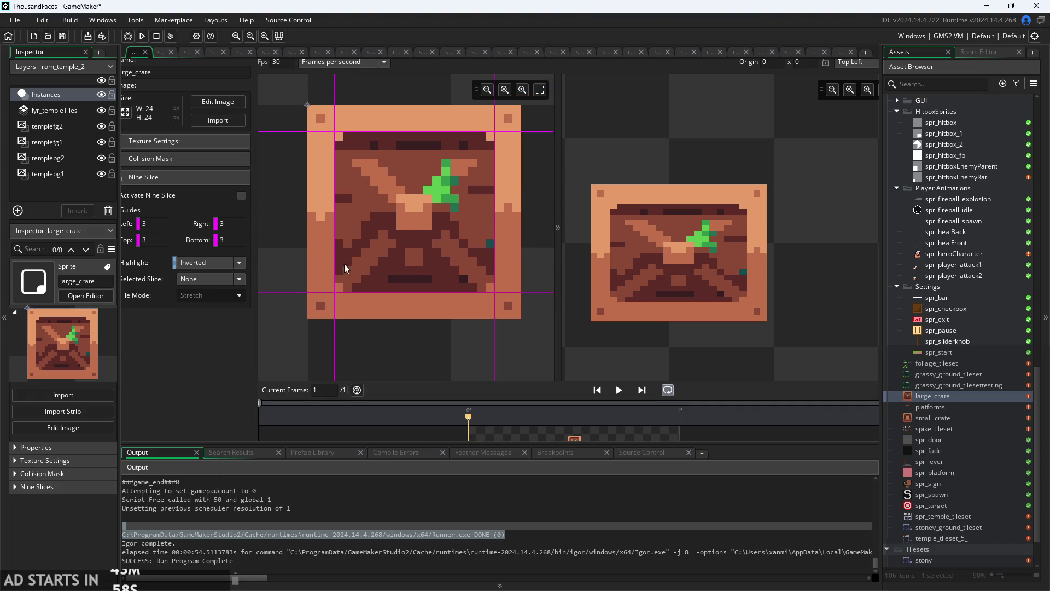
Set the left slice's Tile Mode to Mirror and stretch the preview taller to test it.
left_click(323, 242)
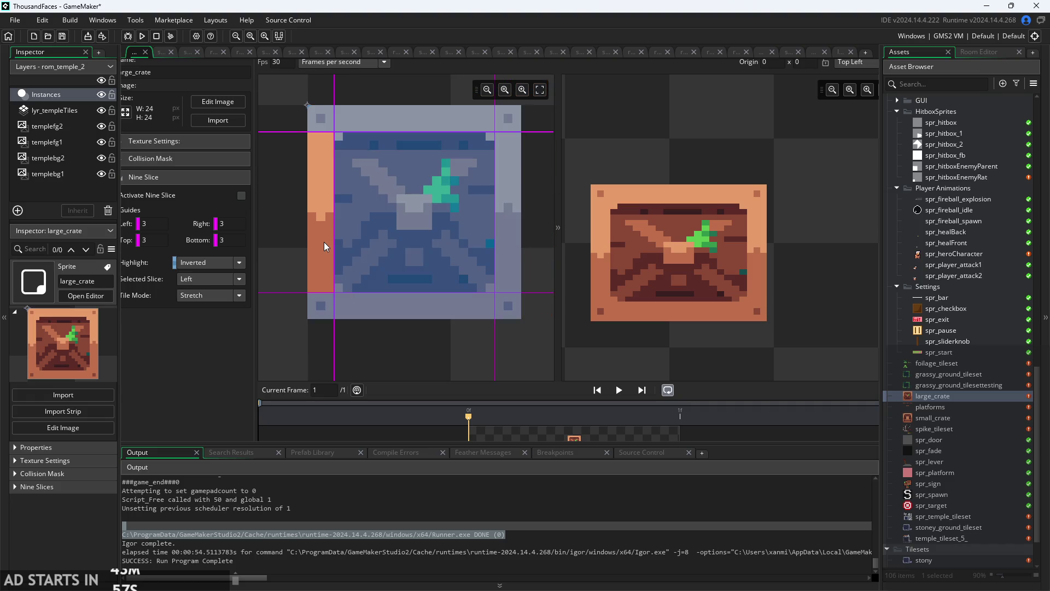
left_click(215, 278)
left_click(210, 295)
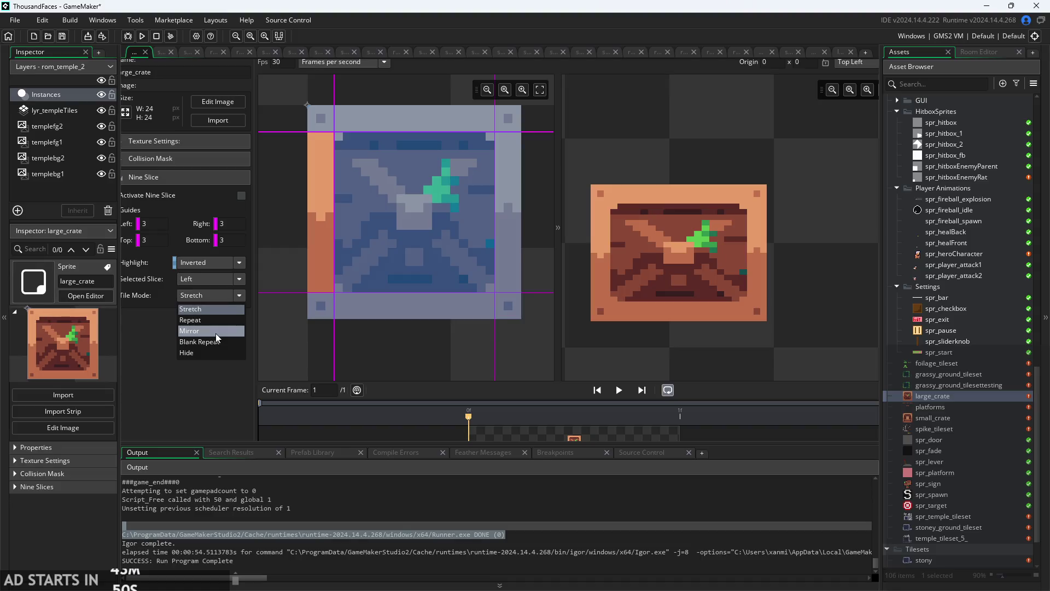
left_click(216, 333)
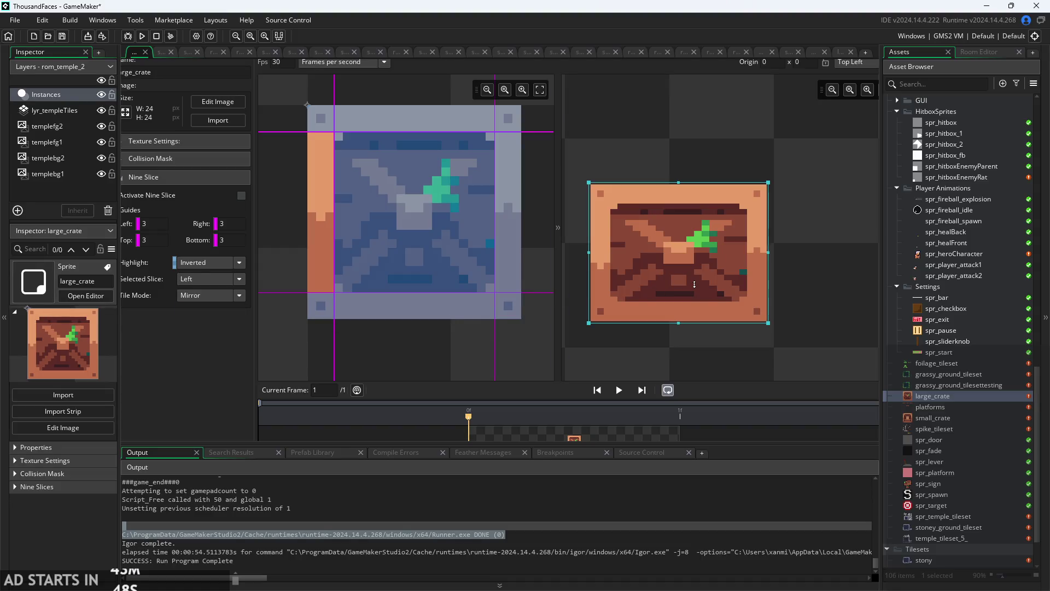
left_click_drag(765, 324, 767, 399)
scroll(824, 351, "down", 3)
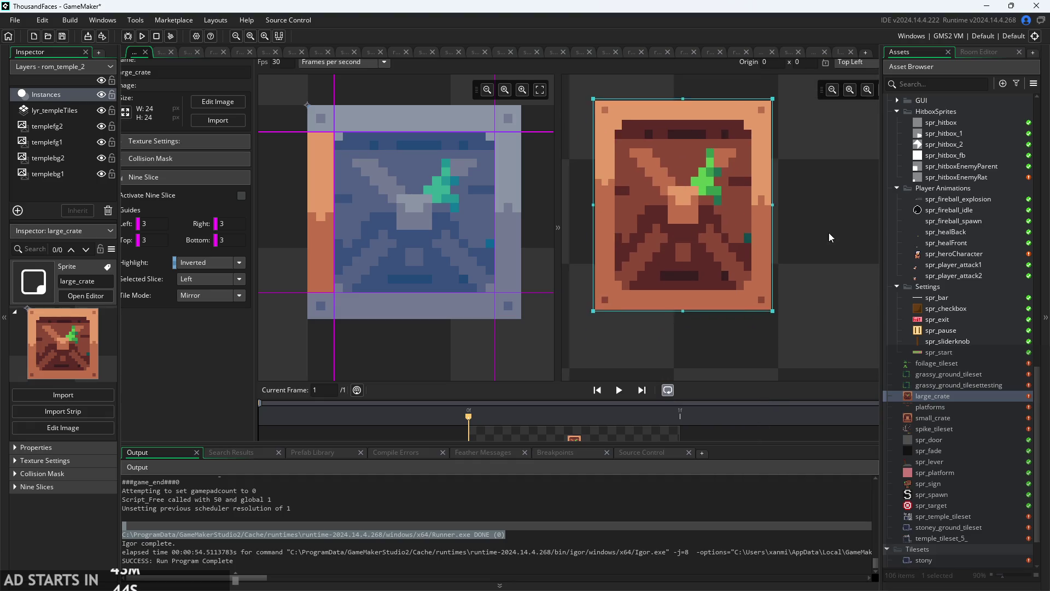
mouse_move(773, 312)
left_mouse_down()
mouse_move(776, 378)
mouse_move(791, 241)
mouse_move(791, 288)
left_mouse_up()
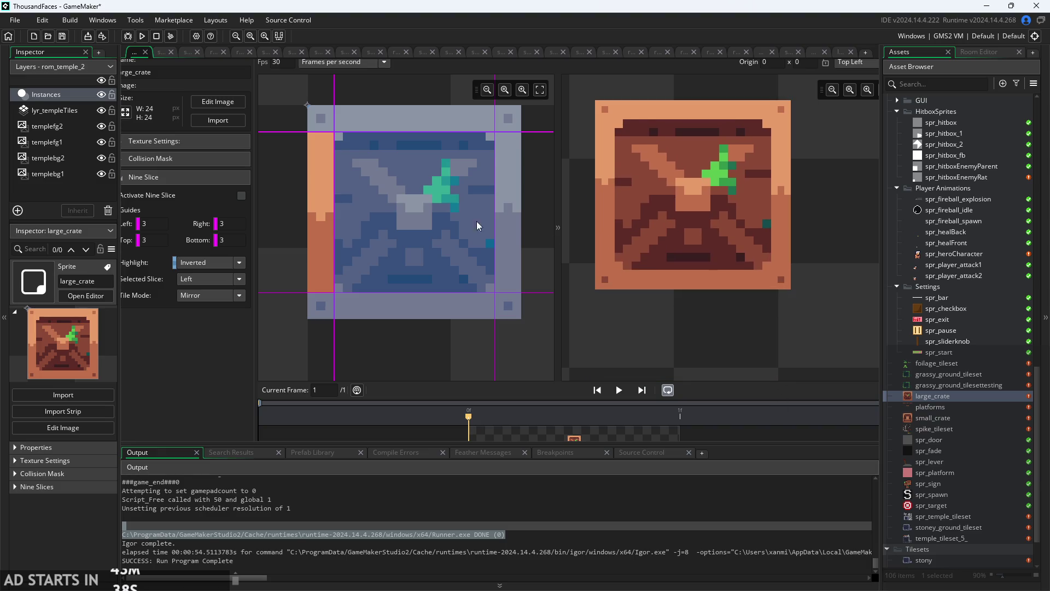
Set the right slice's Tile Mode to Mirror and stretch the preview to test both.
left_click(514, 205)
left_click(219, 299)
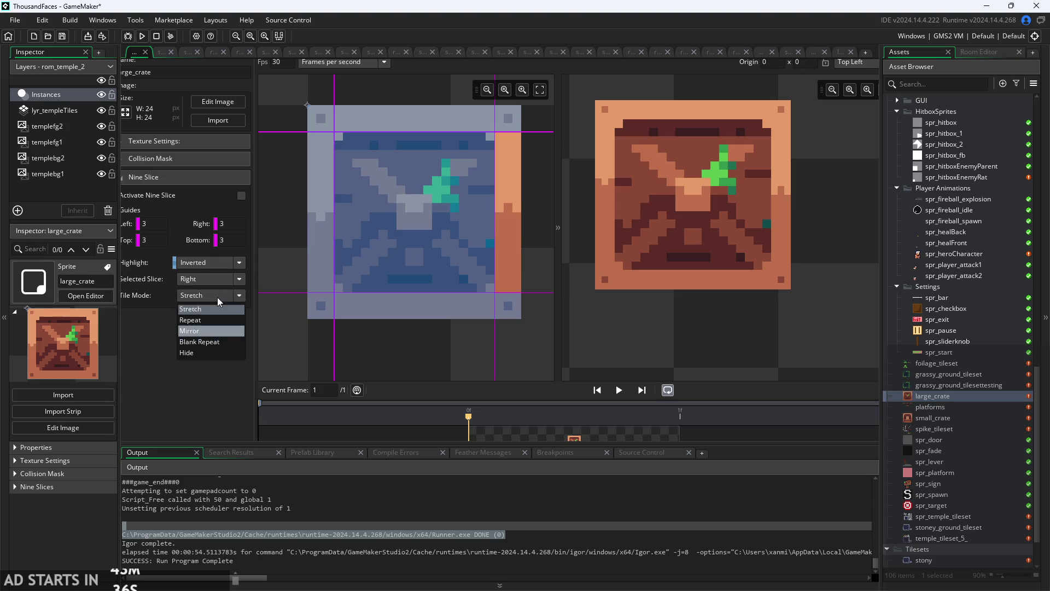
left_click(210, 330)
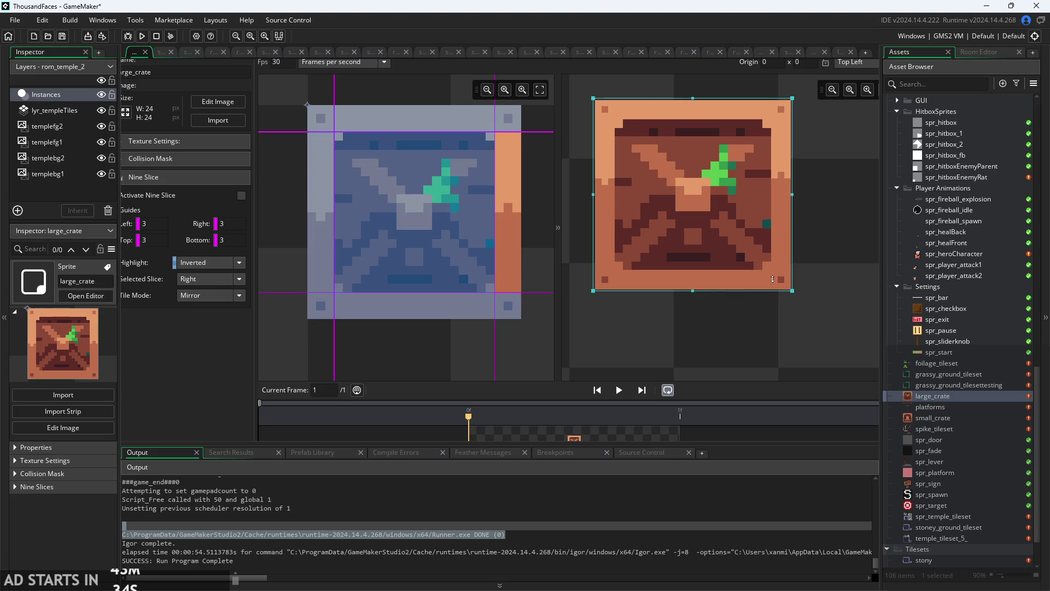
mouse_move(792, 292)
left_mouse_down()
mouse_move(786, 380)
mouse_move(857, 366)
mouse_move(914, 375)
mouse_move(840, 376)
left_mouse_up()
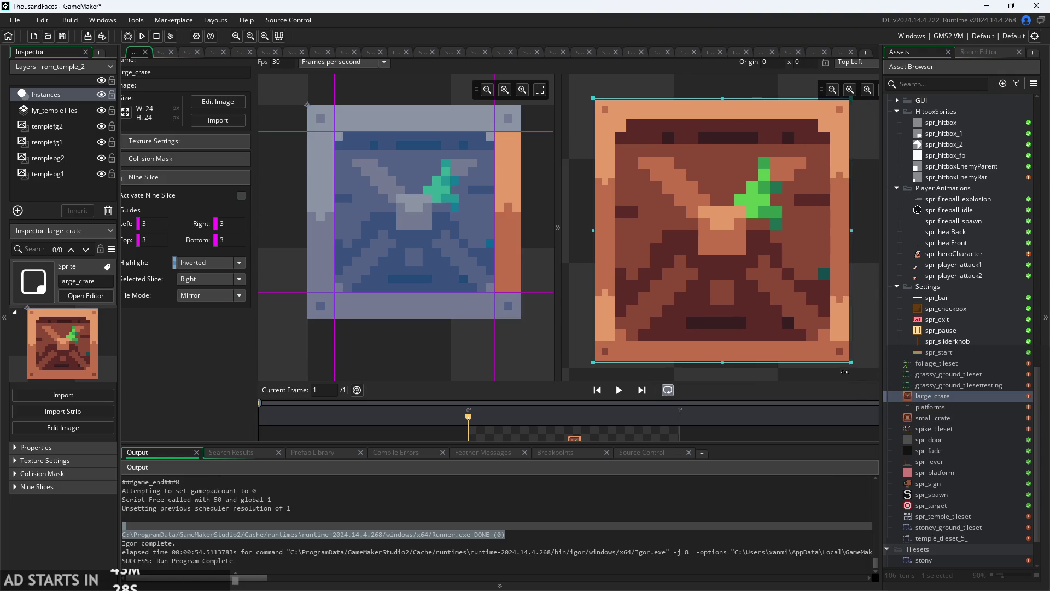
Resize the nine-slice preview narrower, taller and wider, then select the centre slice.
scroll(694, 362, "down", 2)
mouse_move(754, 300)
left_mouse_down()
mouse_move(626, 282)
mouse_move(691, 279)
mouse_move(637, 274)
mouse_move(660, 299)
mouse_move(741, 339)
mouse_move(738, 395)
left_mouse_up()
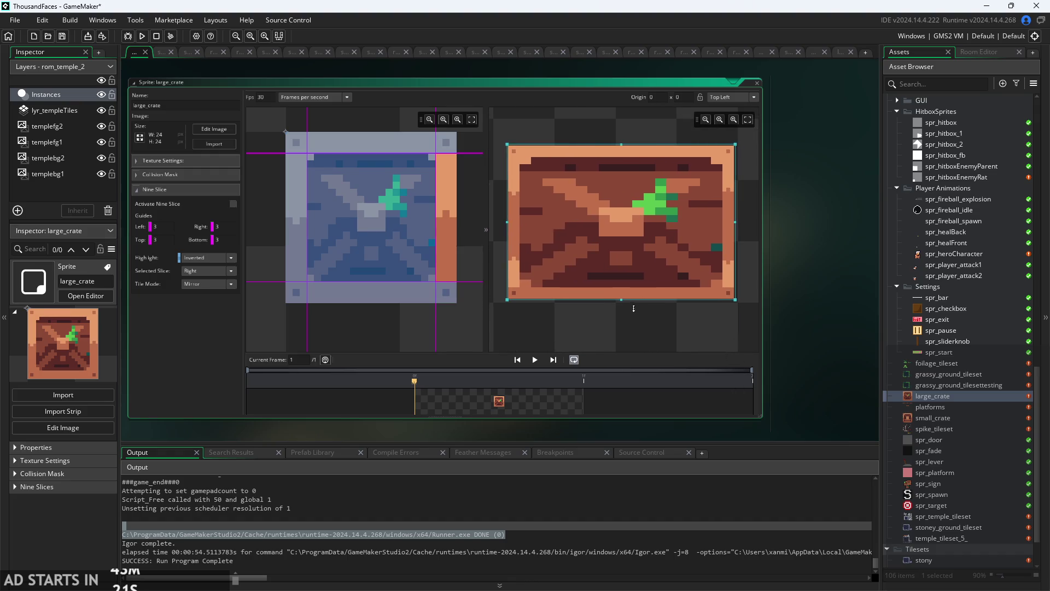
mouse_move(621, 301)
left_mouse_down()
mouse_move(623, 350)
mouse_move(629, 160)
mouse_move(634, 312)
mouse_move(622, 197)
mouse_move(719, 190)
mouse_move(646, 165)
mouse_move(564, 165)
left_mouse_up()
scroll(521, 198, "up", 2)
scroll(521, 197, "up", 3)
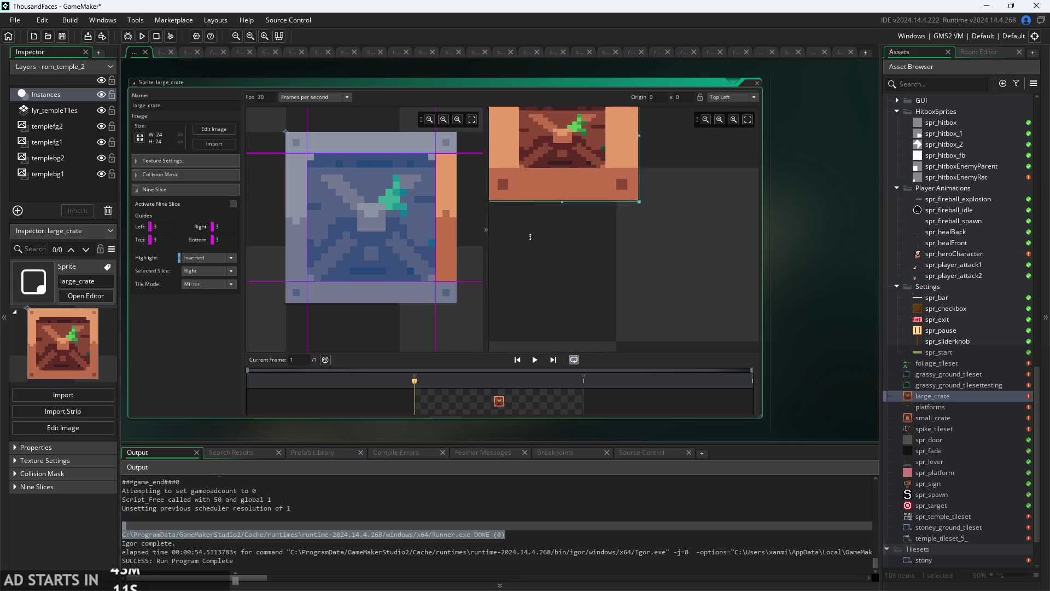
scroll(549, 287, "down", 1)
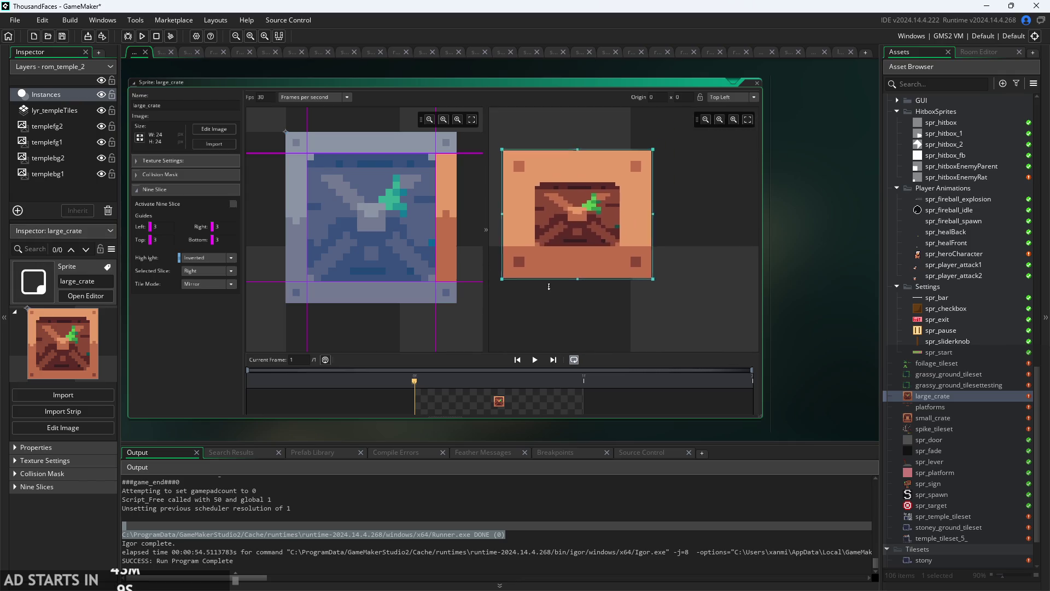
left_click_drag(642, 283, 761, 282)
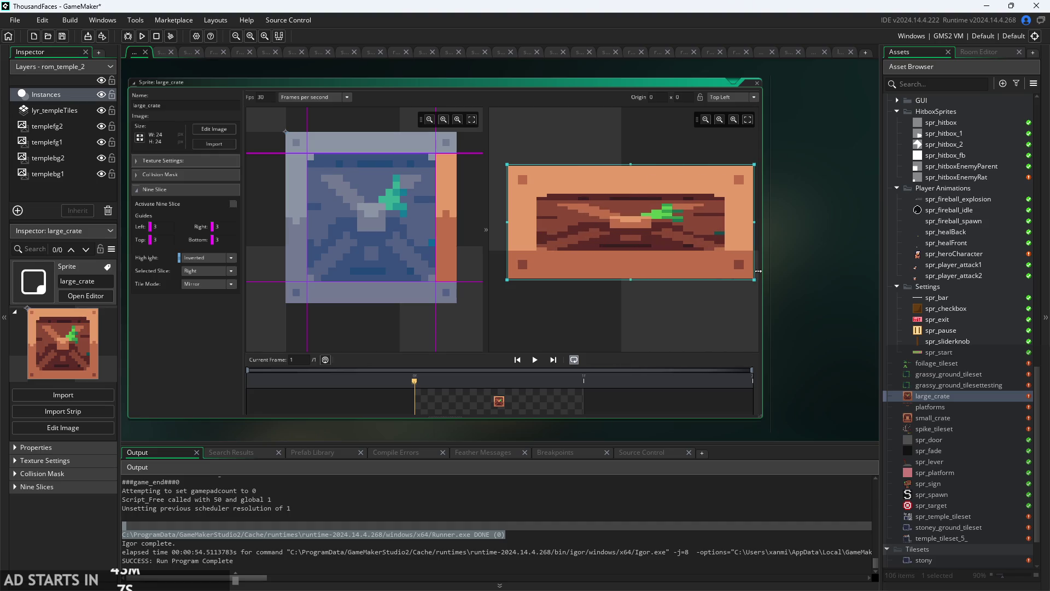
left_click_drag(641, 283, 647, 355)
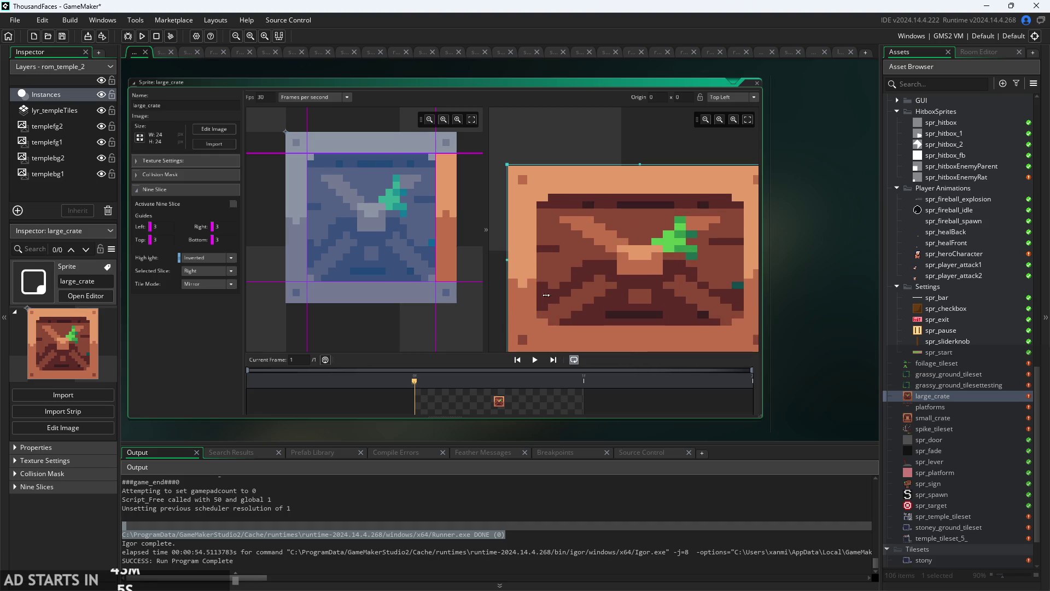
scroll(496, 288, "down", 2)
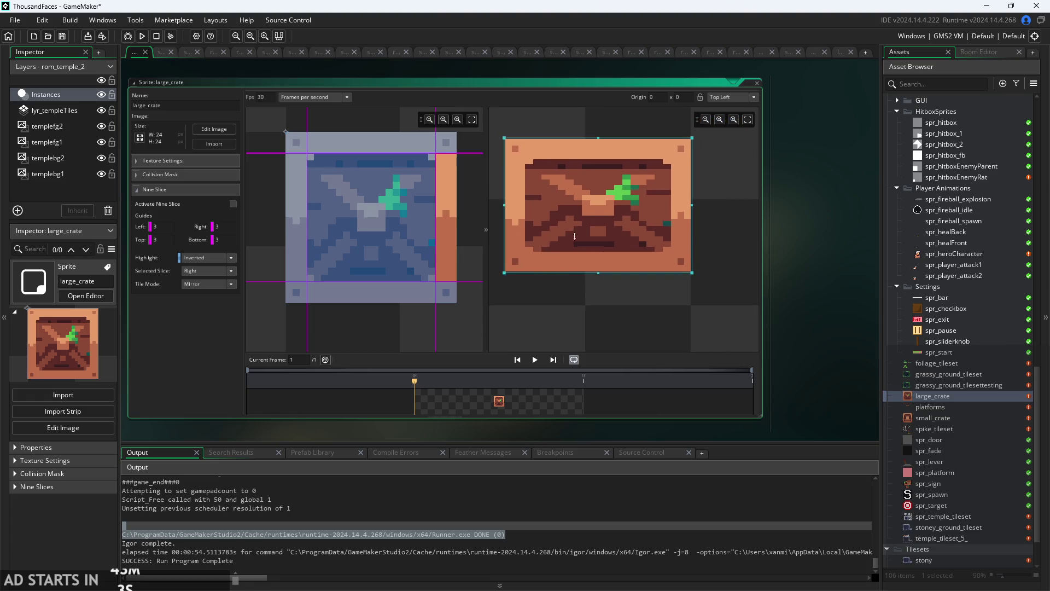
left_click(355, 211)
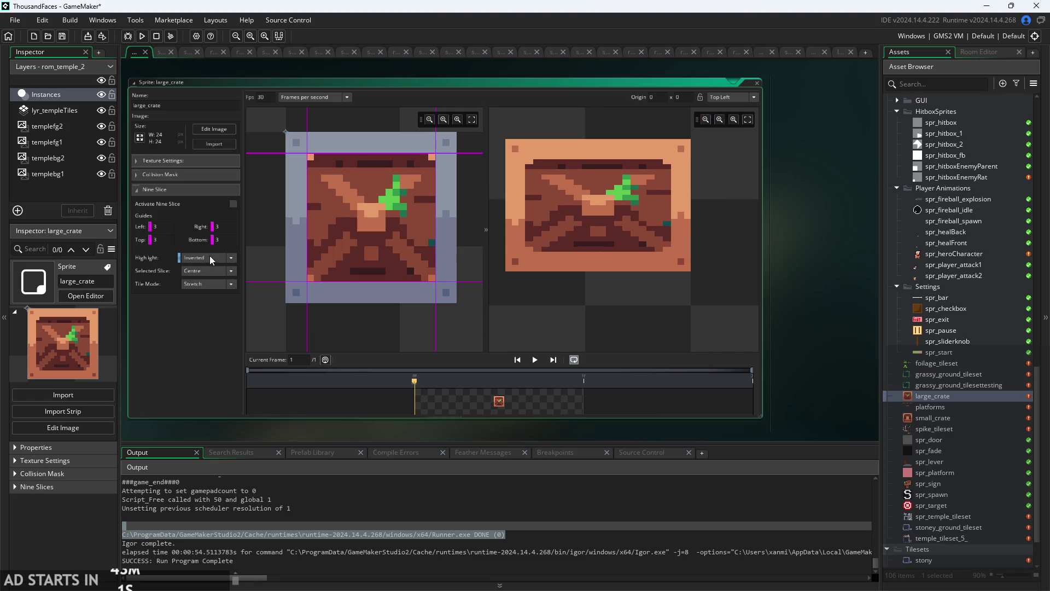
Set the centre slice's Tile Mode to Repeat, then Mirror, enlarging the preview each time.
left_click(200, 284)
left_click(205, 311)
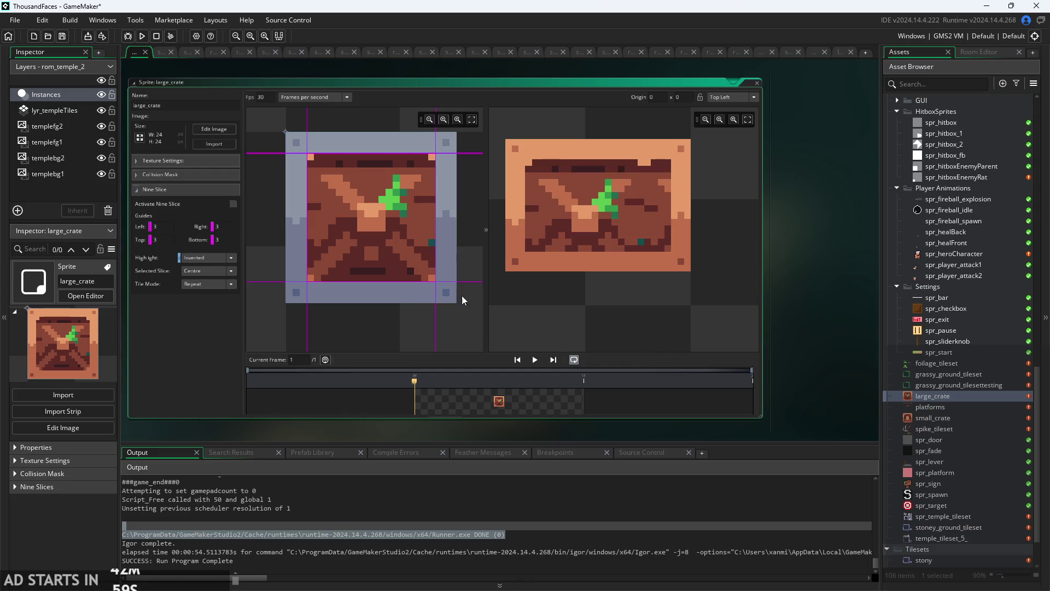
mouse_move(693, 273)
left_mouse_down()
mouse_move(693, 337)
mouse_move(806, 339)
mouse_move(674, 301)
mouse_move(678, 327)
mouse_move(664, 304)
left_mouse_up()
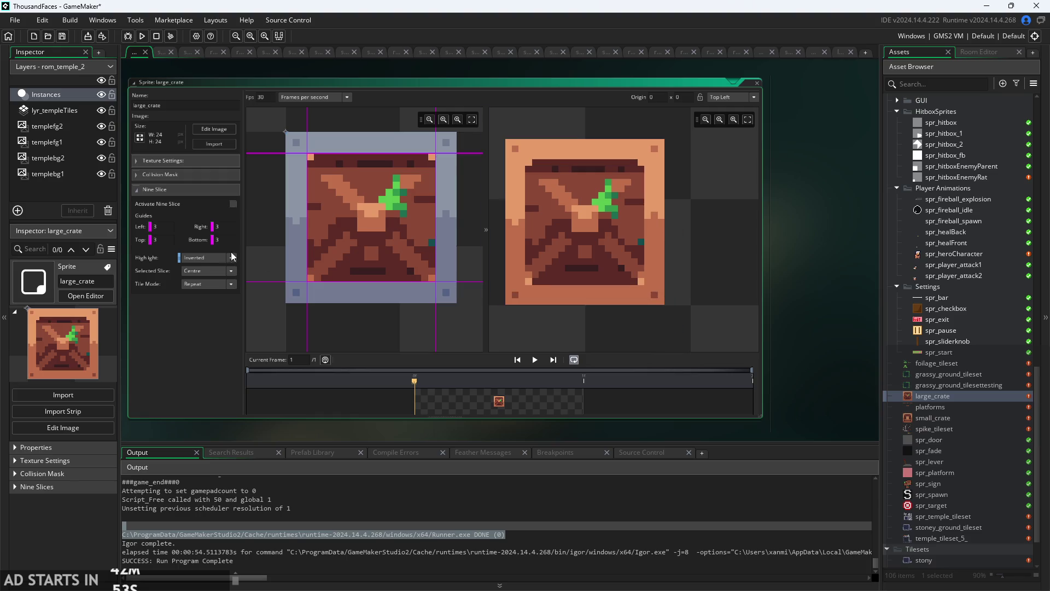
left_click(208, 288)
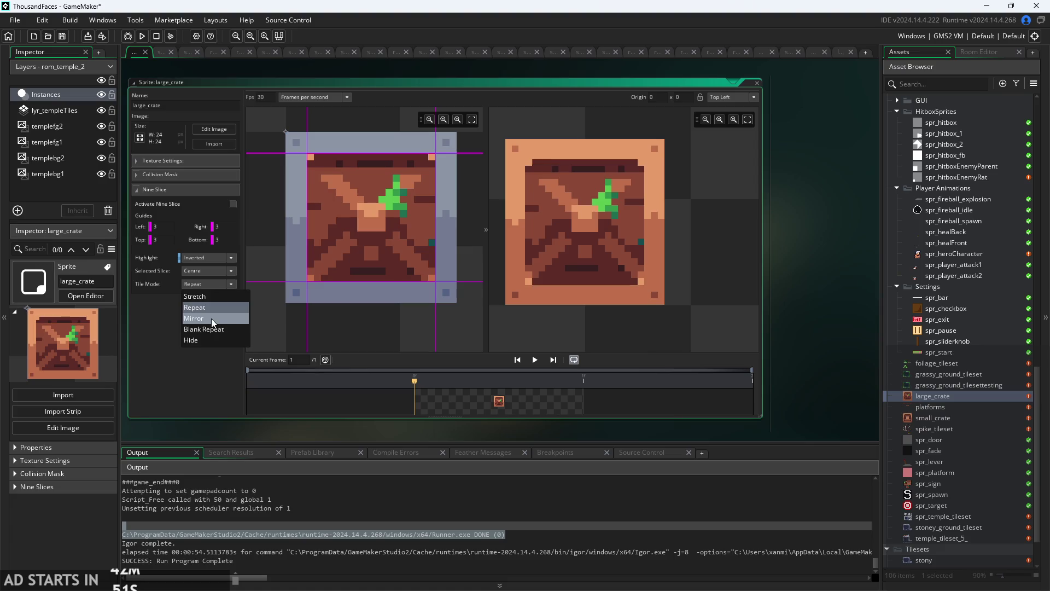
left_click(211, 317)
mouse_move(669, 307)
left_mouse_down()
mouse_move(708, 316)
mouse_move(754, 349)
mouse_move(721, 337)
mouse_move(718, 353)
mouse_move(756, 201)
left_mouse_up()
Zoom the preview and widen and heighten it to show the mirrored crate pattern.
scroll(782, 294, "up", 1)
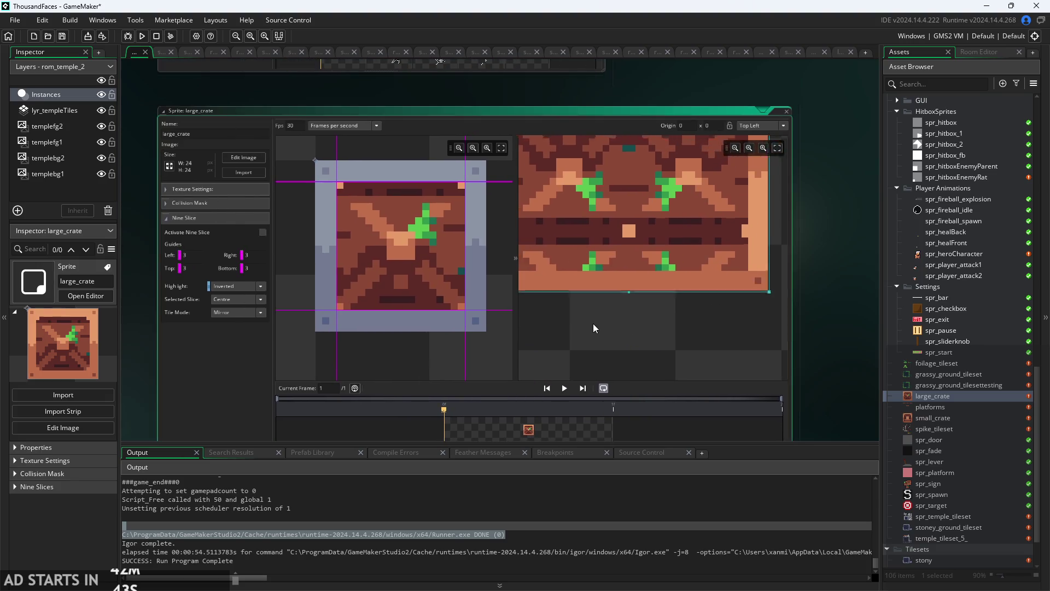
scroll(599, 321, "down", 5, "ctrl")
scroll(598, 322, "up", 5)
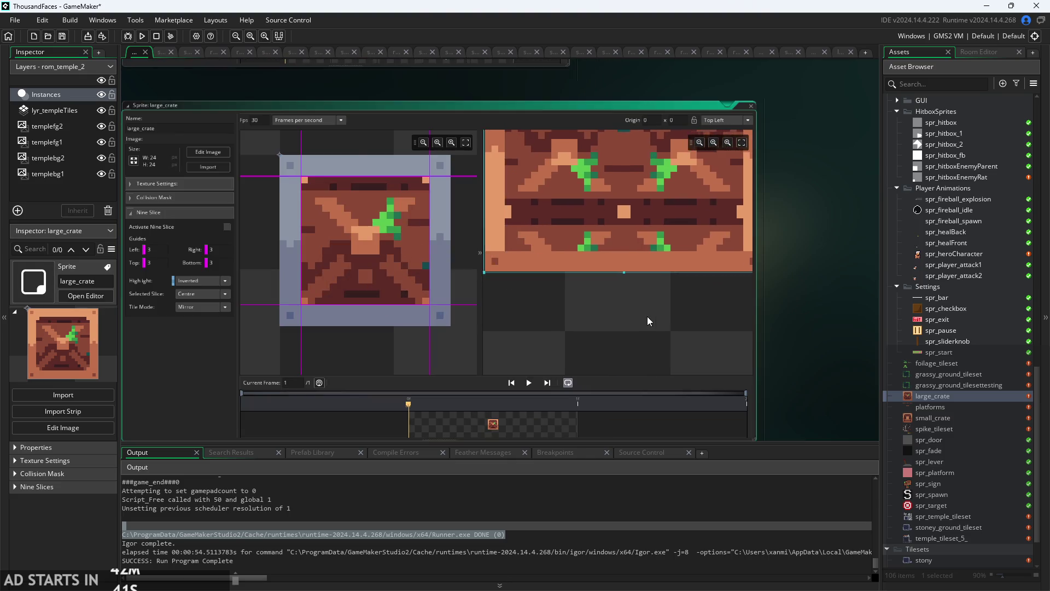
scroll(647, 316, "up", 3)
scroll(639, 263, "down", 3)
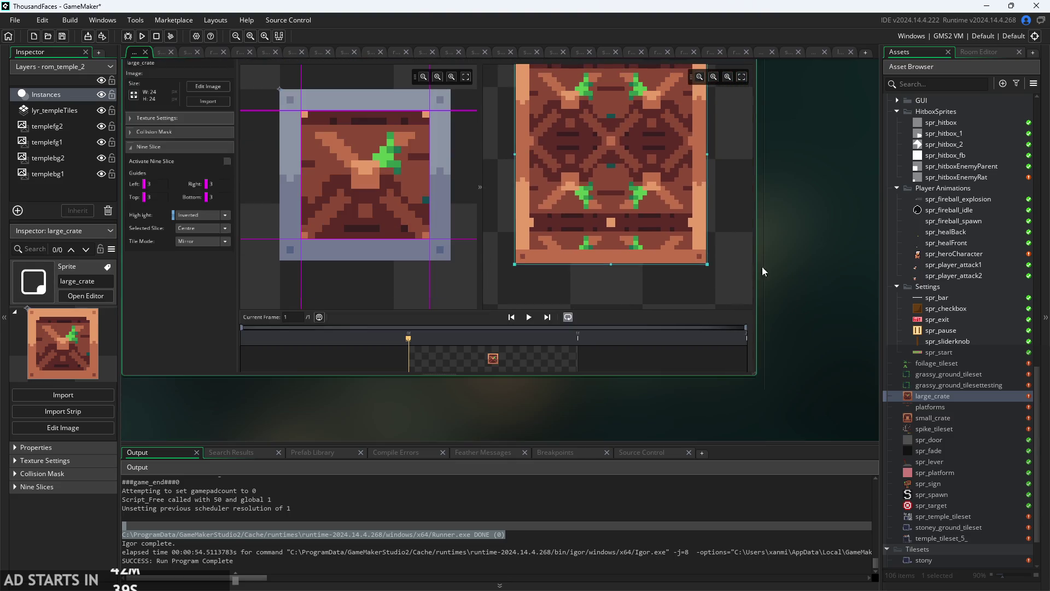
scroll(763, 266, "up", 1)
scroll(803, 329, "up", 1)
scroll(681, 350, "down", 1)
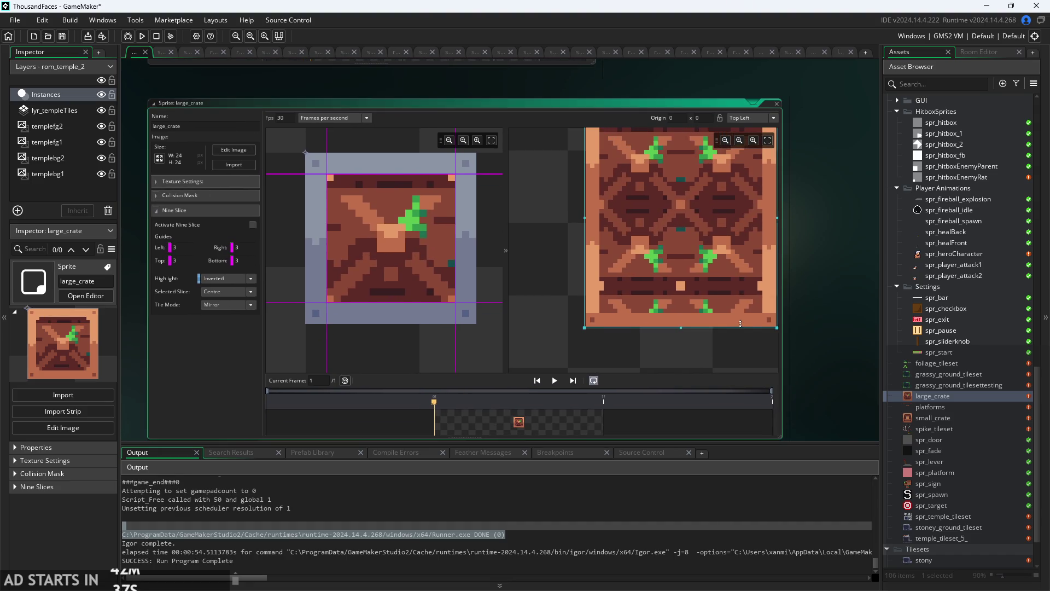
scroll(682, 350, "down", 2)
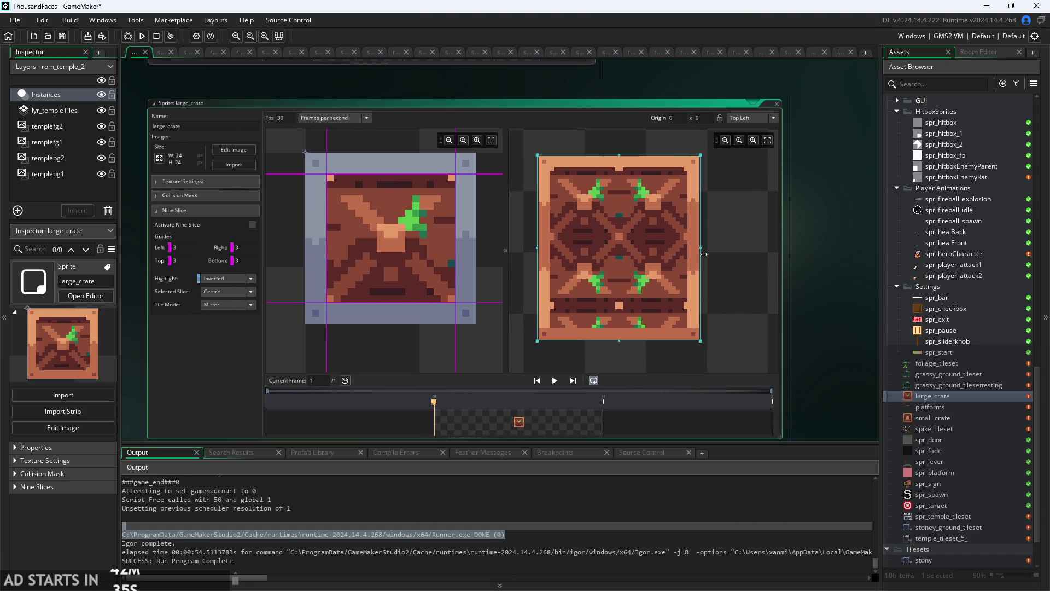
mouse_move(716, 250)
left_mouse_down()
mouse_move(771, 259)
mouse_move(743, 270)
left_mouse_up()
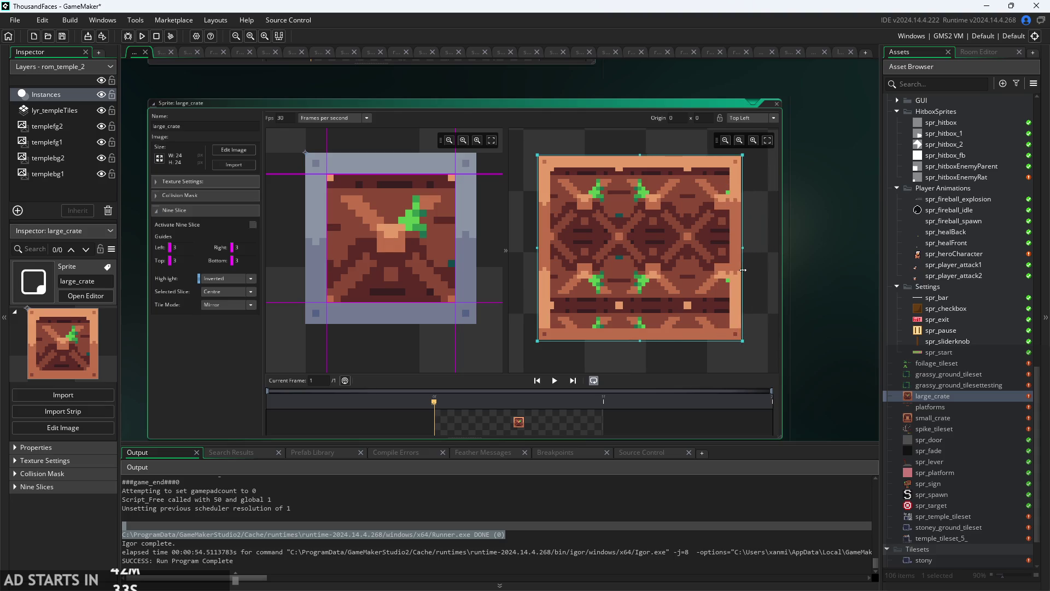
mouse_move(640, 344)
left_mouse_down()
mouse_move(647, 401)
mouse_move(649, 376)
left_mouse_up()
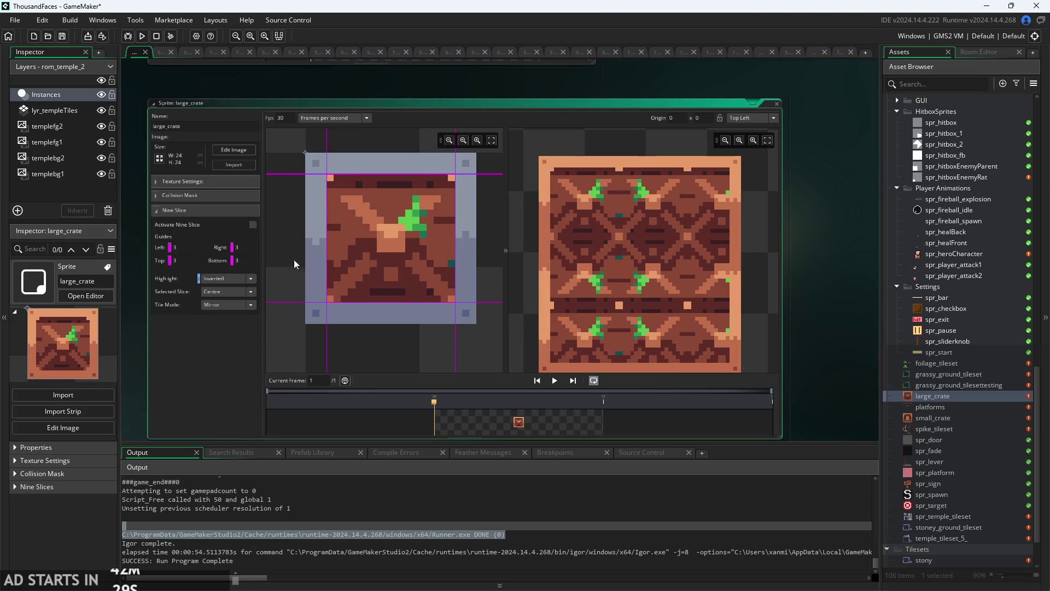
Try Blank Repeat, Repeat and Mirror on the centre slice, then settle on Stretch.
left_click(225, 306)
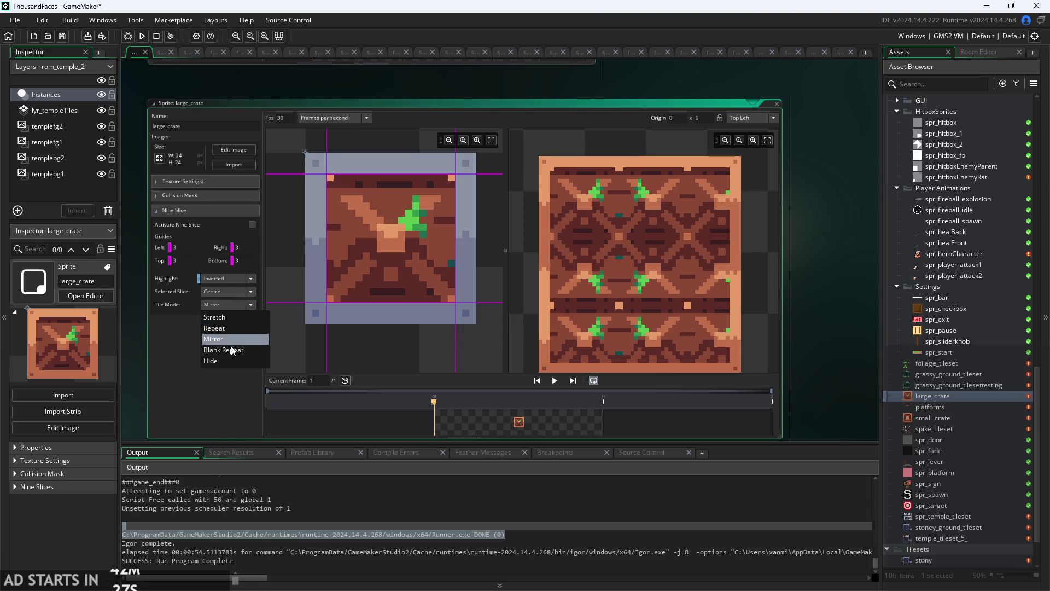
left_click(231, 350)
left_click(229, 305)
left_click(227, 333)
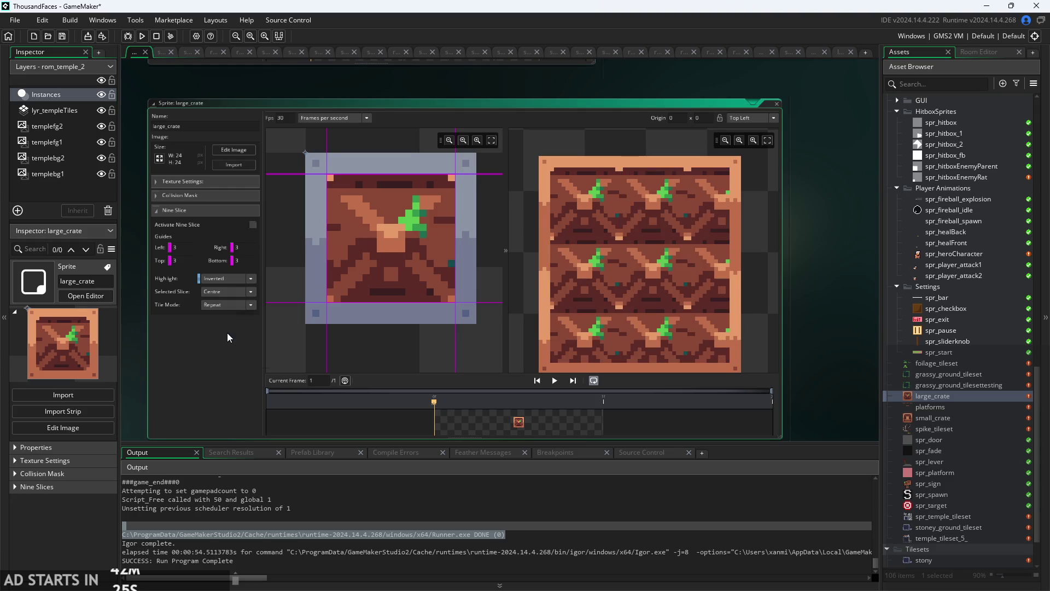
left_click(228, 304)
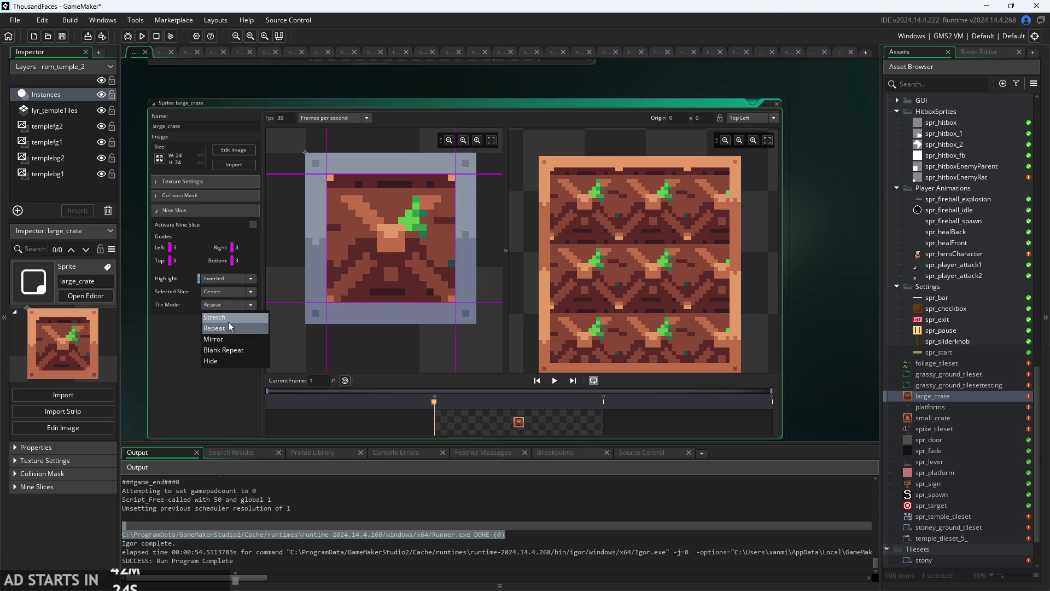
left_click(234, 339)
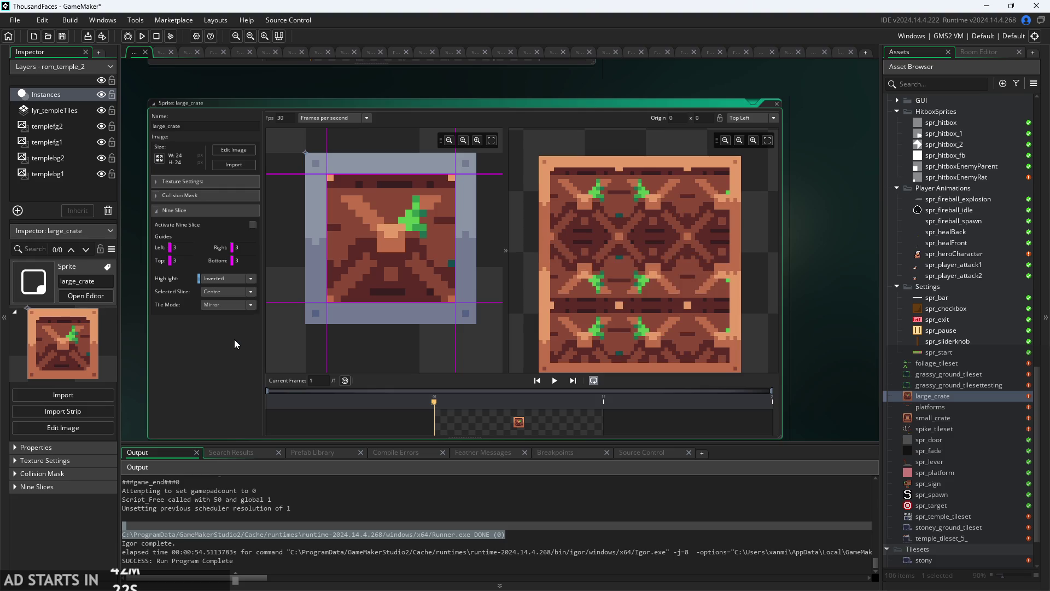
left_click(237, 307)
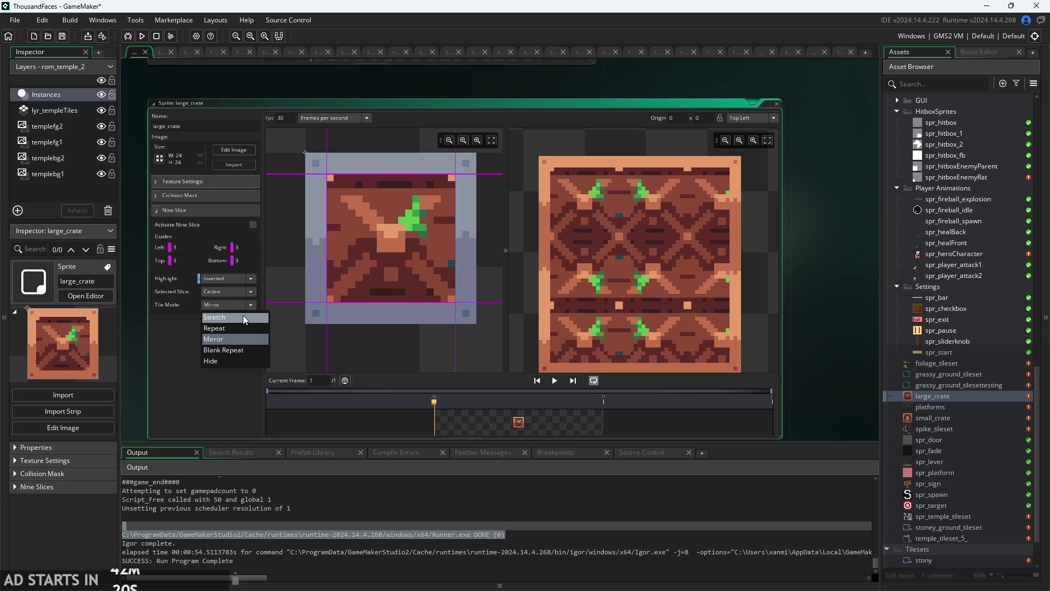
left_click(243, 317)
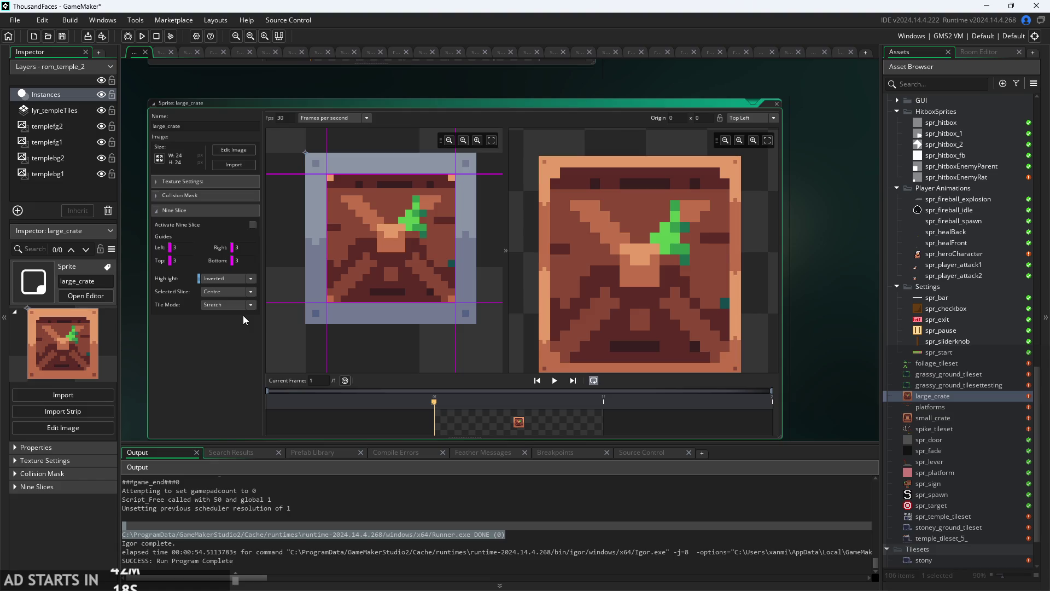
left_click(245, 306)
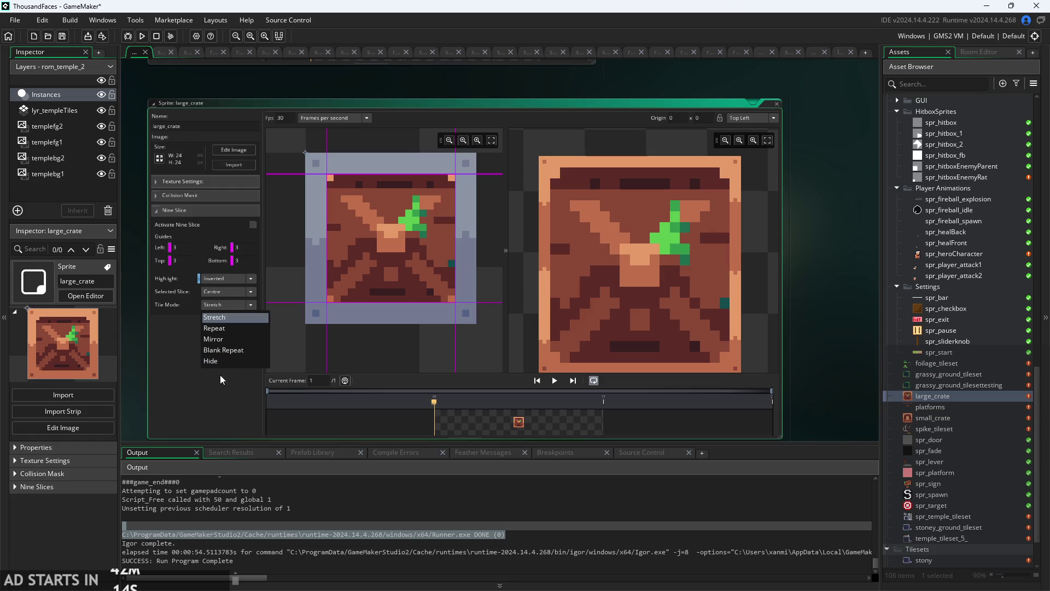
left_click(212, 399)
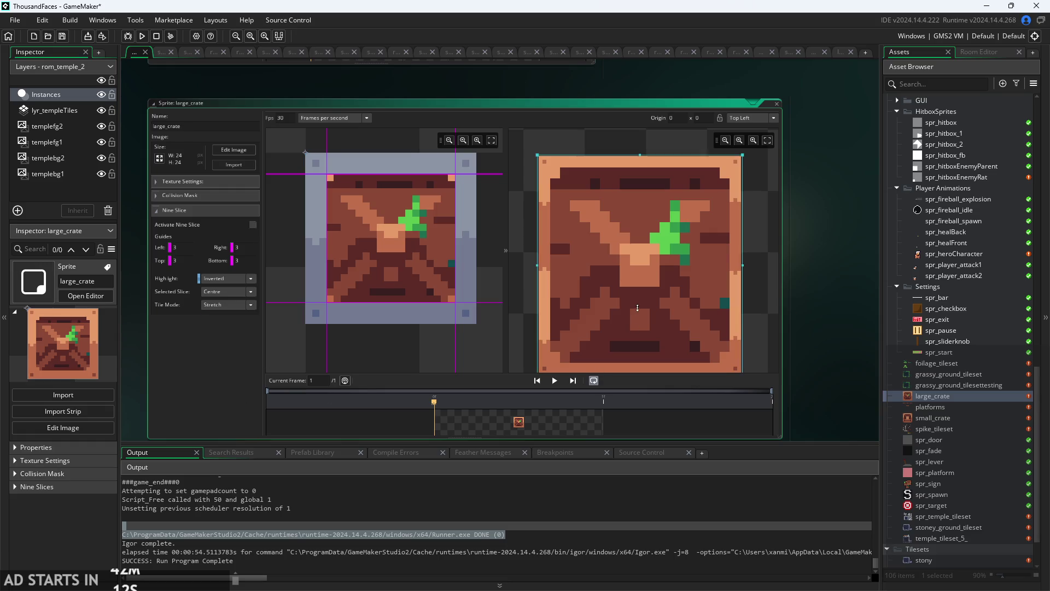
Resize the preview box down to crate size so it shows a single stretched crate.
left_click_drag(626, 295, 622, 188)
left_click_drag(713, 210, 617, 215)
scroll(689, 243, "up", 4)
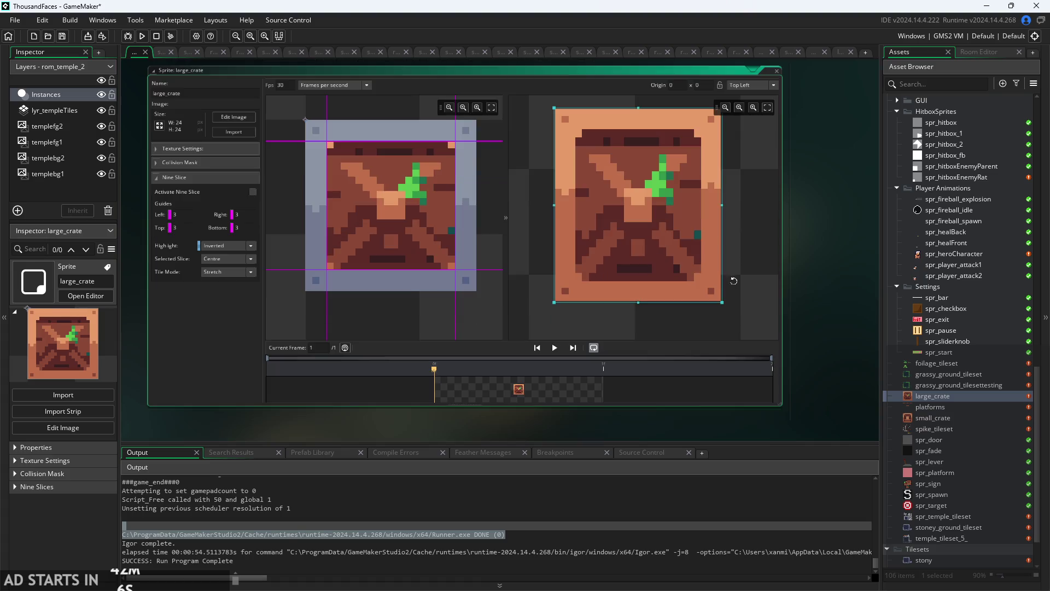
mouse_move(724, 306)
left_mouse_down()
mouse_move(694, 238)
mouse_move(571, 130)
mouse_move(583, 145)
mouse_move(569, 152)
mouse_move(590, 146)
mouse_move(592, 203)
mouse_move(647, 201)
mouse_move(733, 306)
mouse_move(736, 289)
left_mouse_up()
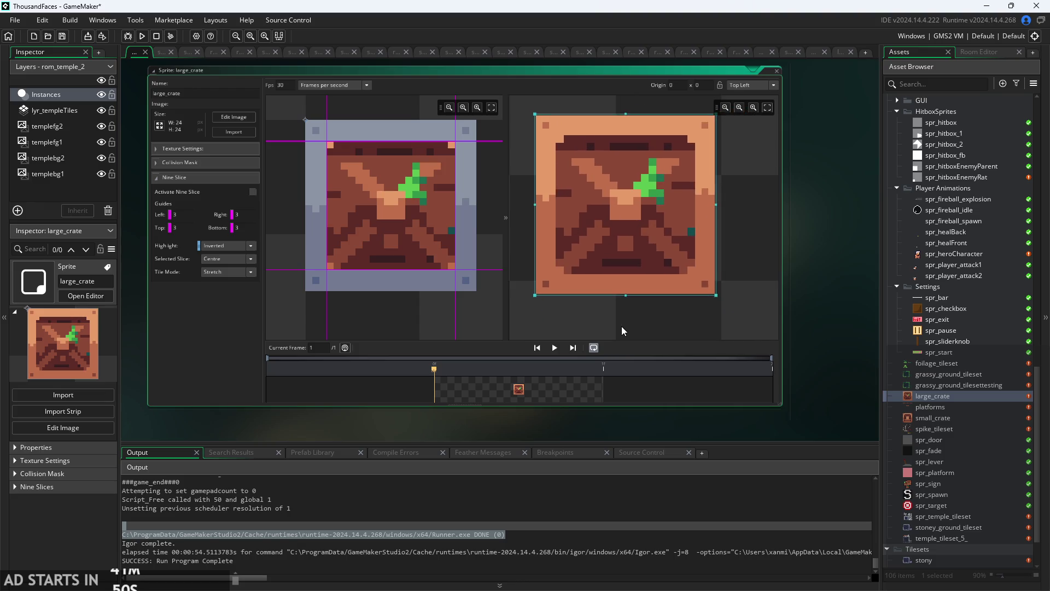
scroll(622, 326, "down", 2)
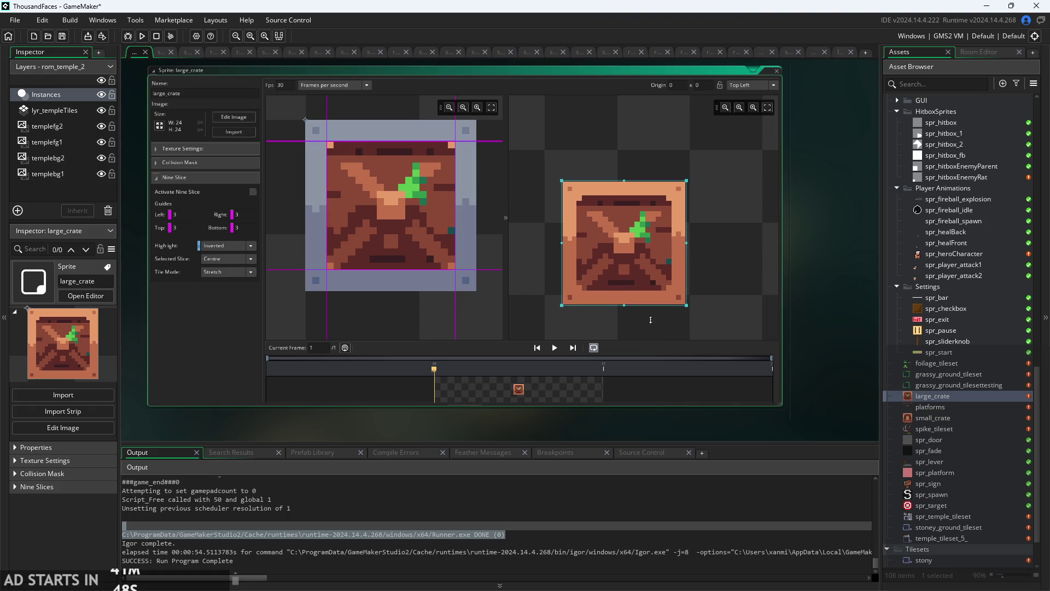
mouse_move(687, 308)
left_mouse_down()
mouse_move(611, 231)
mouse_move(582, 229)
mouse_move(586, 207)
mouse_move(653, 275)
left_mouse_up()
left_click(796, 316)
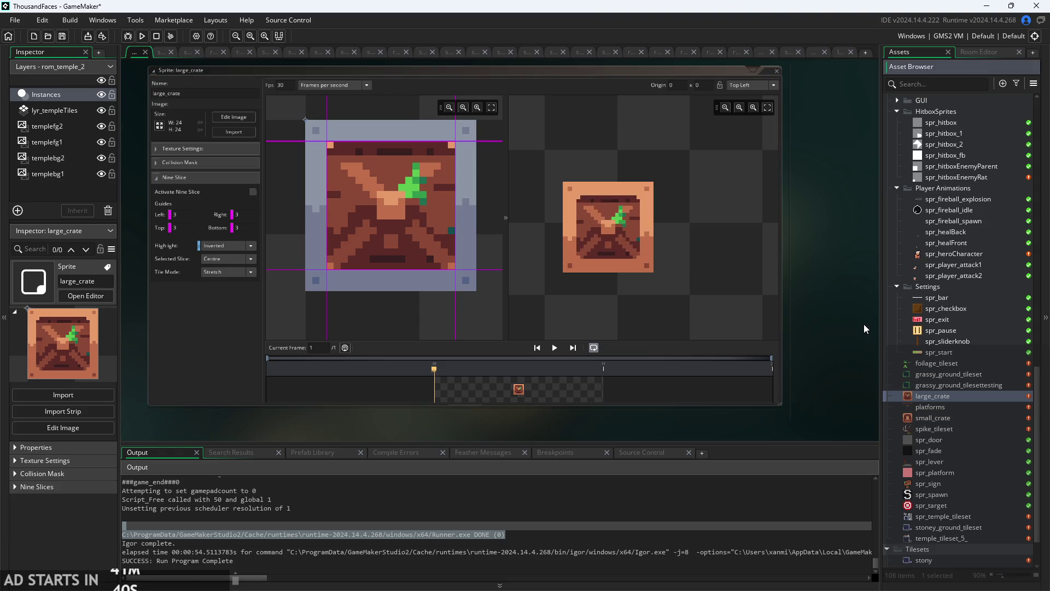
Open the 30 x 30 platforms sprite from the Asset Browser.
double_click(961, 406)
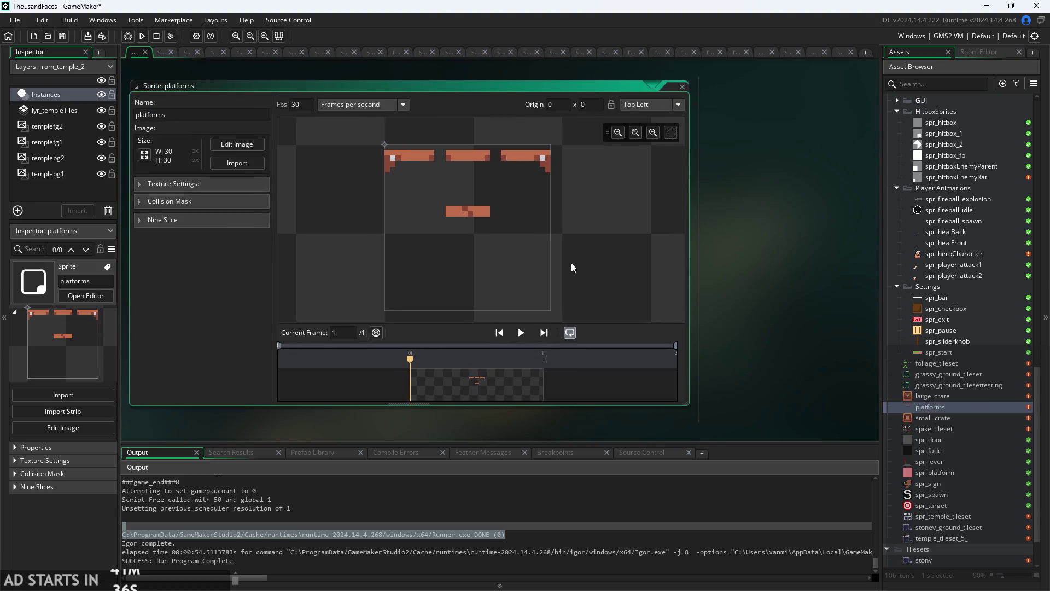
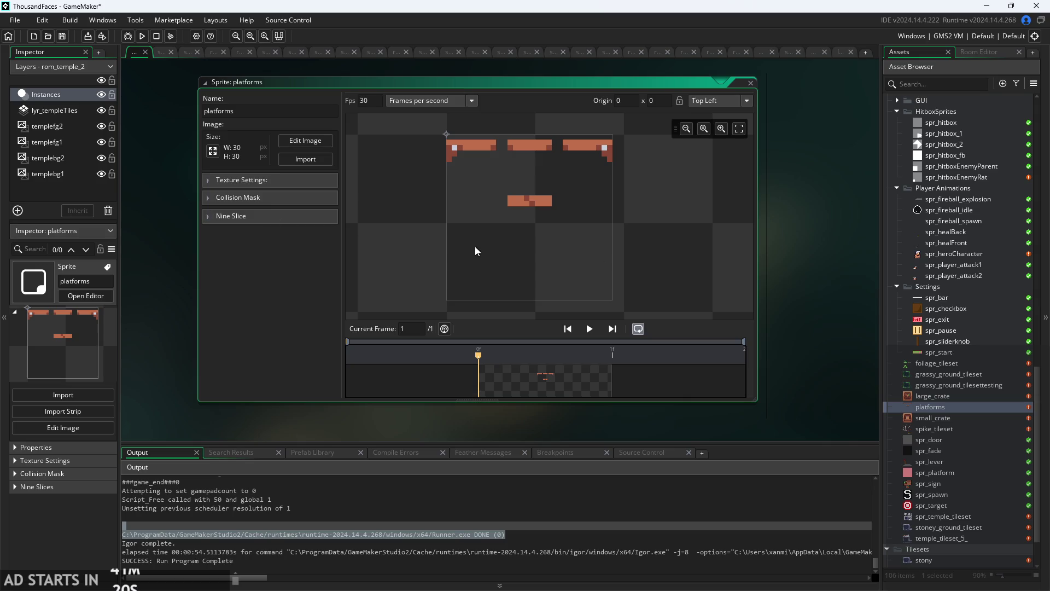
Open the obj_platform object editor and inspect the small_crate sprite.
left_click_drag(804, 273, 793, 282)
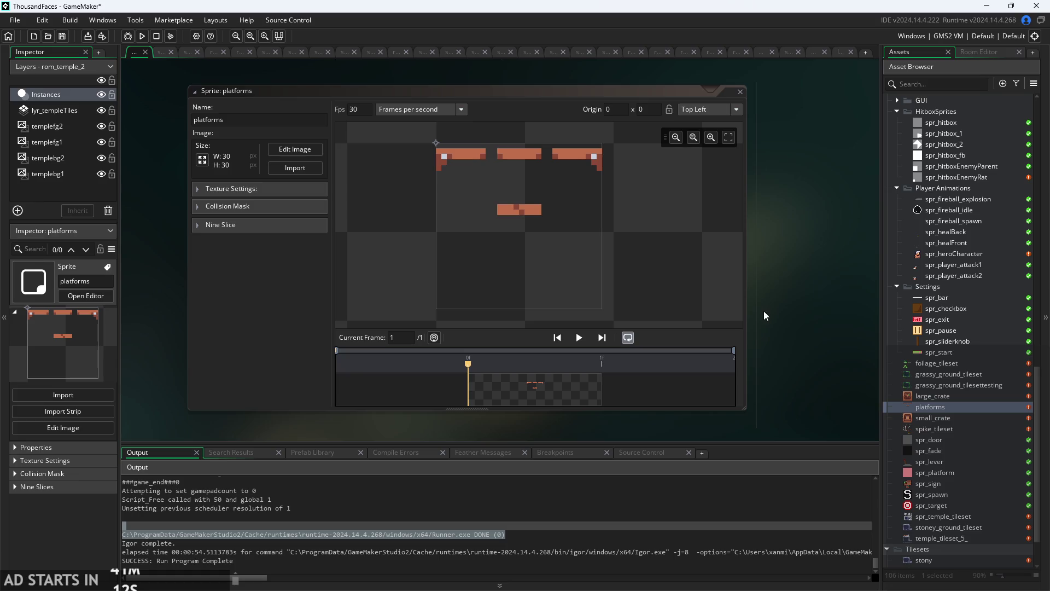
mouse_move(825, 318)
left_mouse_down()
mouse_move(835, 336)
mouse_move(829, 316)
left_mouse_up()
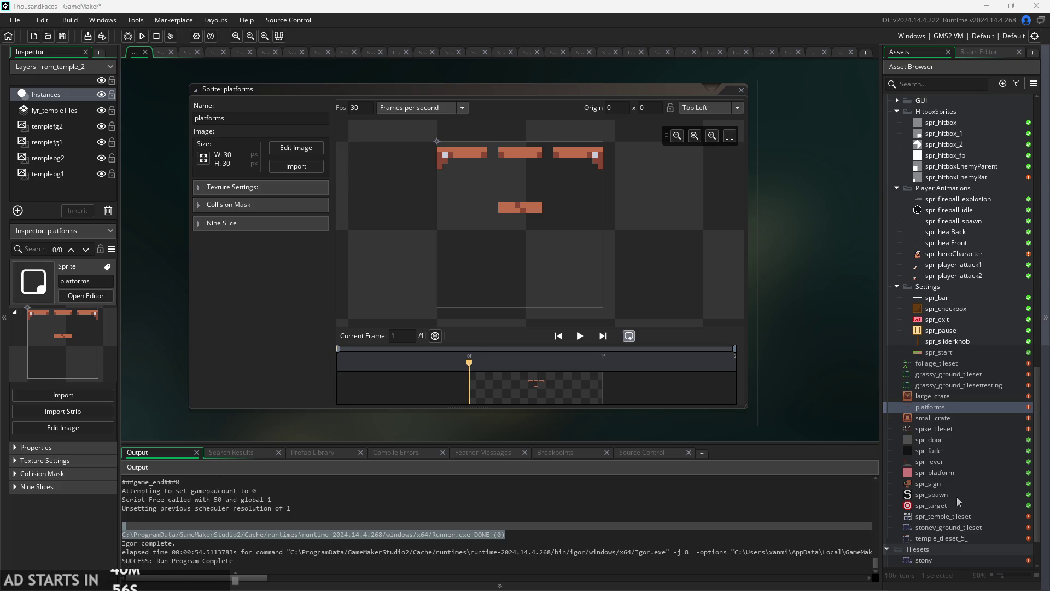
scroll(796, 349, "down", 2, "ctrl")
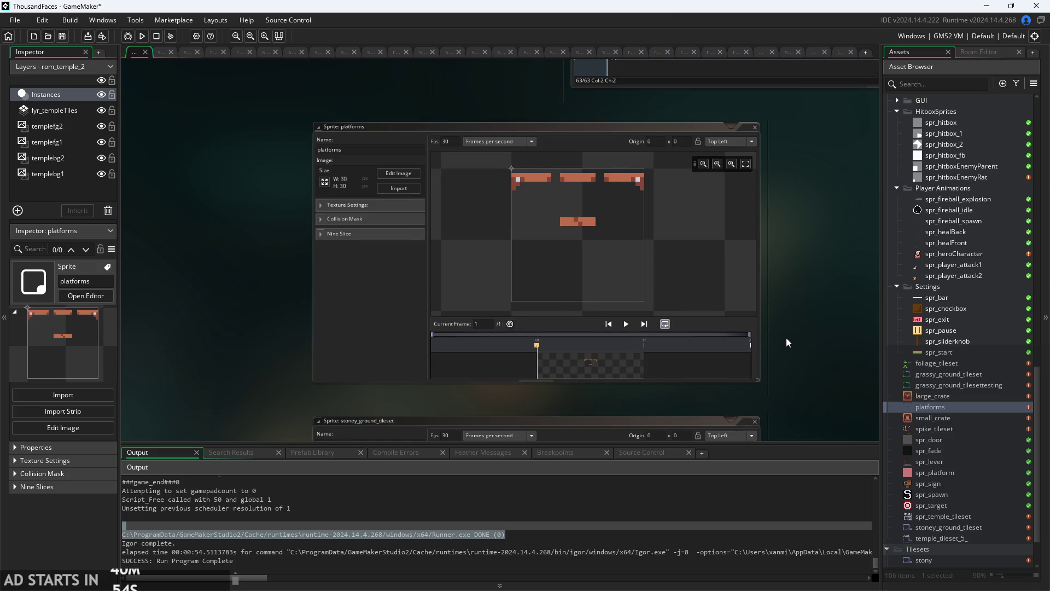
scroll(932, 411, "up", 10)
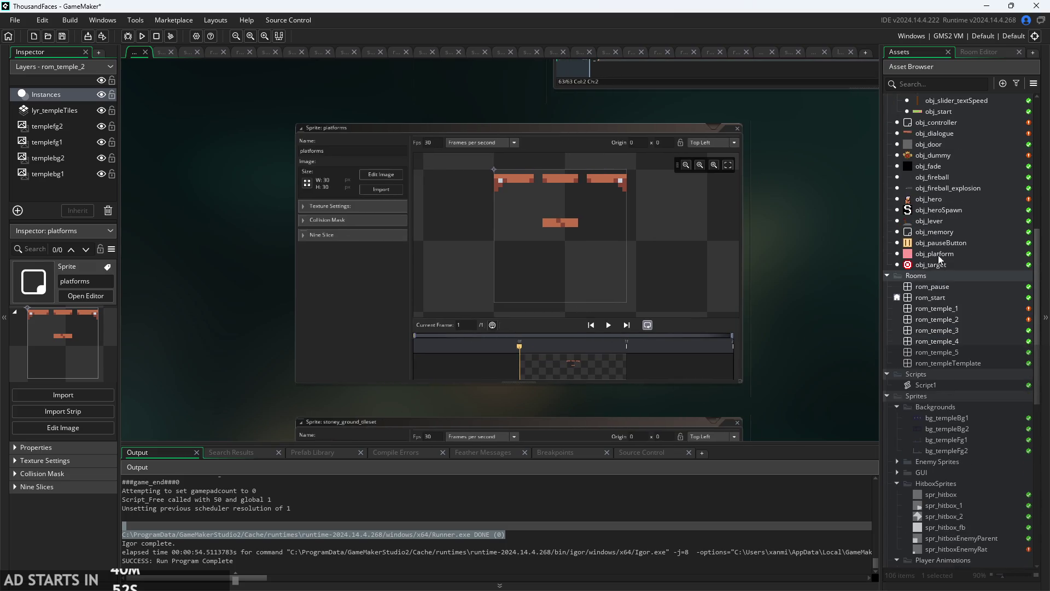
double_click(935, 254)
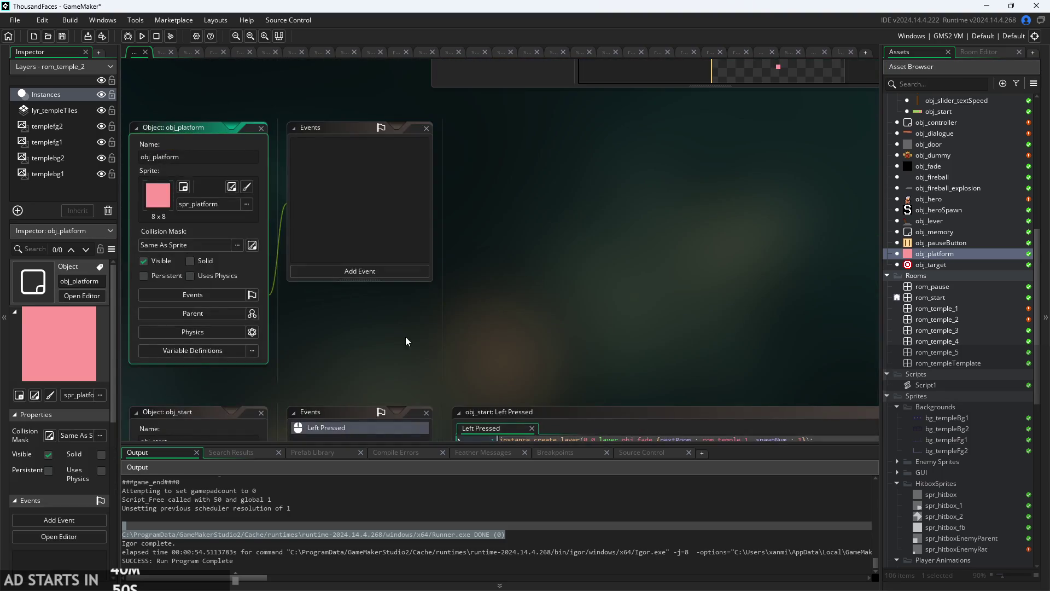
scroll(389, 319, "up", 3, "ctrl")
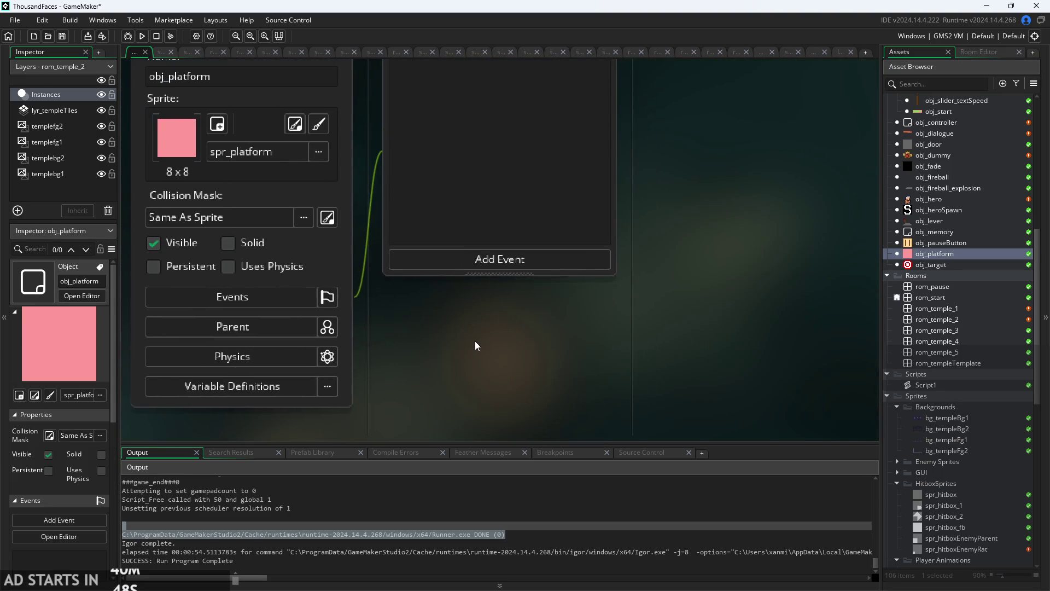
scroll(974, 405, "down", 9)
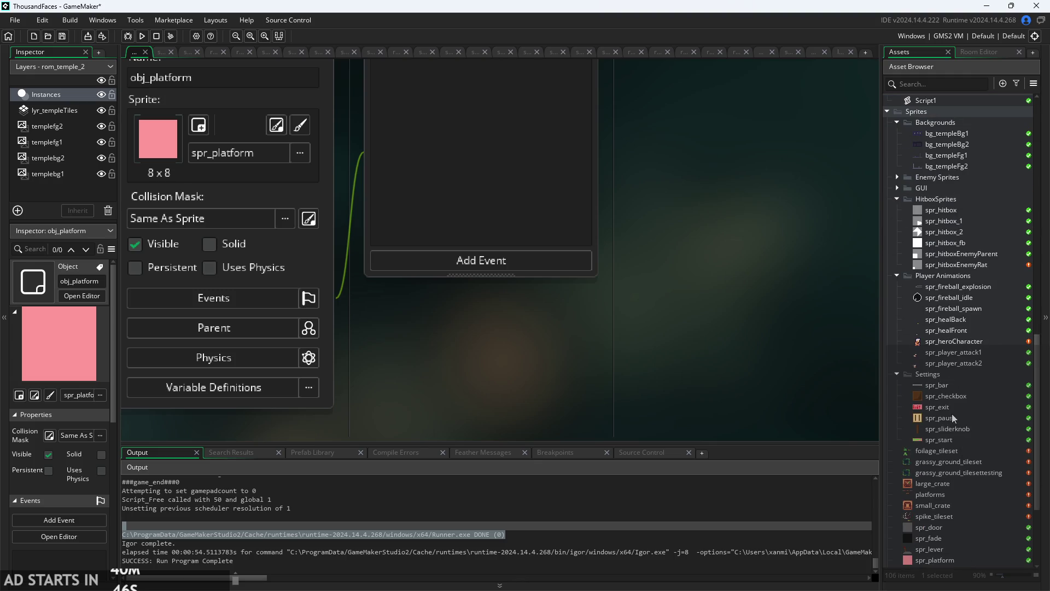
scroll(953, 418, "down", 4)
double_click(939, 373)
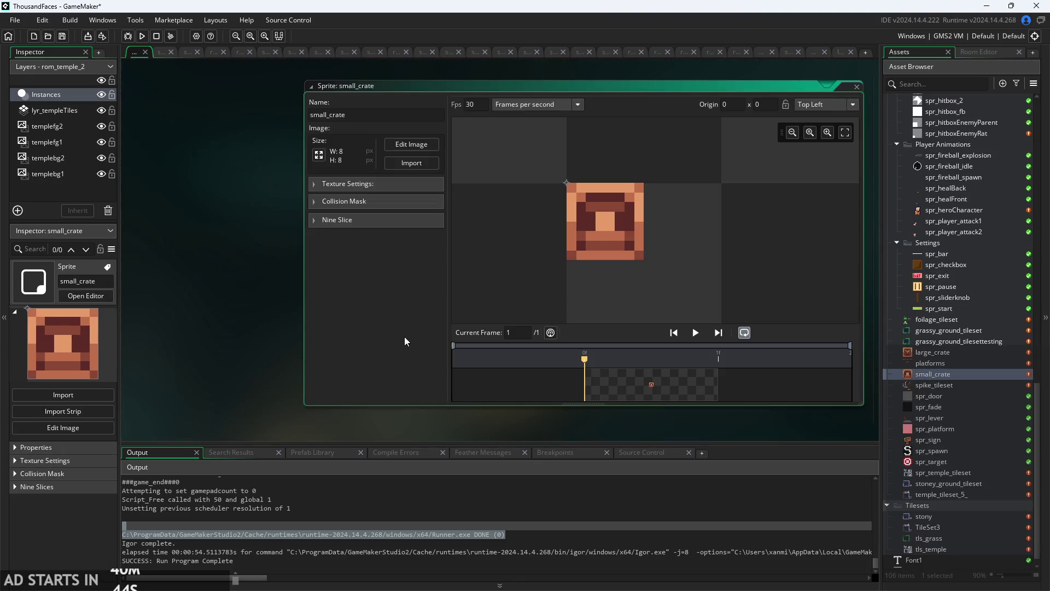
scroll(897, 278, "up", 12)
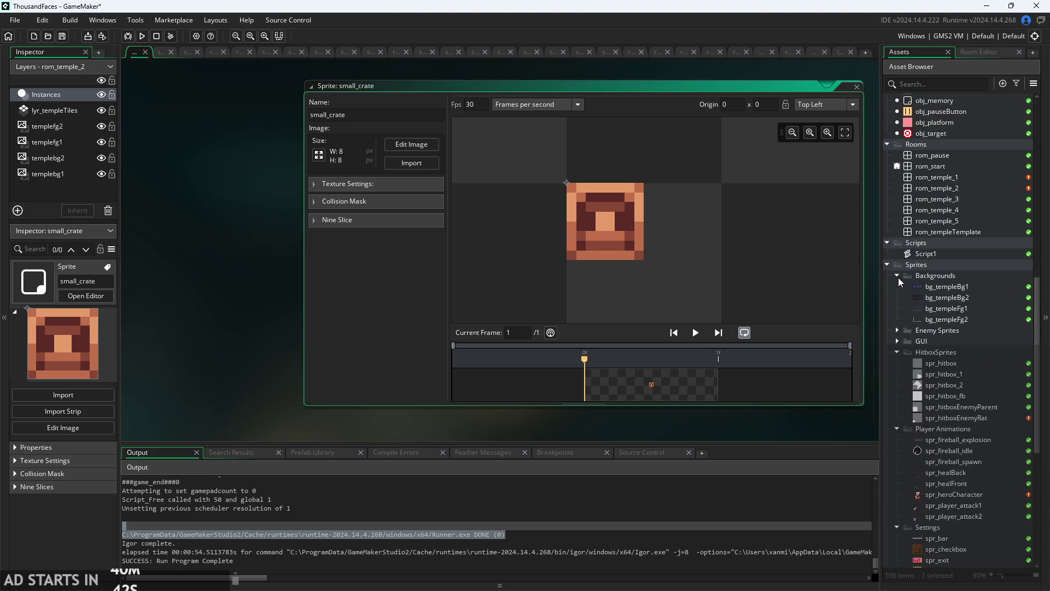
Set obj_platform's sprite to small_crate, with the collision mask back on Same As Sprite.
left_click(928, 235)
double_click(927, 236)
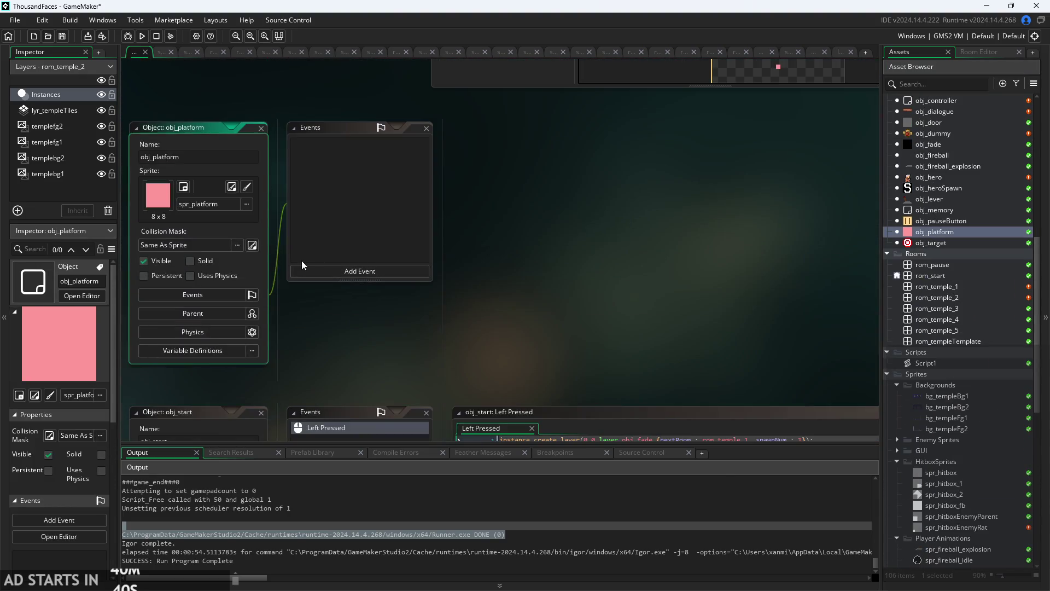
left_click(199, 246)
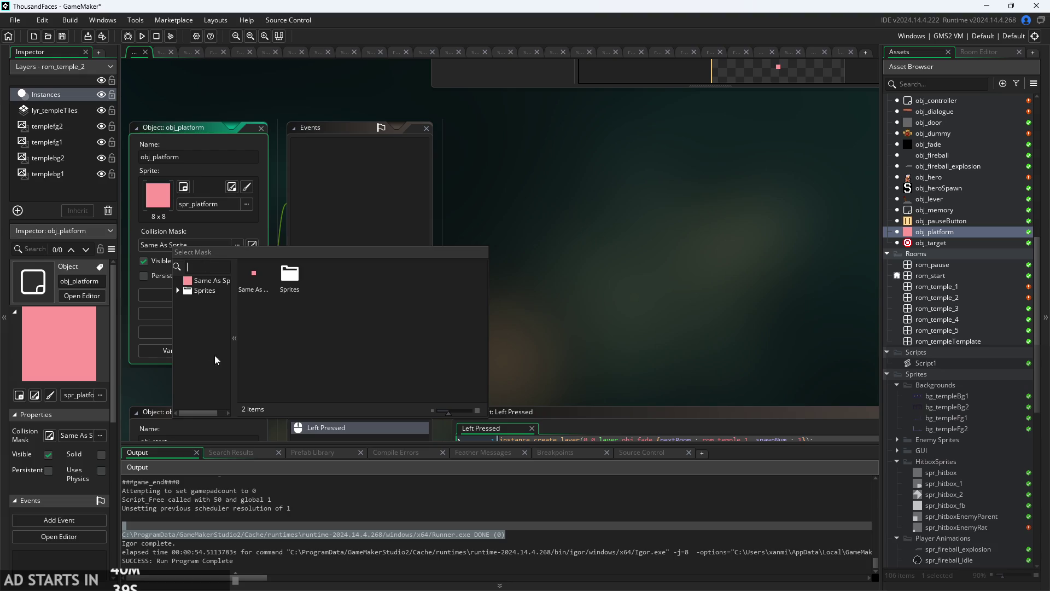
left_click(202, 292)
double_click(246, 347)
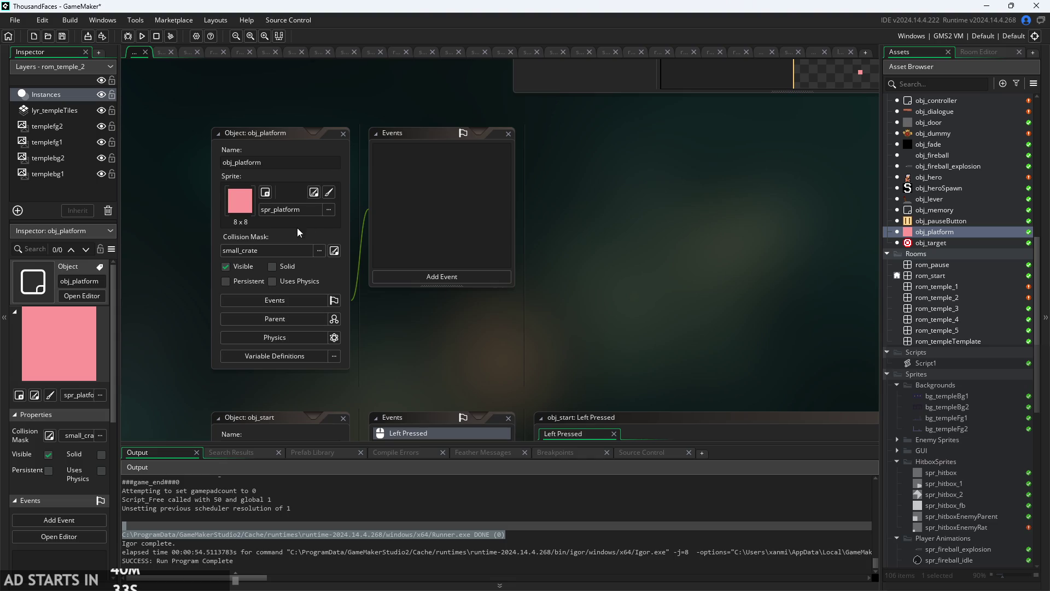
left_click(289, 250)
double_click(295, 280)
left_click(277, 213)
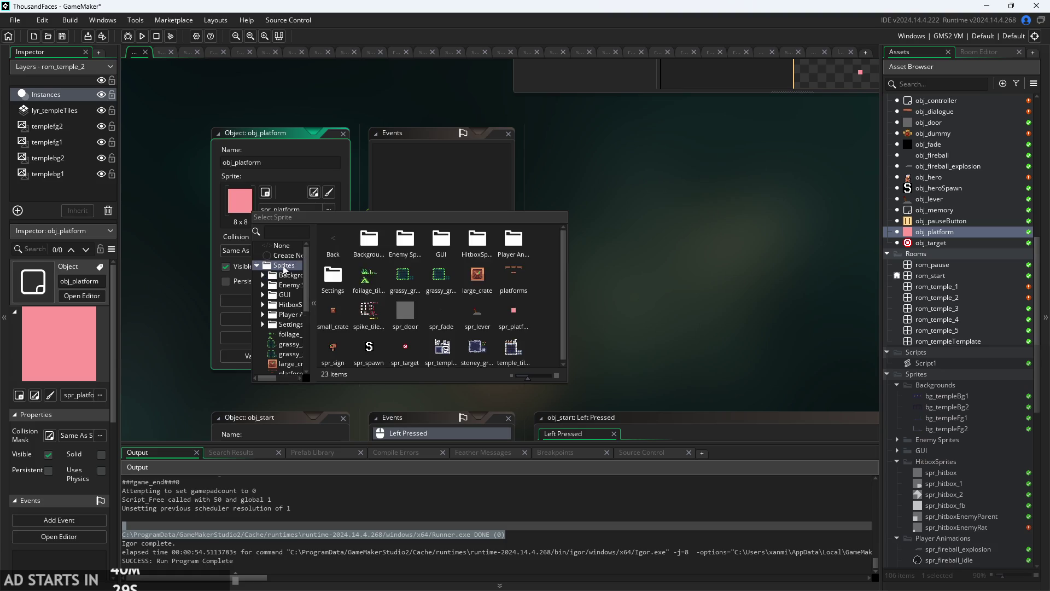
double_click(333, 311)
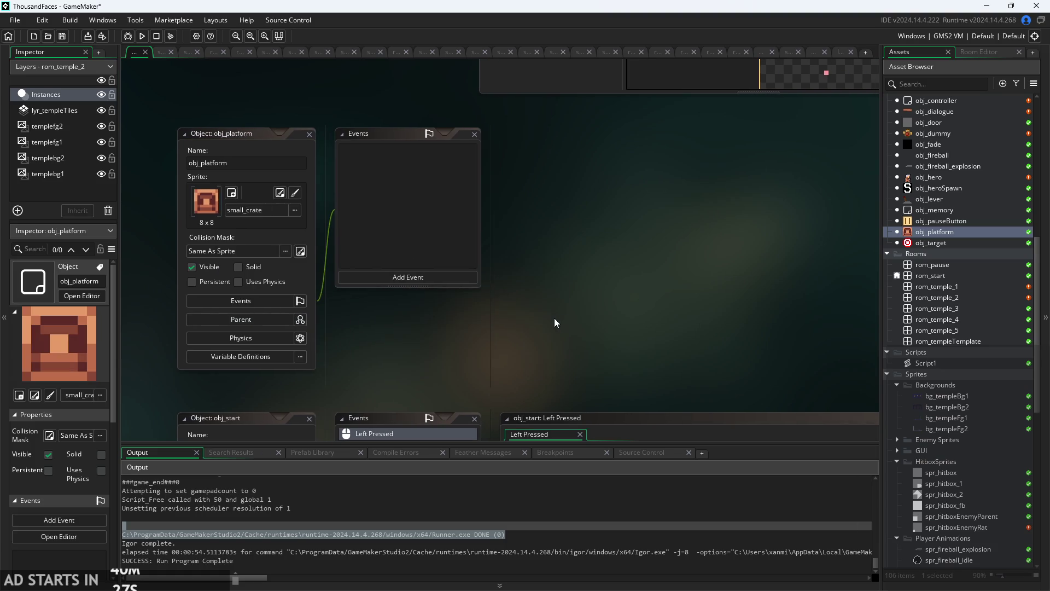
Run the game, start from the title screen, and jump onto the first small platform.
left_click(143, 43)
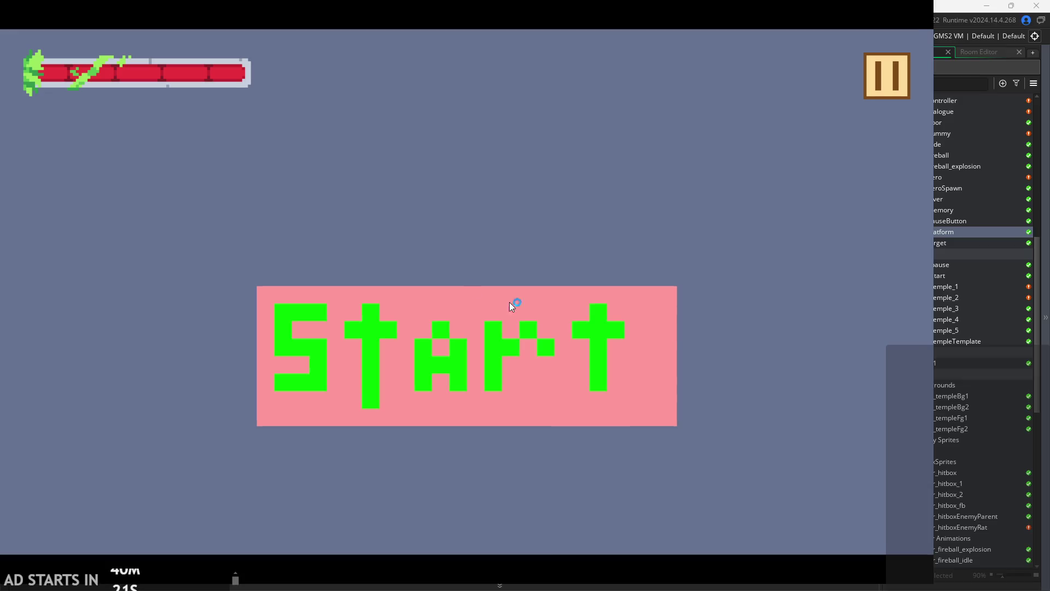
left_click(468, 322)
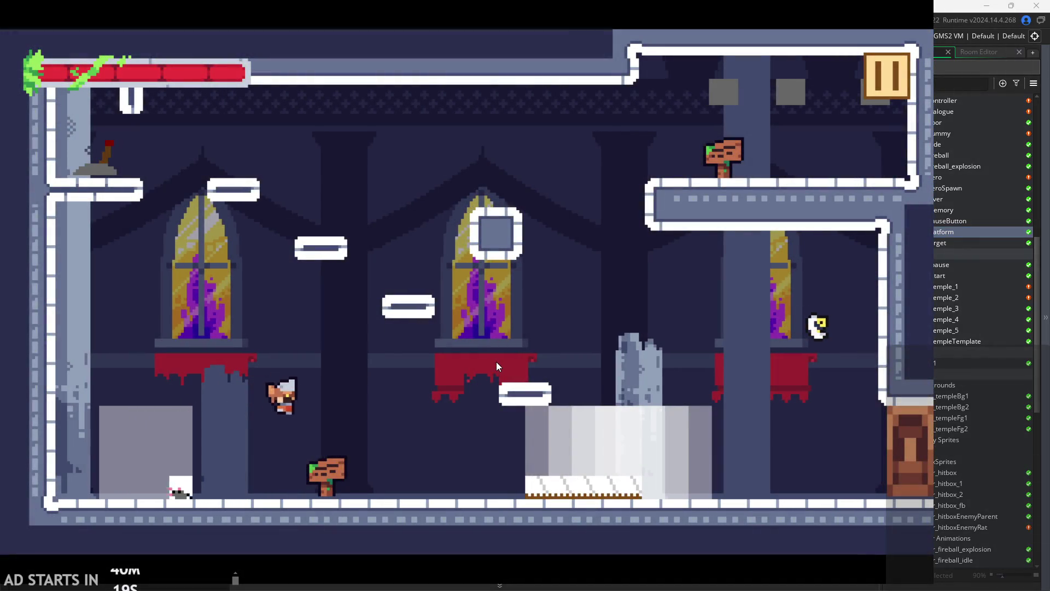
key("Right")
key("space")
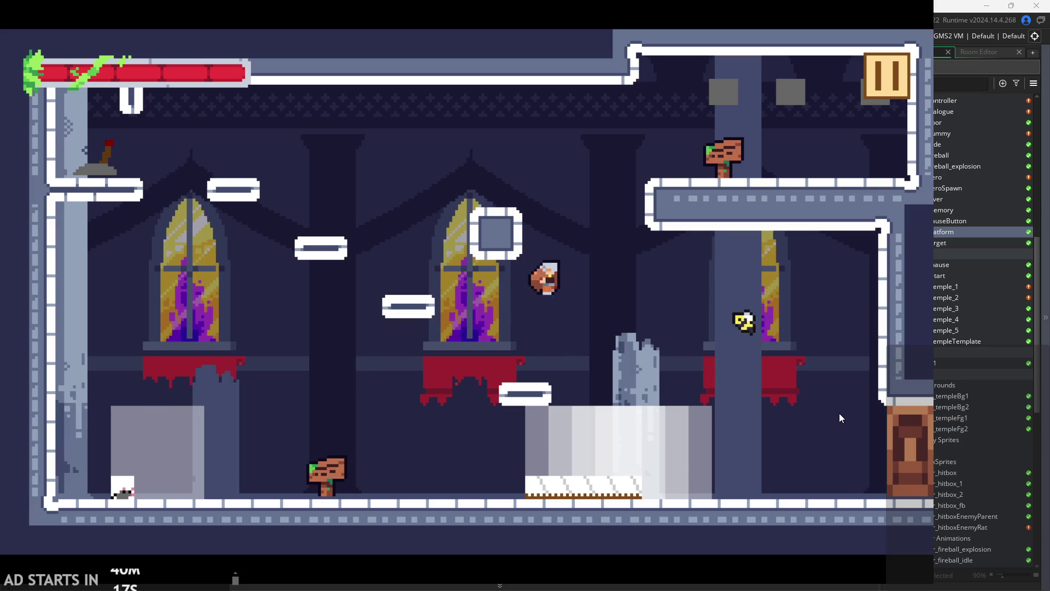
key("space")
key("Right")
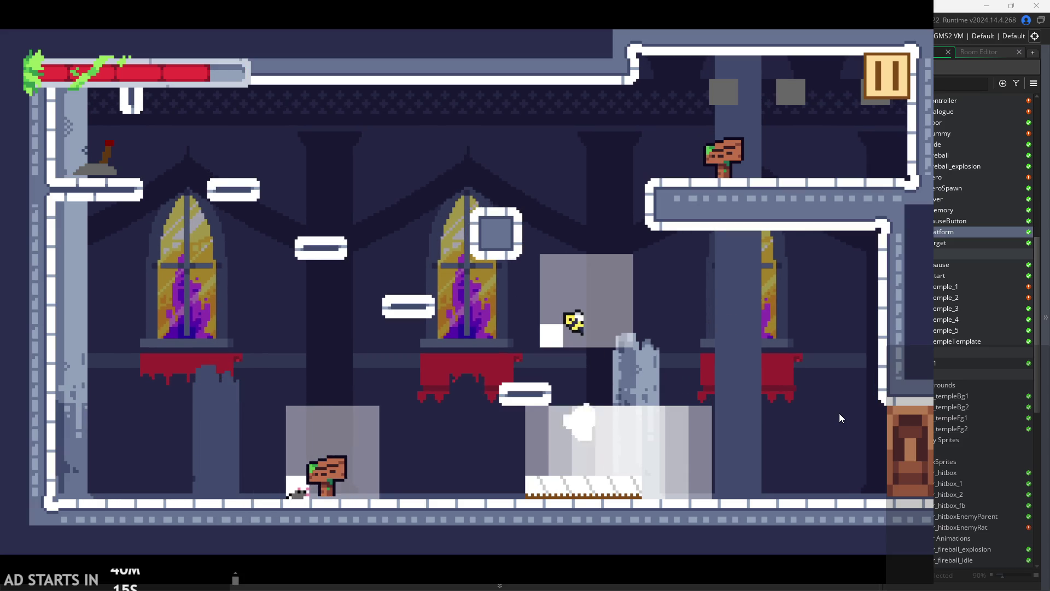
key("Left")
key("space")
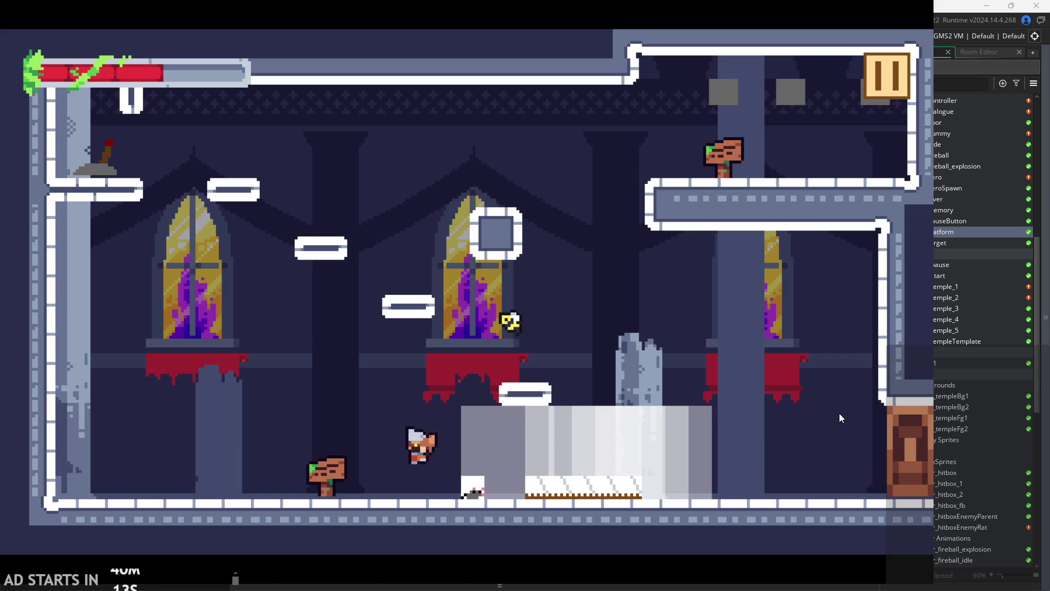
key("Right")
key("space")
Climb past the square block and red banner onto the right platform.
key("Left")
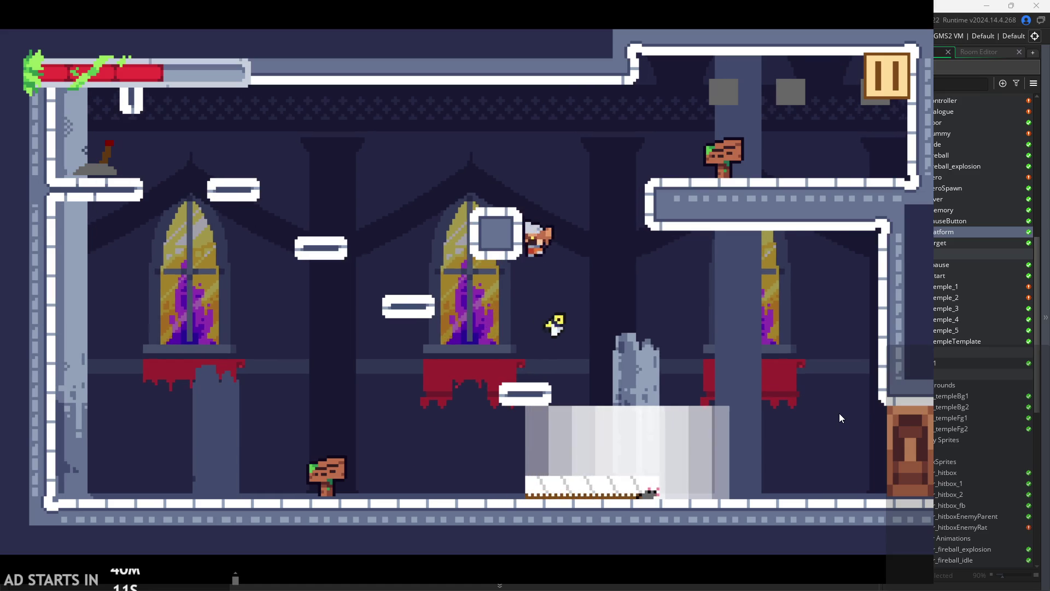
key("Left")
key("space")
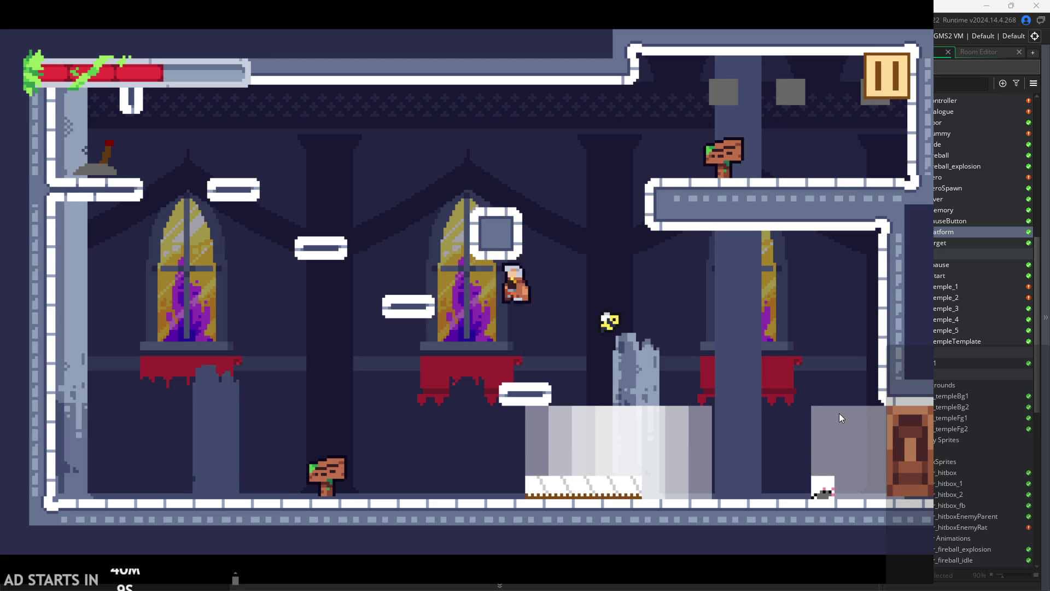
key("Left")
key("Right")
key("space")
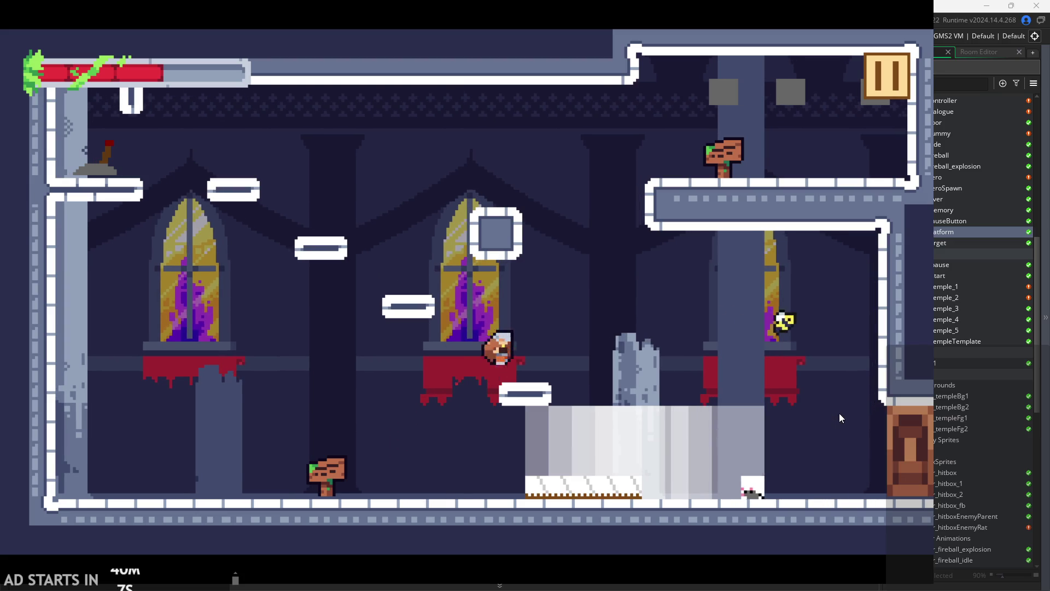
key("space")
key("Left")
key("space")
key("Right")
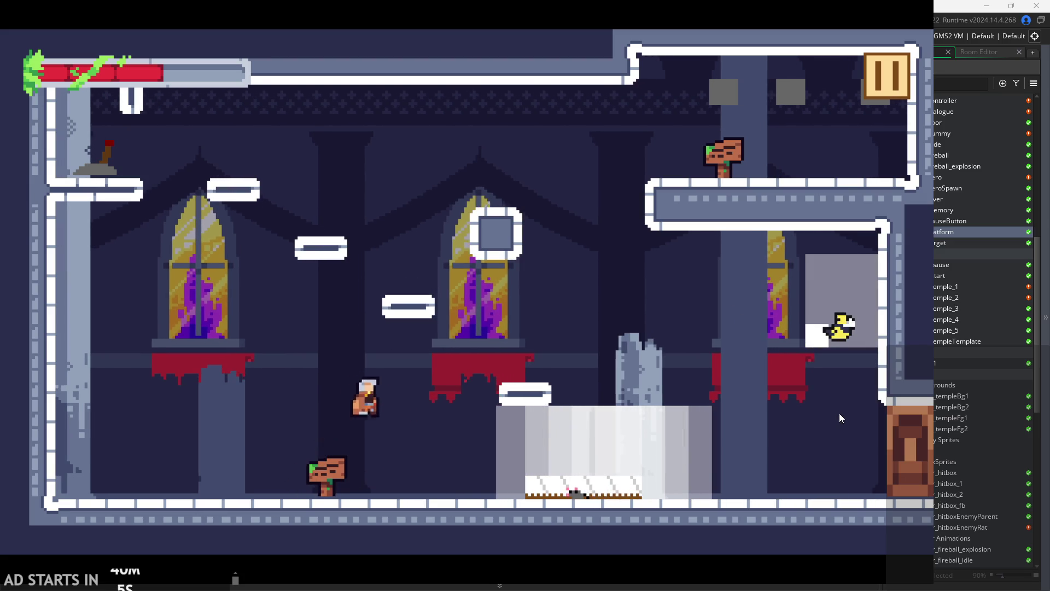
key("space")
Leap to the upper-left ledge, then down to the low platform and lower-right area.
key("Left")
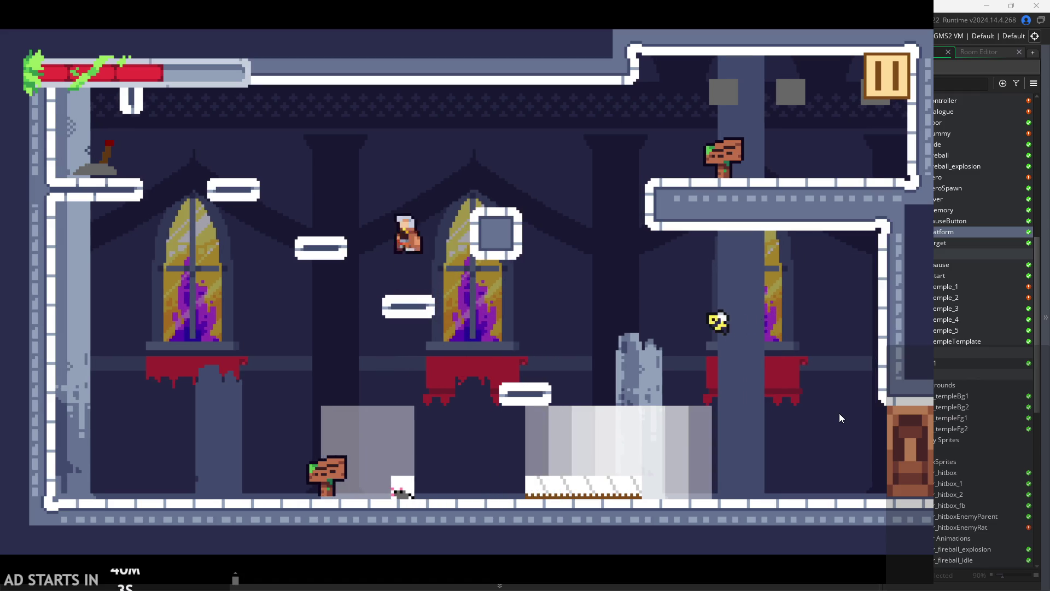
key("space")
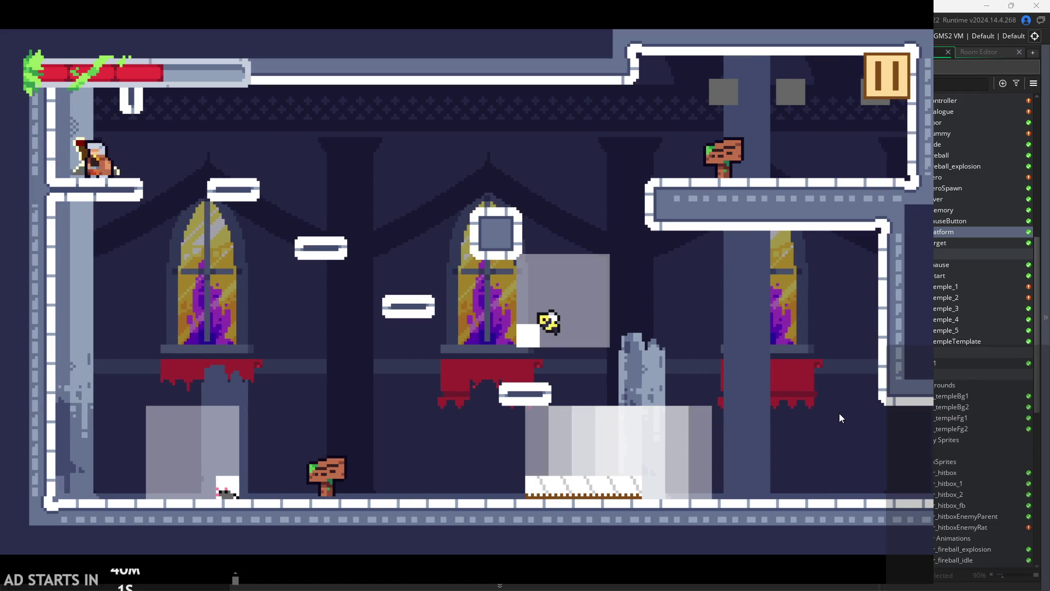
key("space")
key("Right")
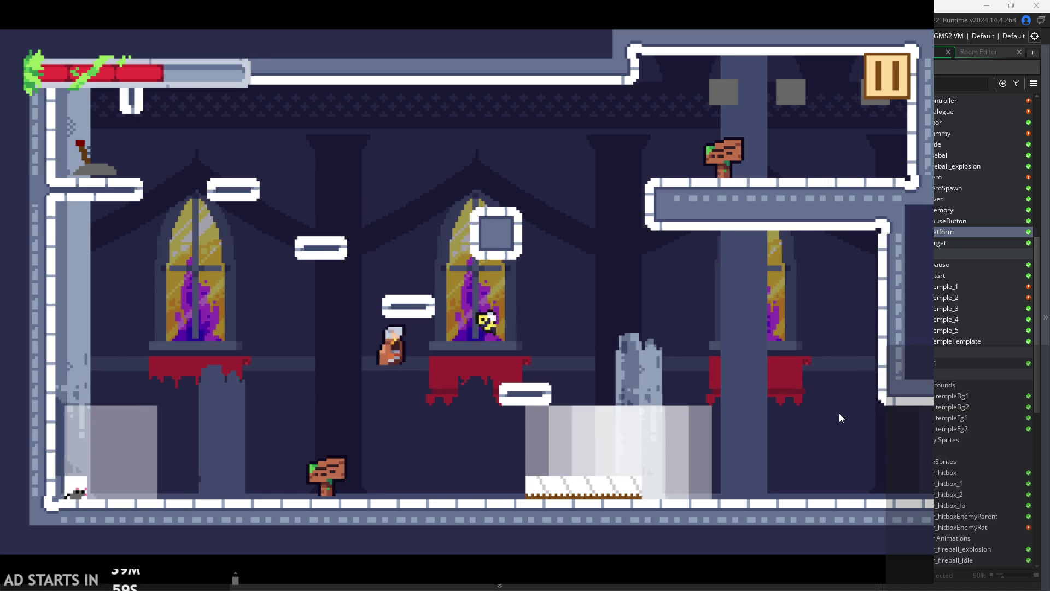
key("space")
key("Right")
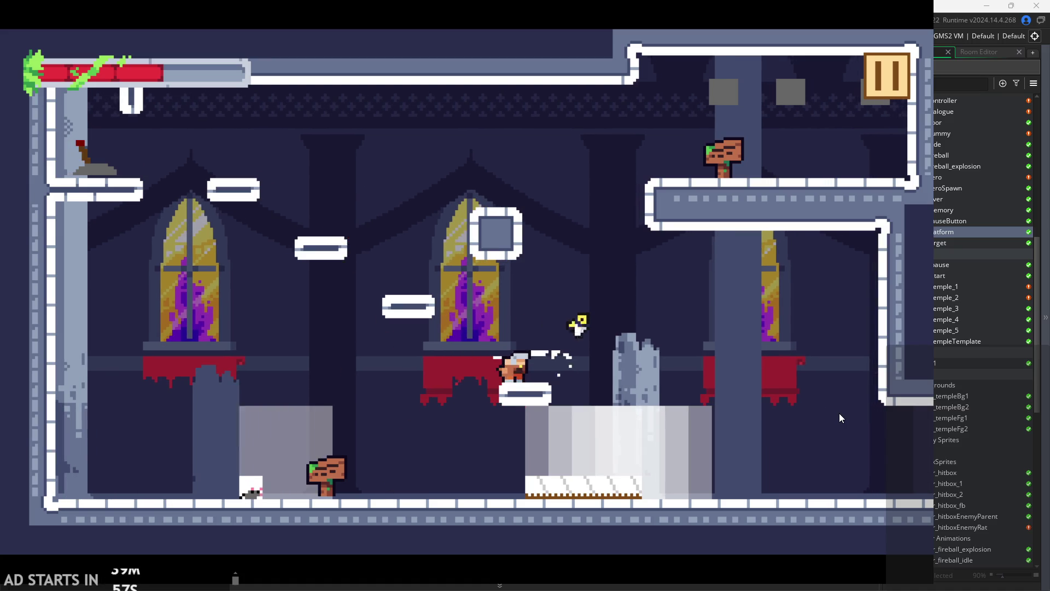
key("space")
key("Right")
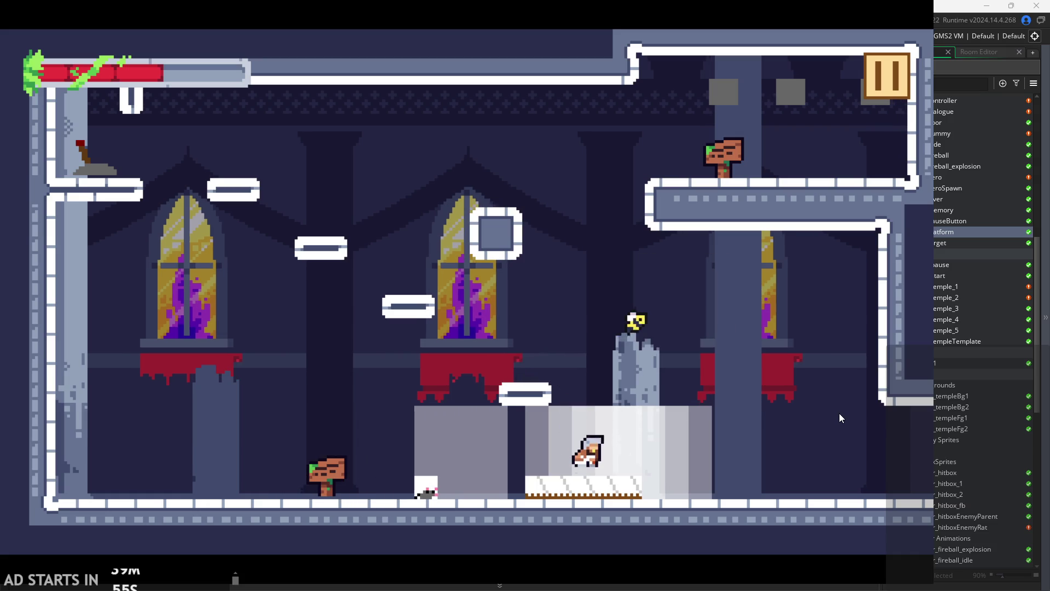
Traverse the lit platform and tombstone ledges, then walk the floor and slash an attack.
key("Left")
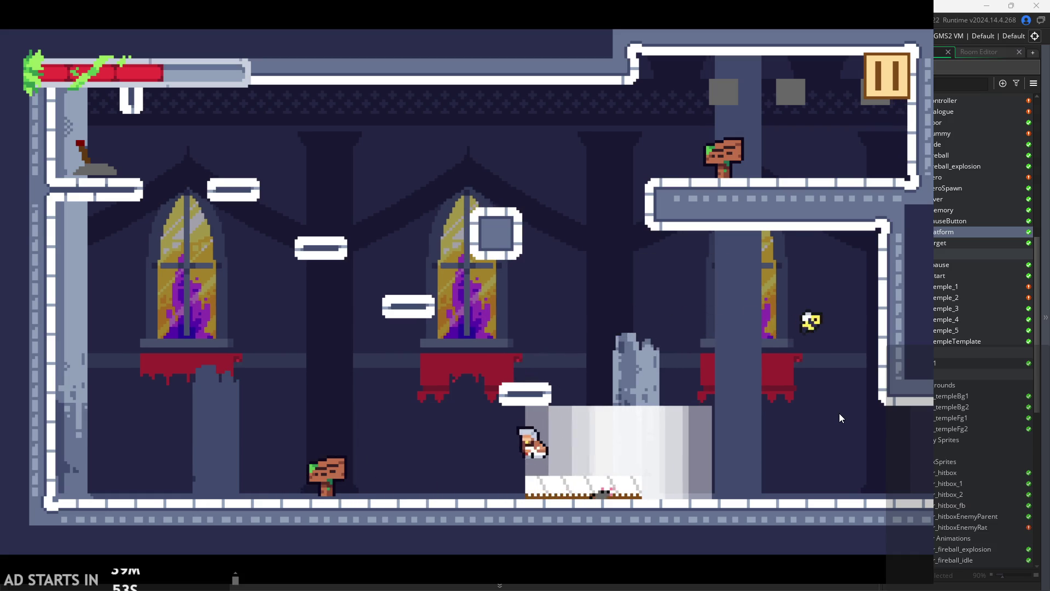
key("space")
key("Right")
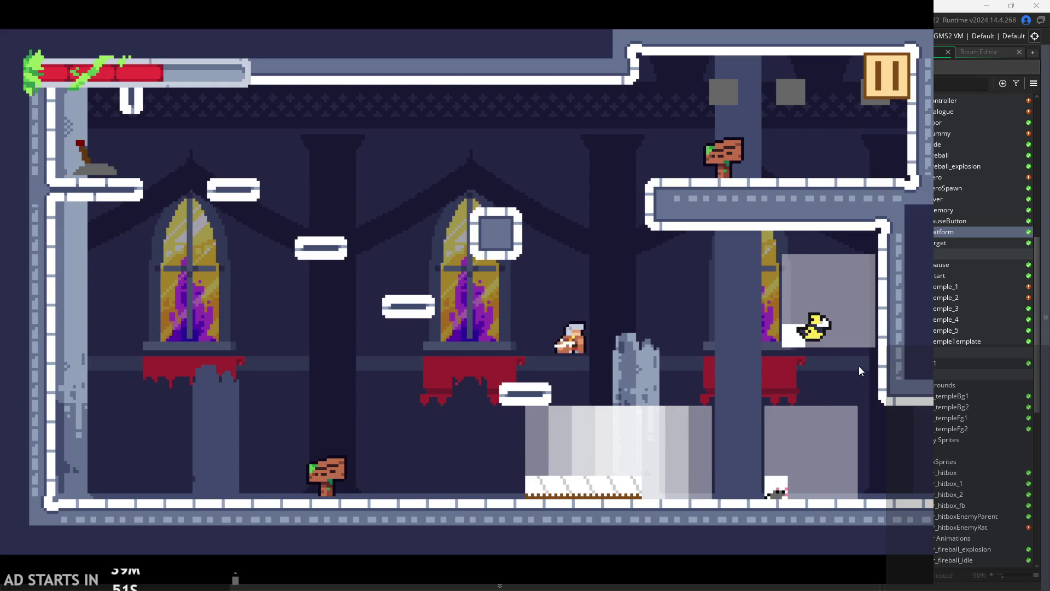
key("Right")
key("Left")
key("space")
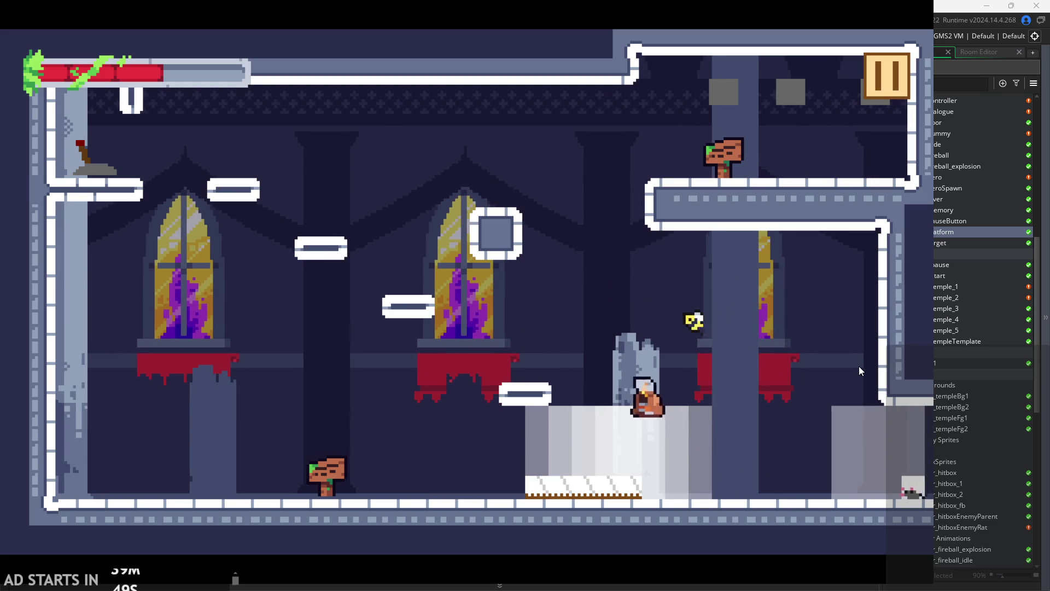
key("Left")
key("space")
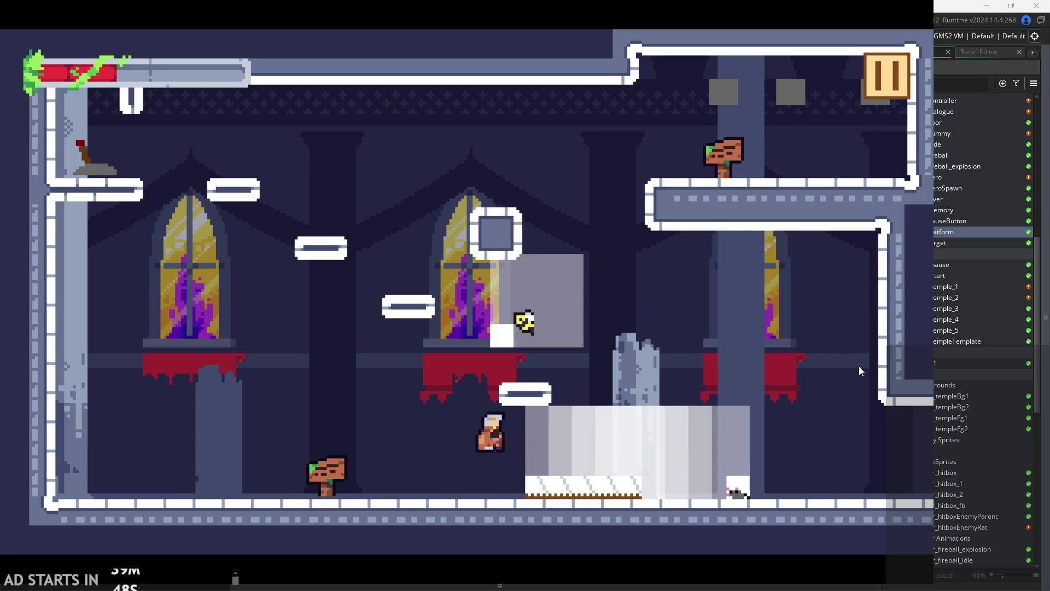
key("Left")
key("space")
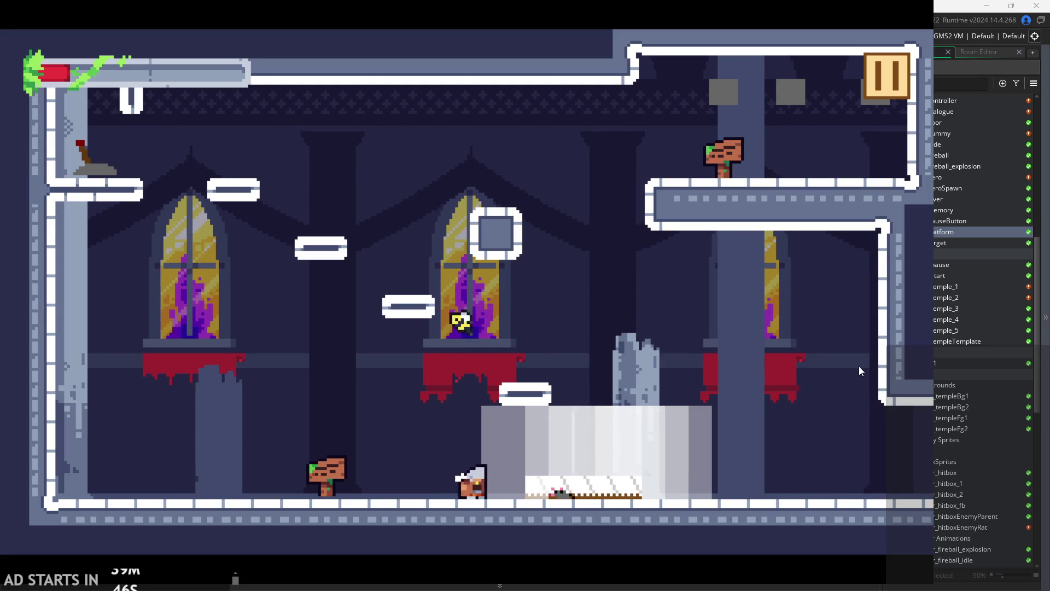
key("Left")
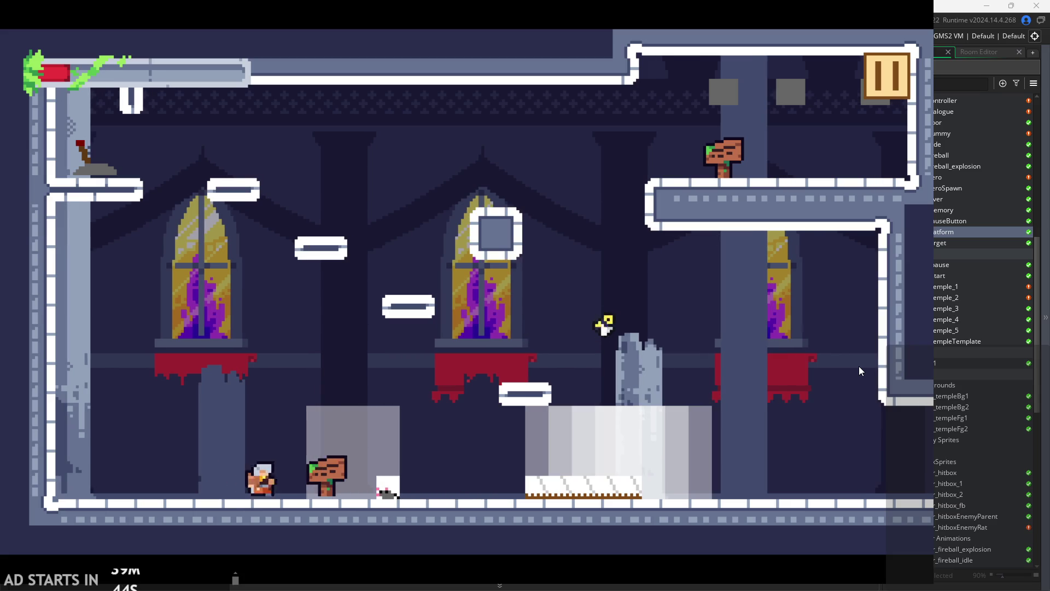
key("Right")
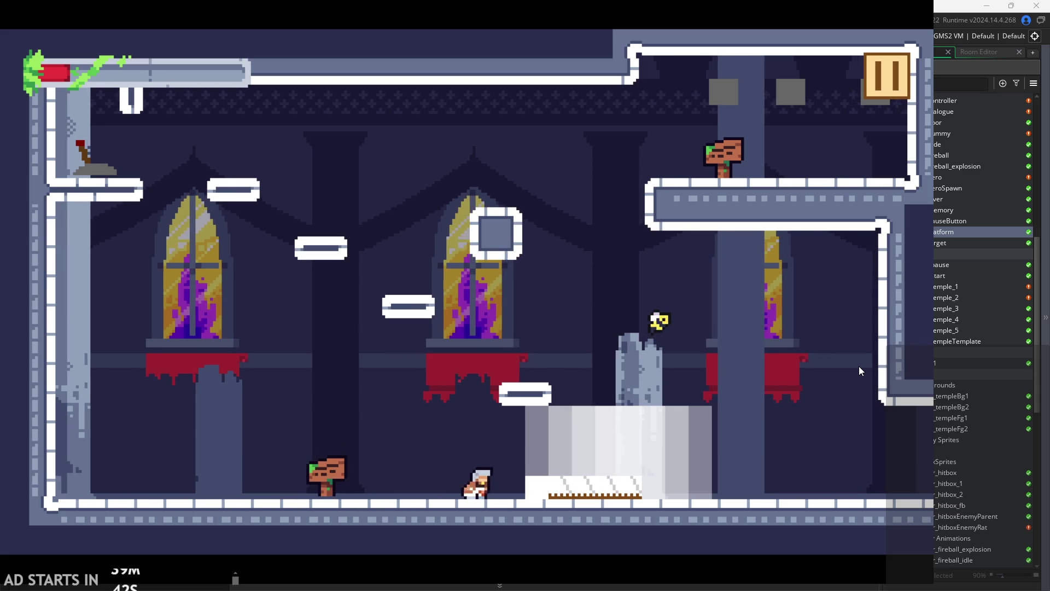
key("x")
Hop across the floating and white platforms, attack the flying enemy, and head toward the spikes.
key("Left")
key("space")
key("Right")
key("Right")
key("space")
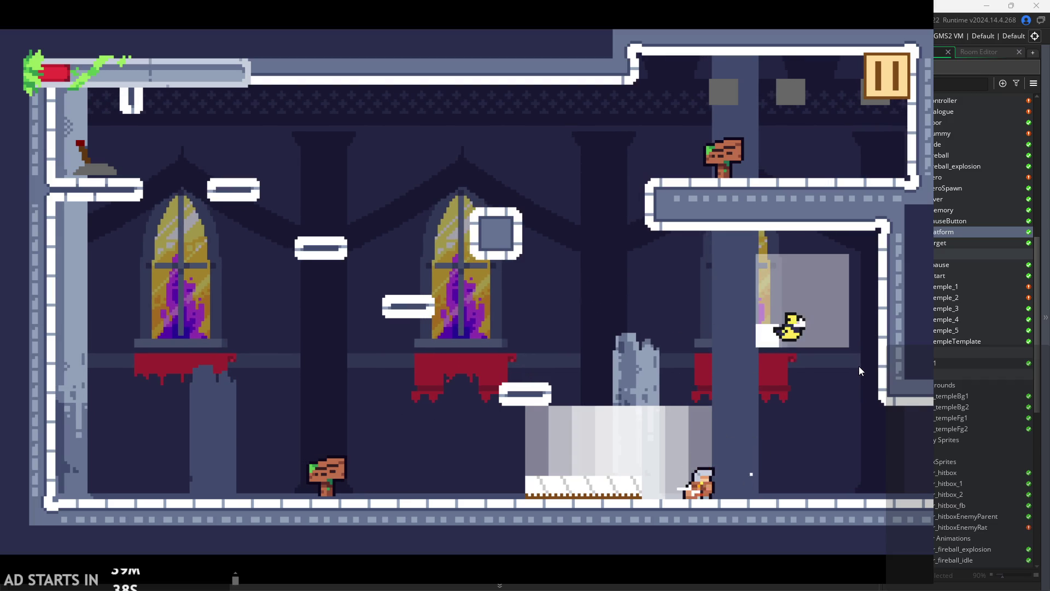
key("Left")
key("space")
key("space")
key("x")
key("Left")
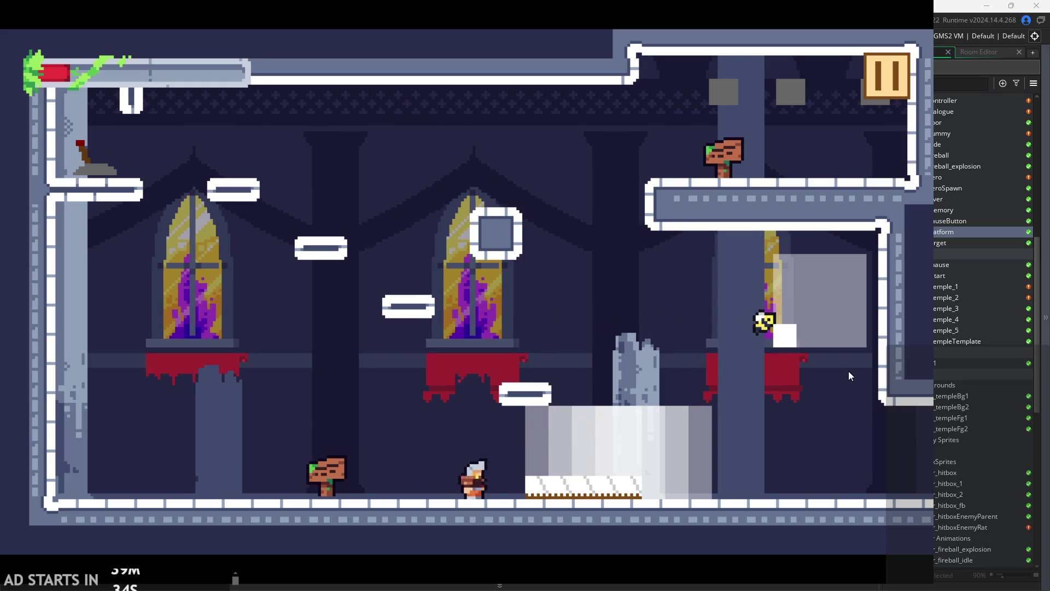
key("Right")
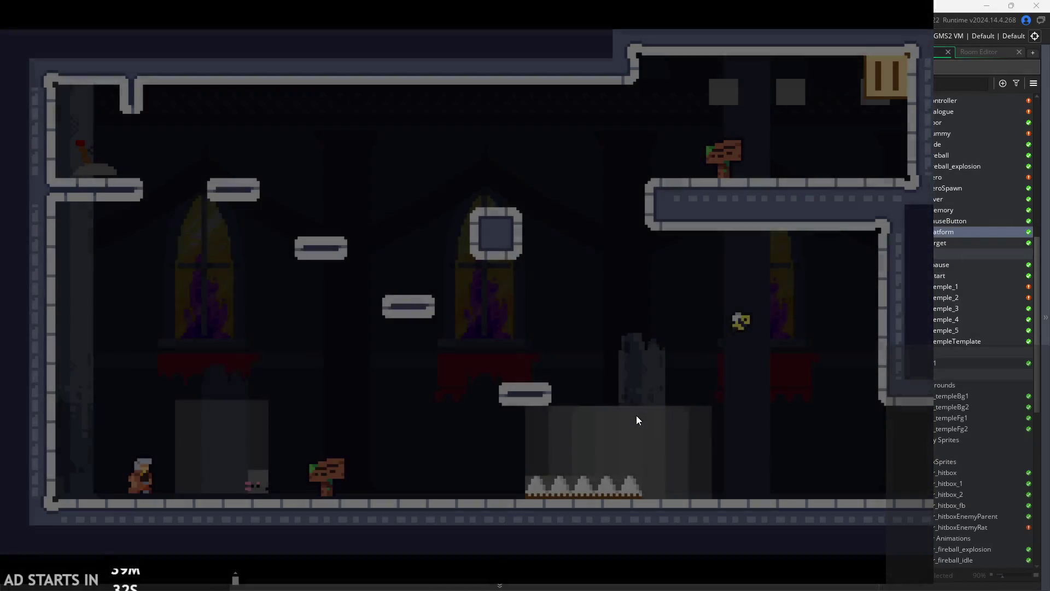
After respawning, slash right and climb via the square block to the platform beside the sign.
key("Right")
key("space")
key("x")
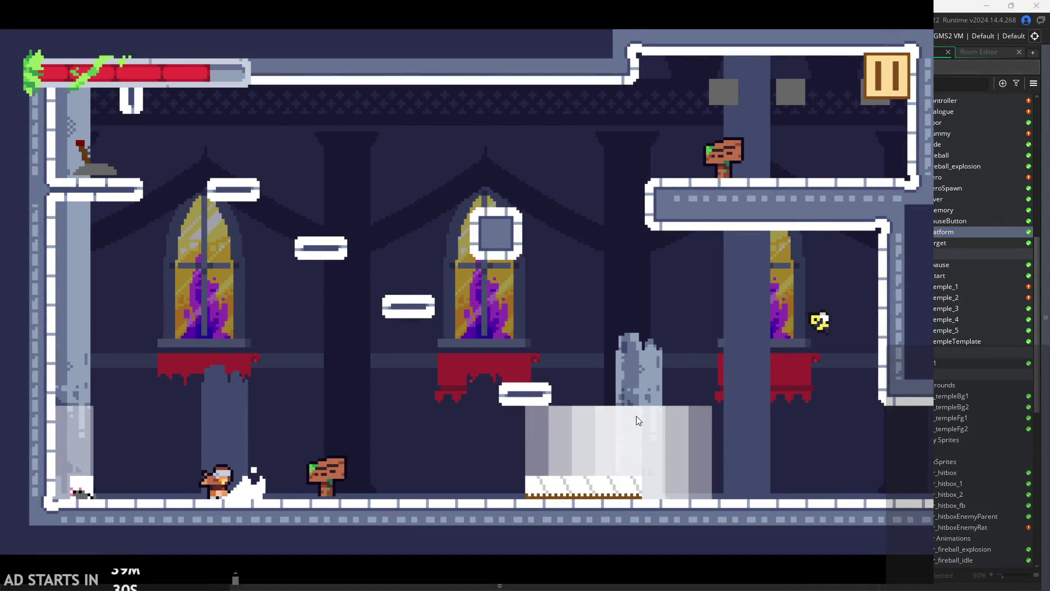
key("Right")
key("space")
key("Left")
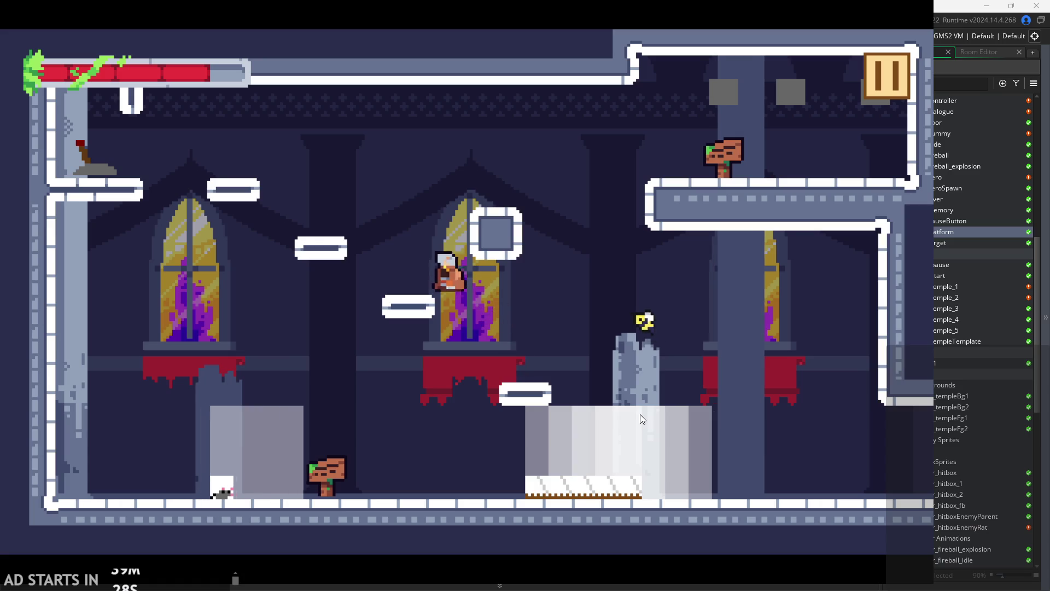
key("space")
key("Right")
key("Left")
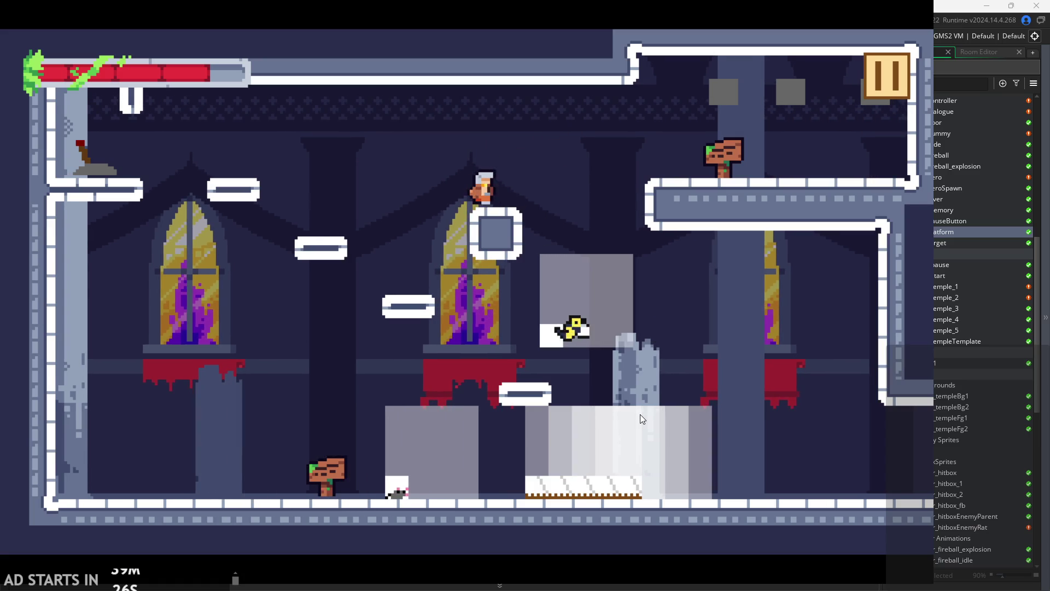
key("space")
key("Right")
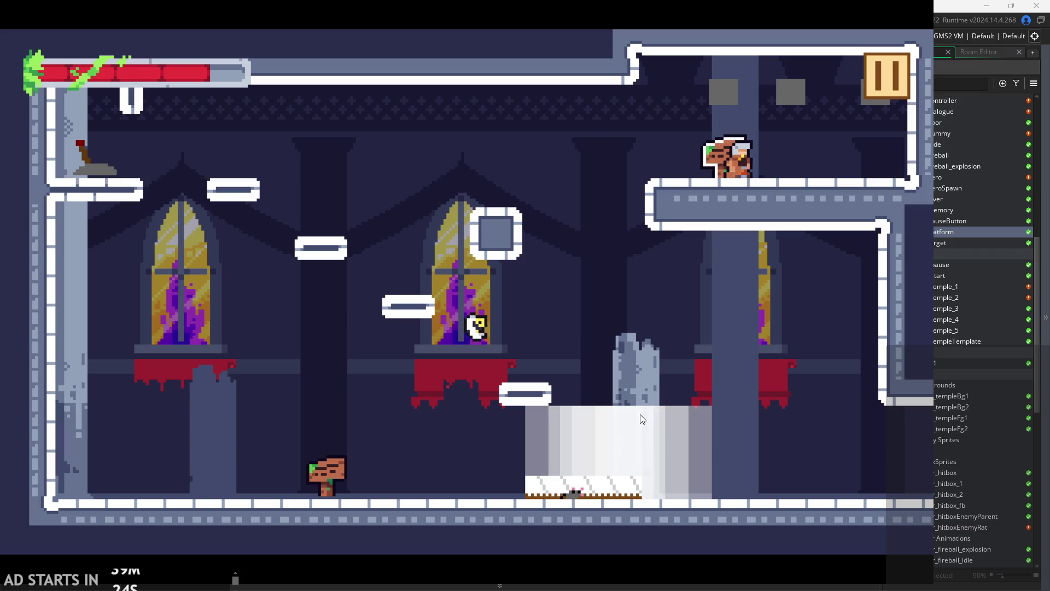
Cross the stone pillar into the next temple room, walk its floor, then pause and exit.
key("Right")
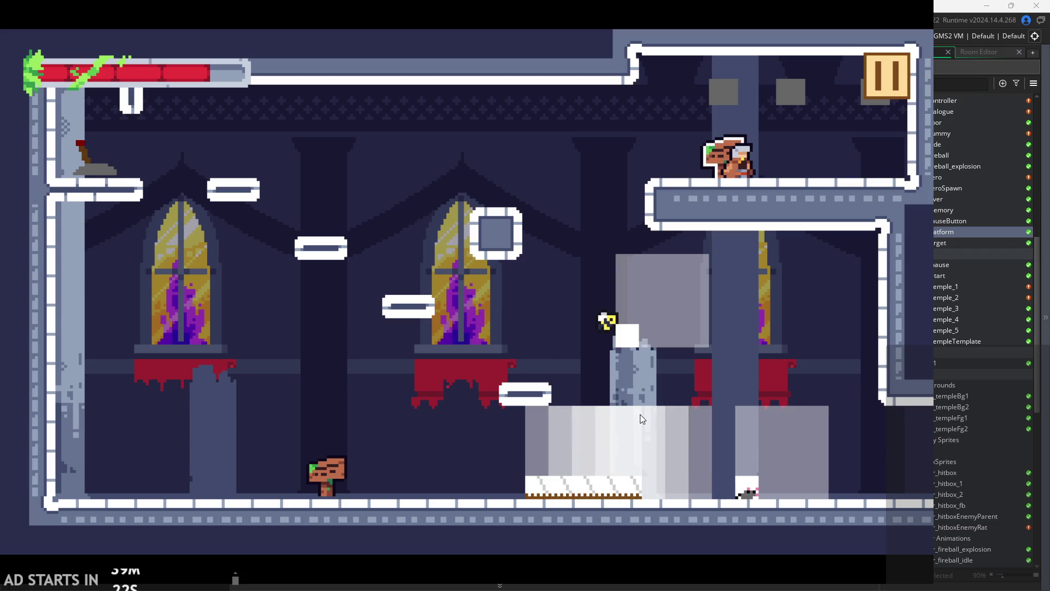
key("Right")
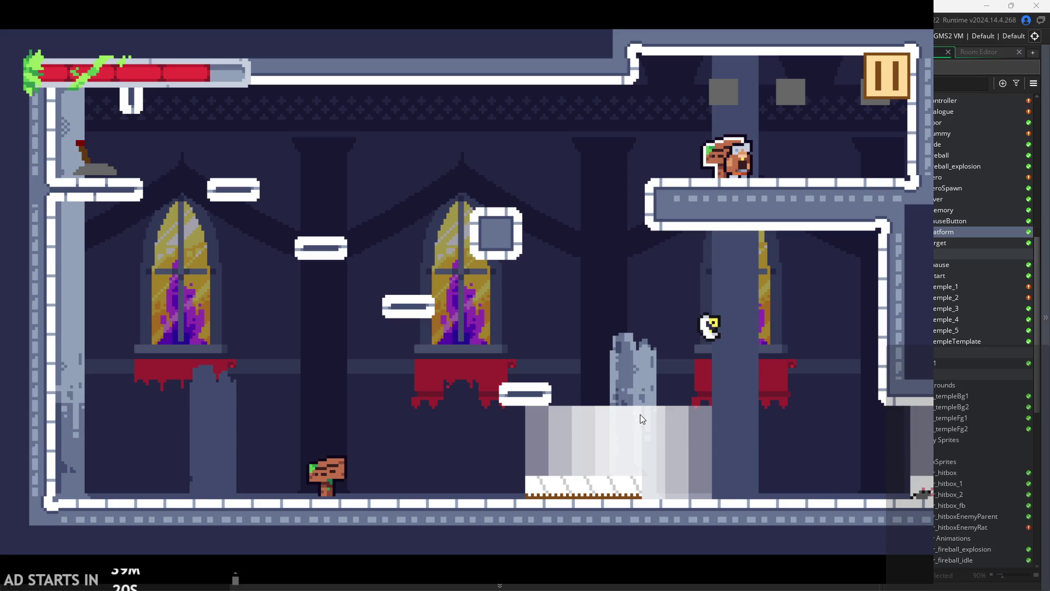
key("Right")
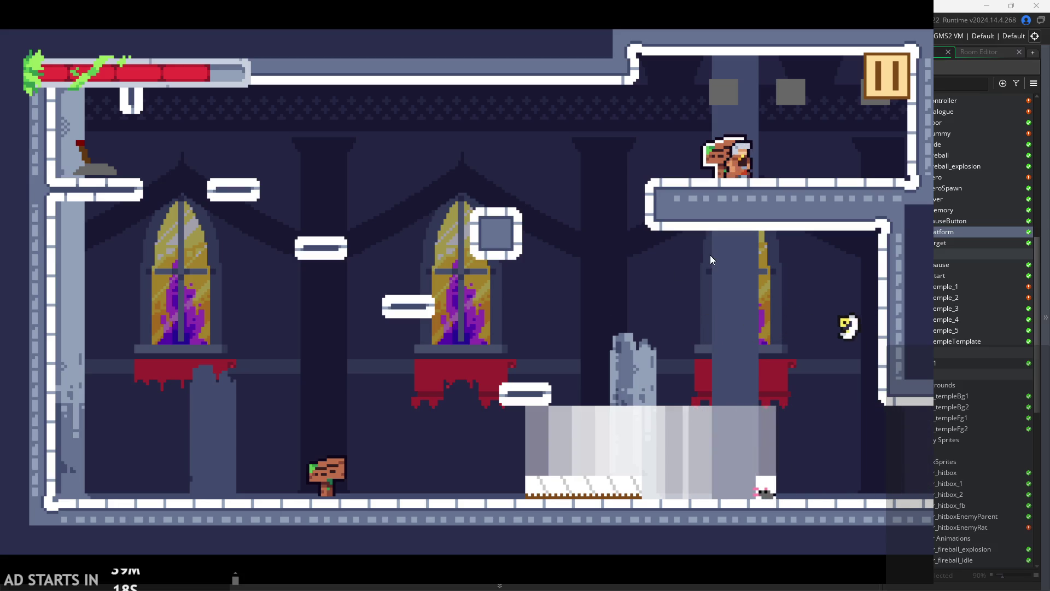
key("Left")
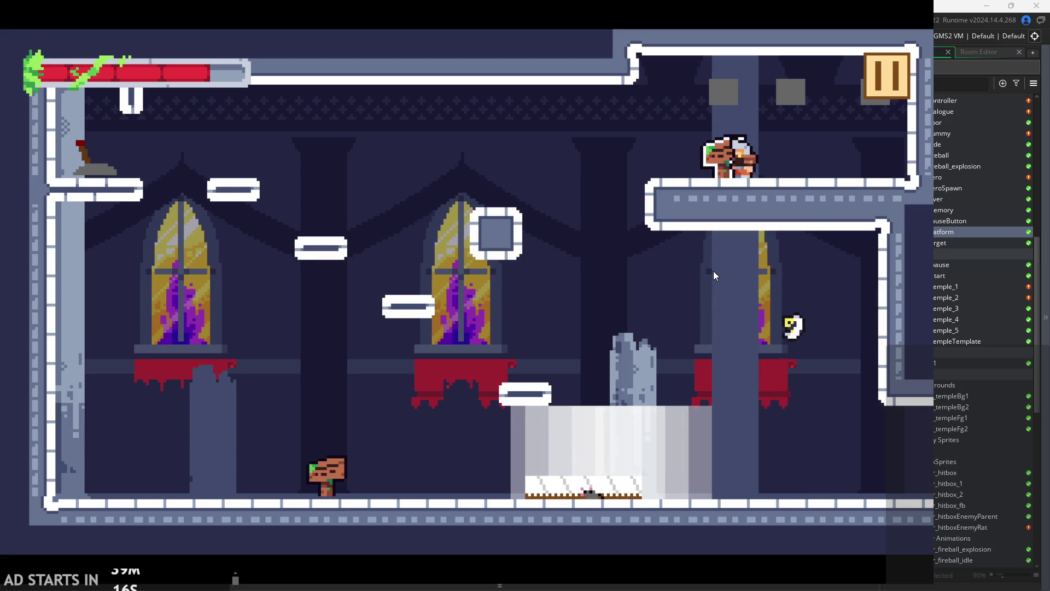
key("Right")
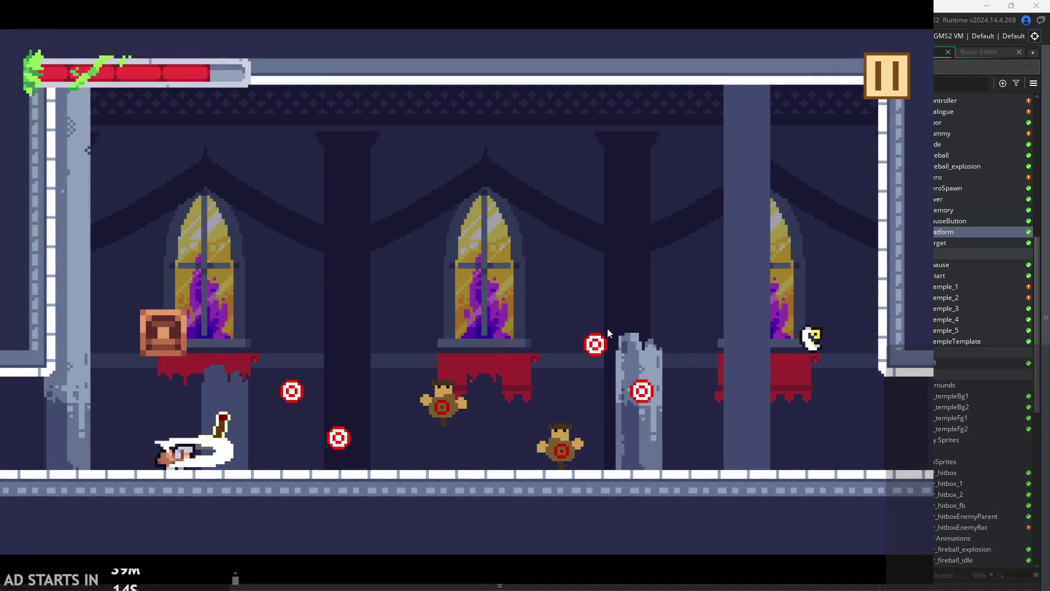
key("Left")
key("Left")
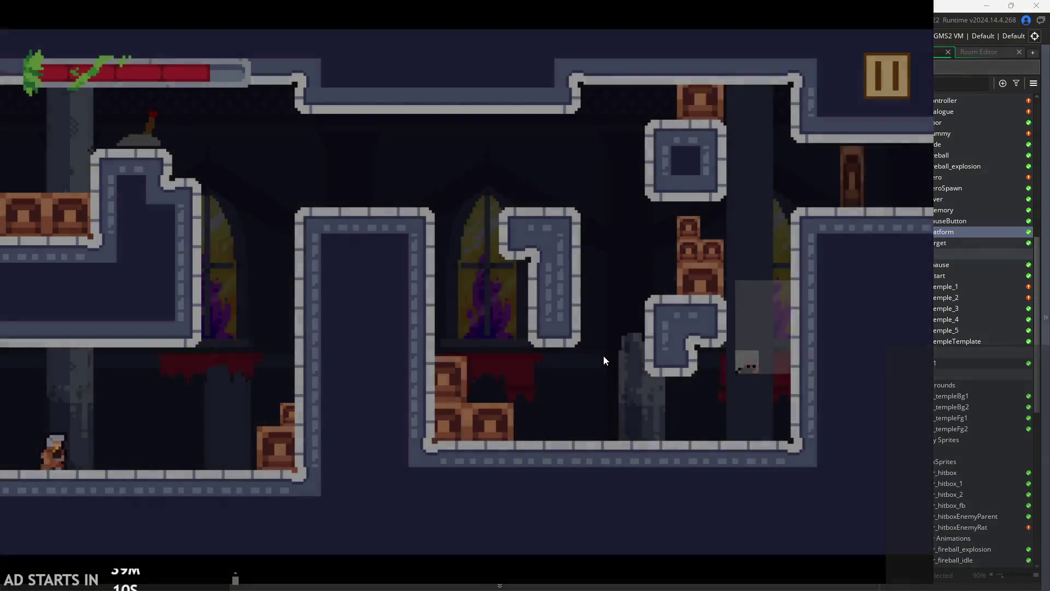
key("Left")
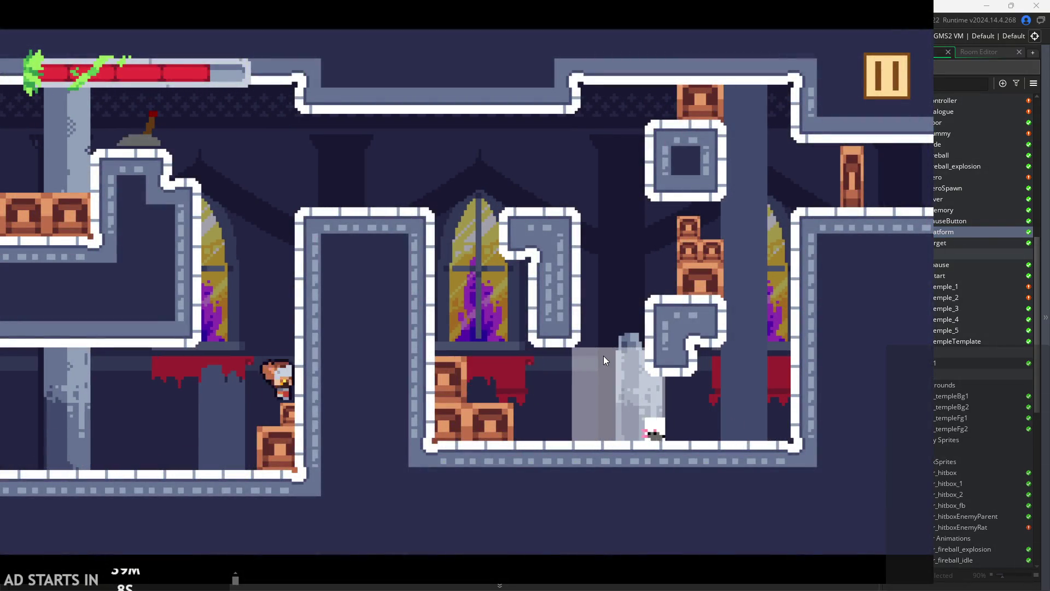
key("Left")
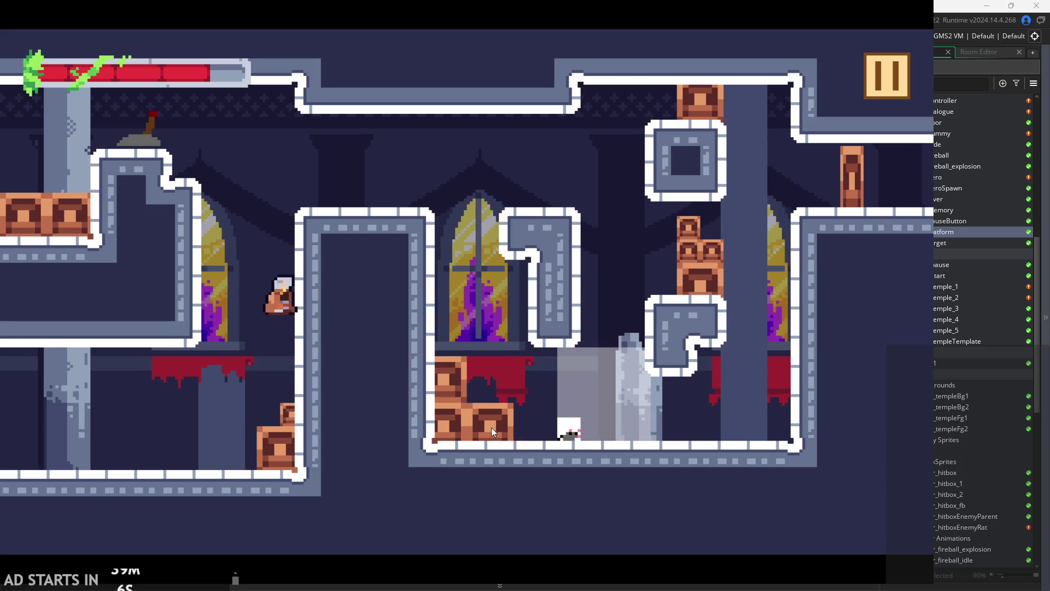
key("Right")
left_click(876, 83)
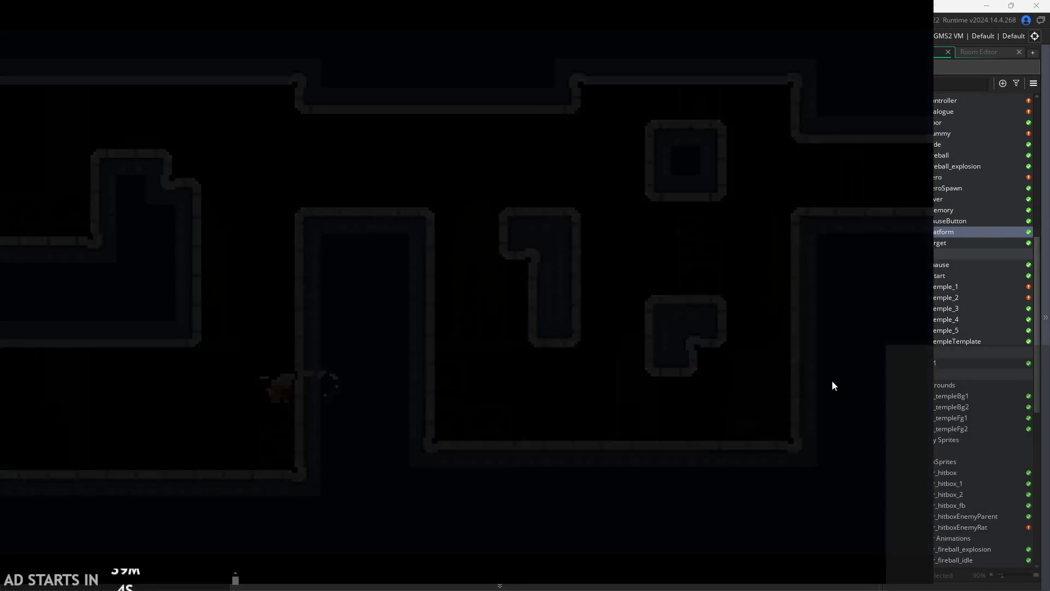
left_click(774, 498)
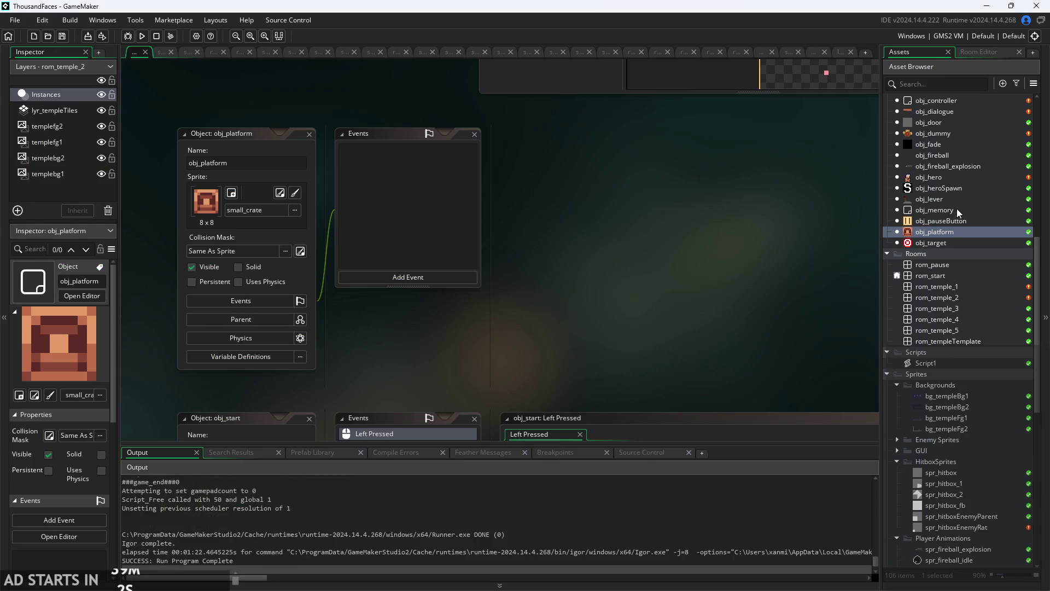
Scroll the Asset Browser and pan the workspace back to the object and event editors.
scroll(957, 208, "down", 5)
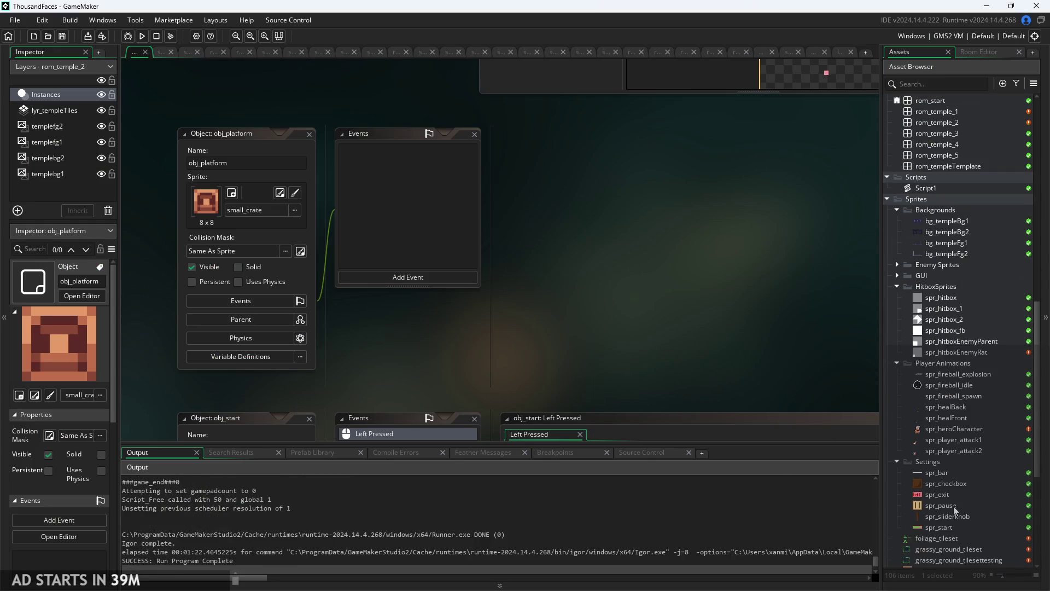
scroll(953, 493, "down", 4)
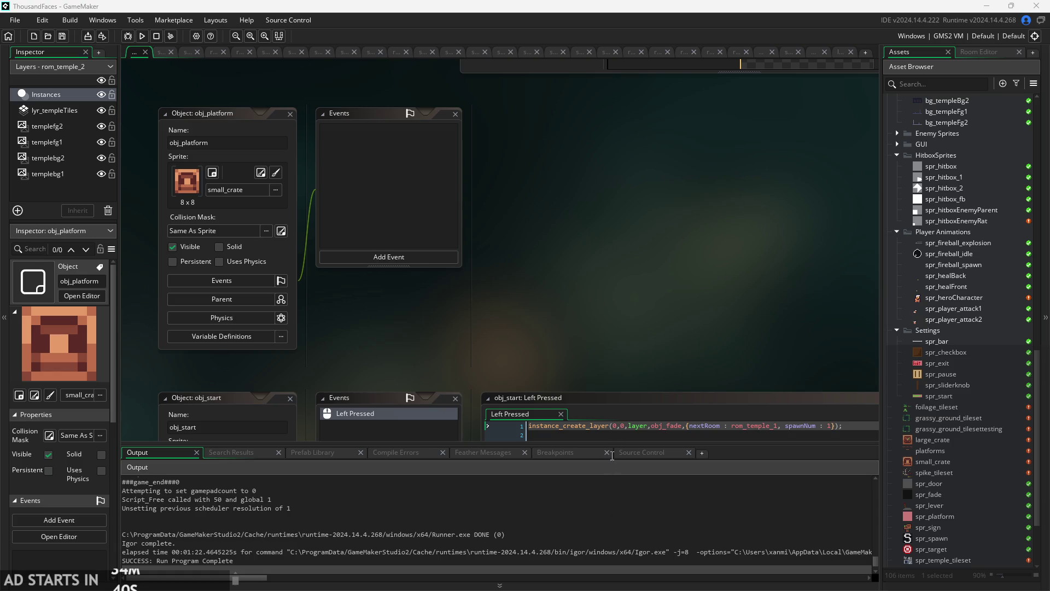
left_click_drag(619, 352, 643, 355)
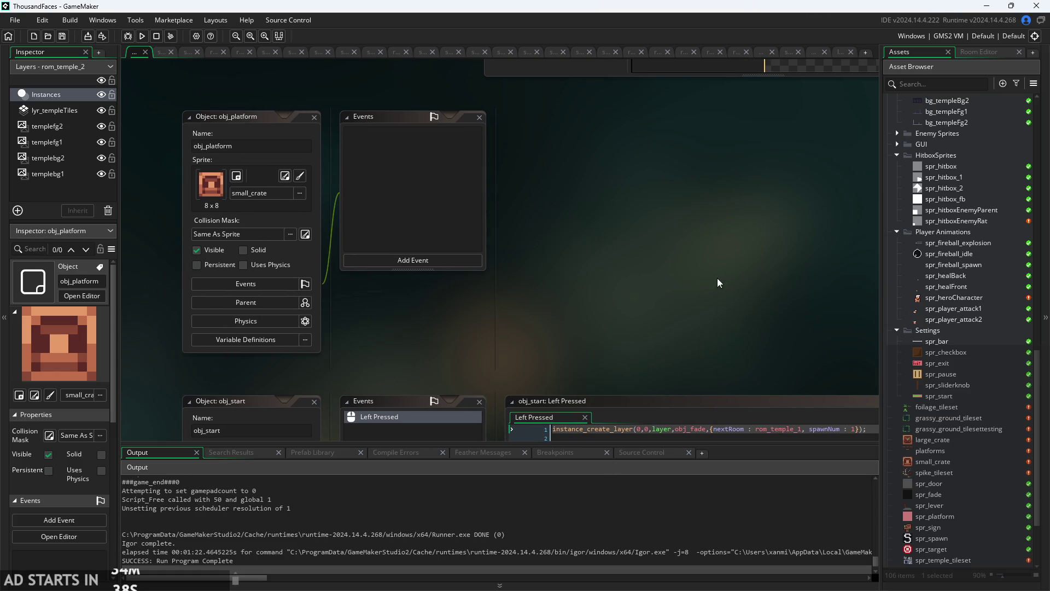
scroll(668, 304, "down", 5)
scroll(934, 340, "up", 10)
scroll(933, 336, "up", 10)
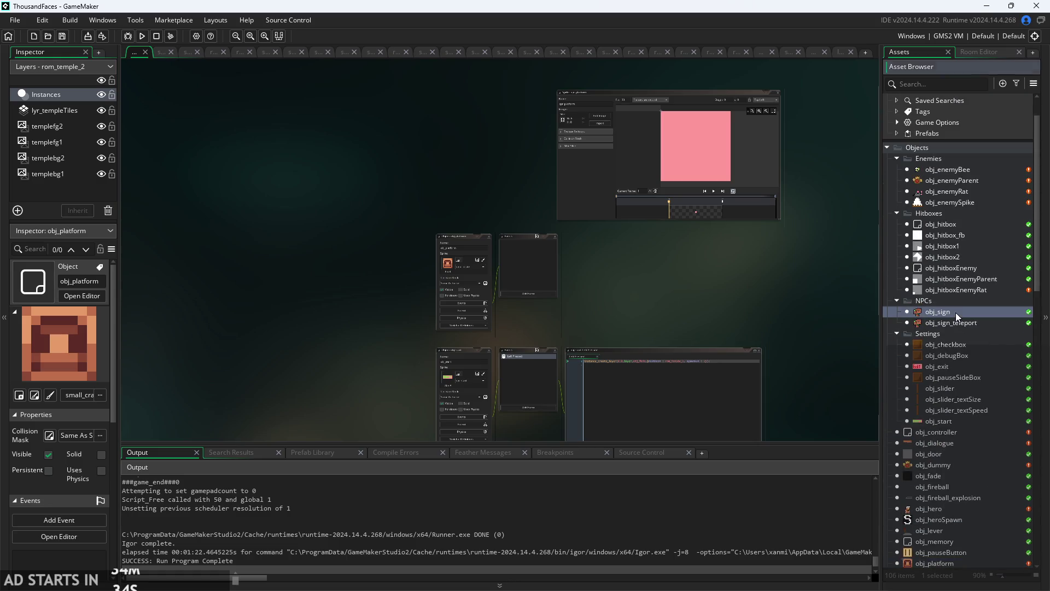
Open obj_sign's Create code and move to the end of the controls message.
double_click(956, 313)
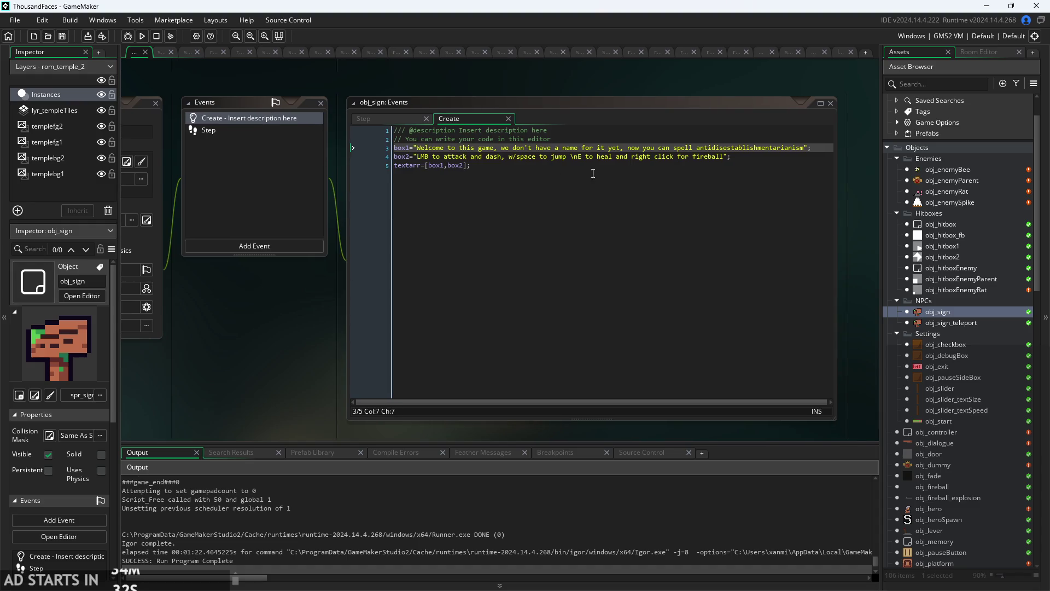
scroll(593, 173, "up", 3)
scroll(451, 208, "down", 3)
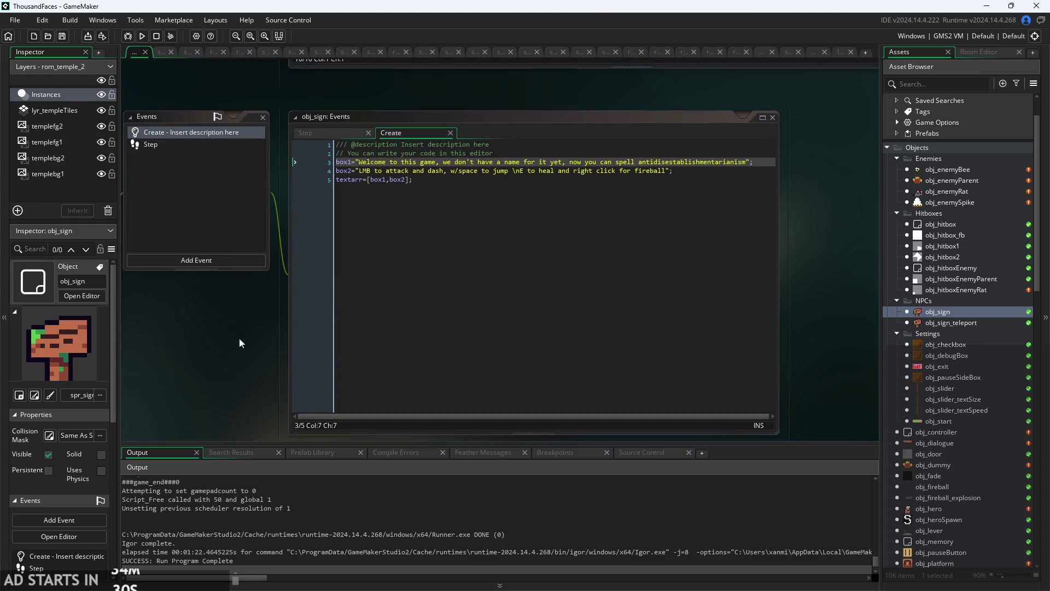
scroll(436, 219, "up", 2)
mouse_move(281, 156)
left_mouse_down()
mouse_move(722, 169)
mouse_move(828, 157)
mouse_move(820, 176)
mouse_move(822, 156)
left_mouse_up()
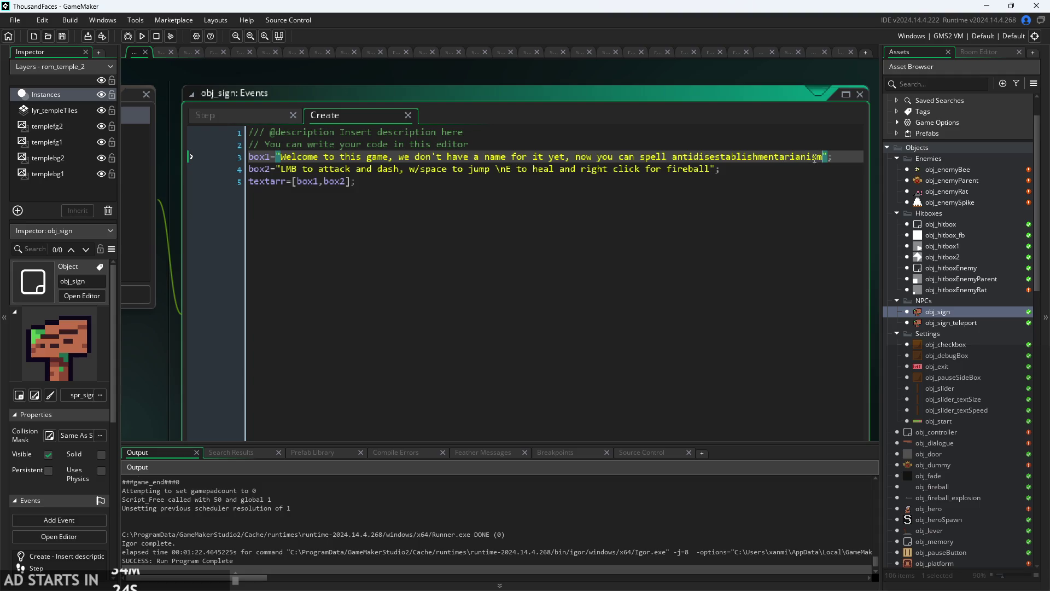
left_click(788, 174)
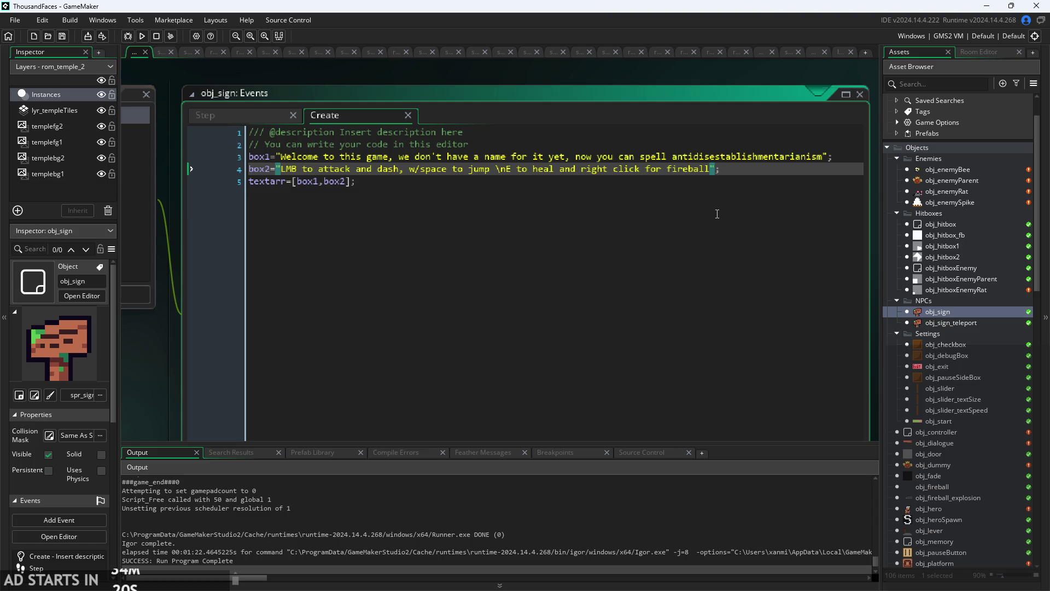
Append ', and press U to switch between having the extra powers or not', fixing the typo, and save.
type(", and pr")
type("ess")
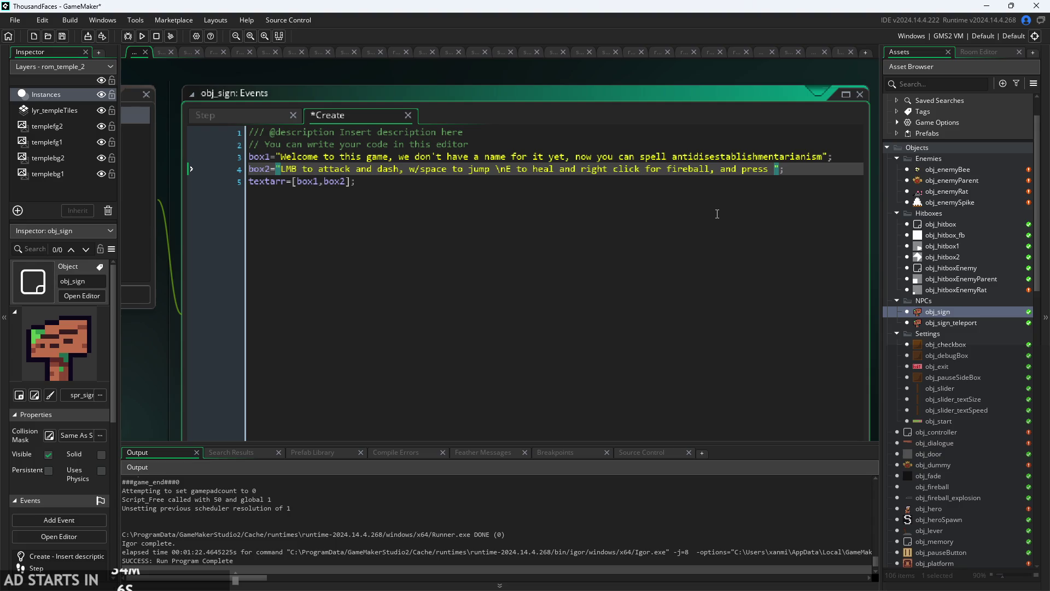
type("U to swi")
type("tch ")
type("between")
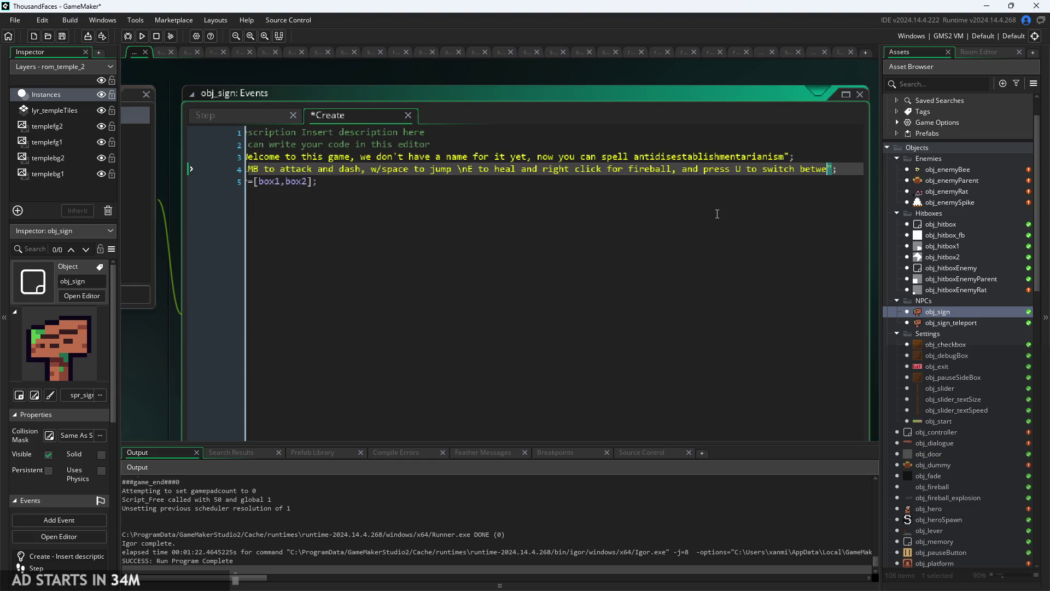
type(" having")
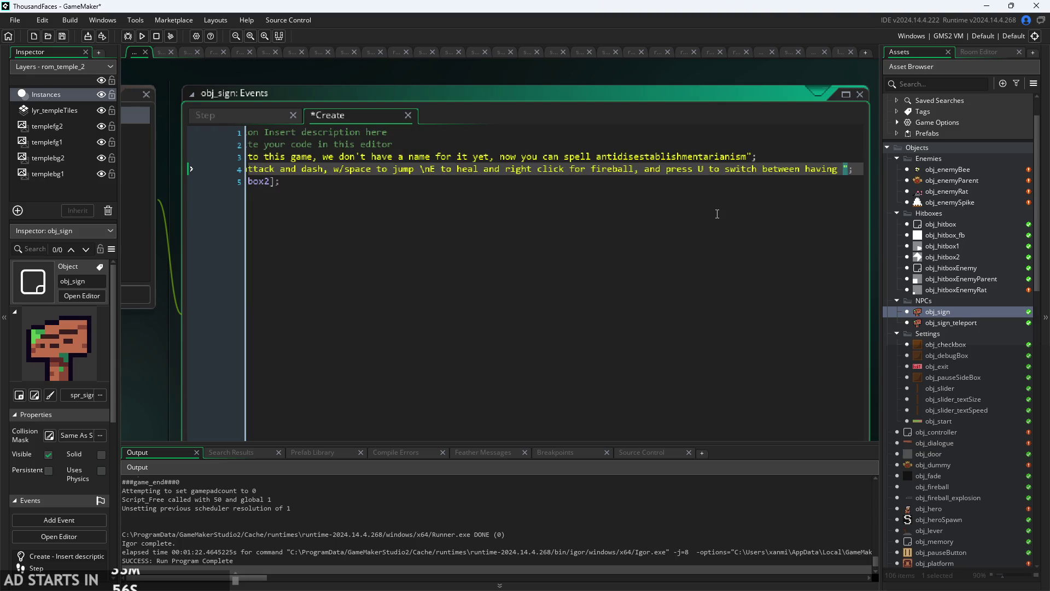
type(" the extra ")
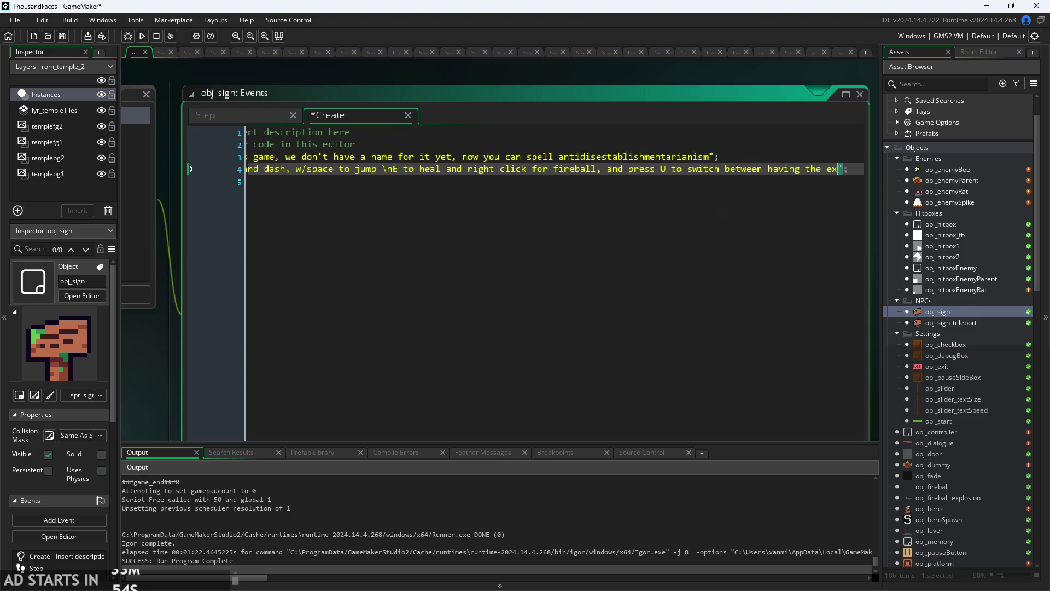
type("poweres")
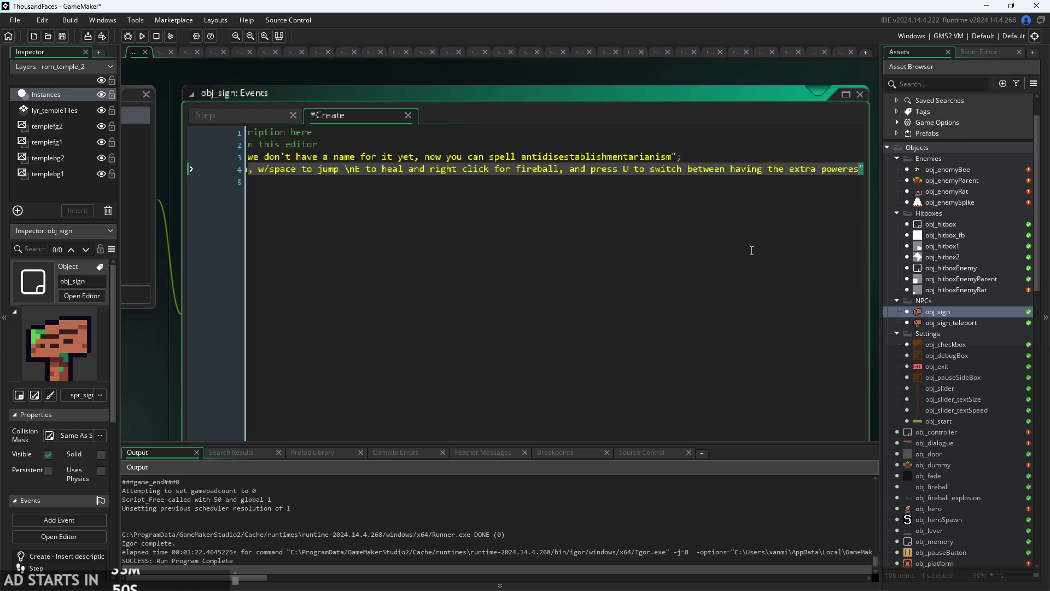
key("BackSpace")
key("BackSpace")
type("s or not")
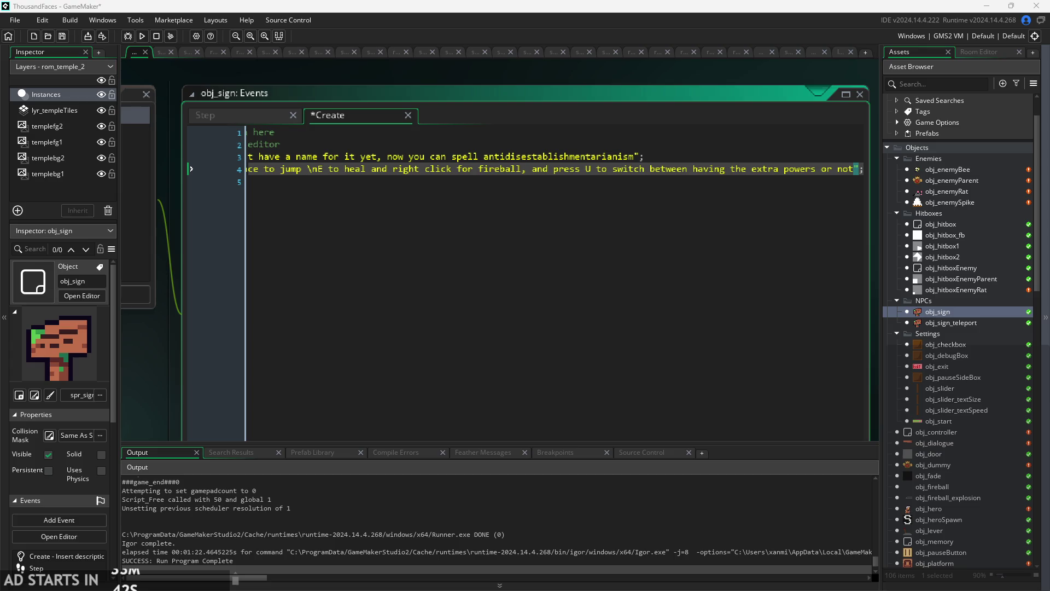
key("ctrl+s")
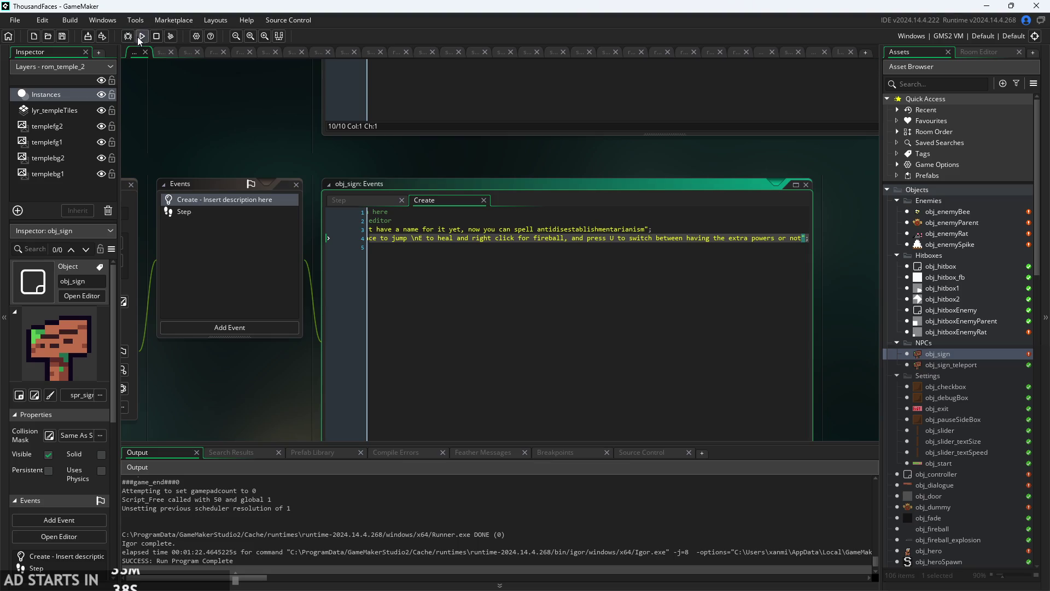
Run the game, start it, and run the player right to jump toward the spikes.
left_click(141, 36)
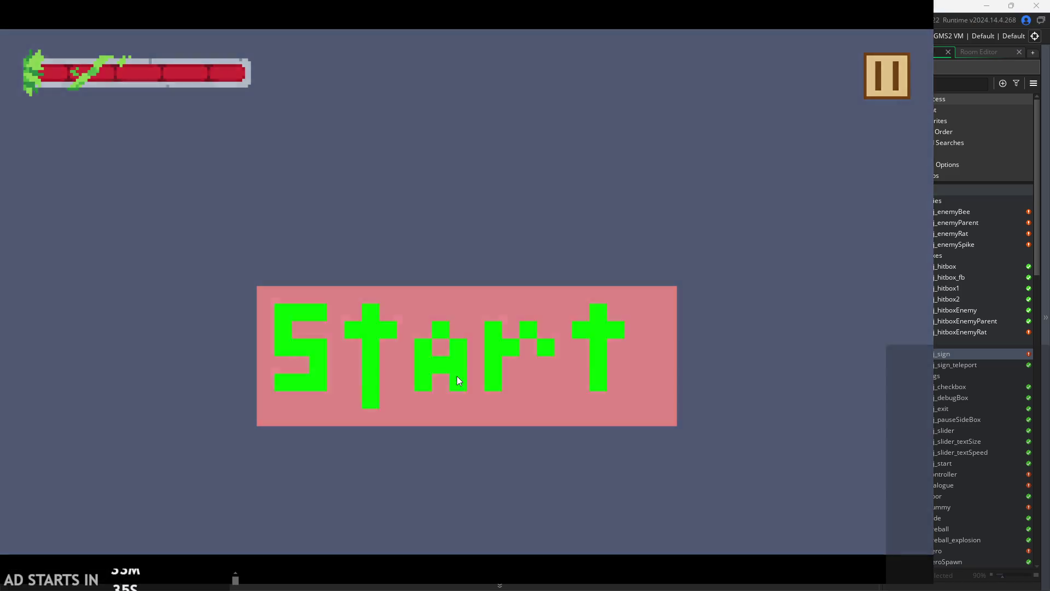
left_click(457, 378)
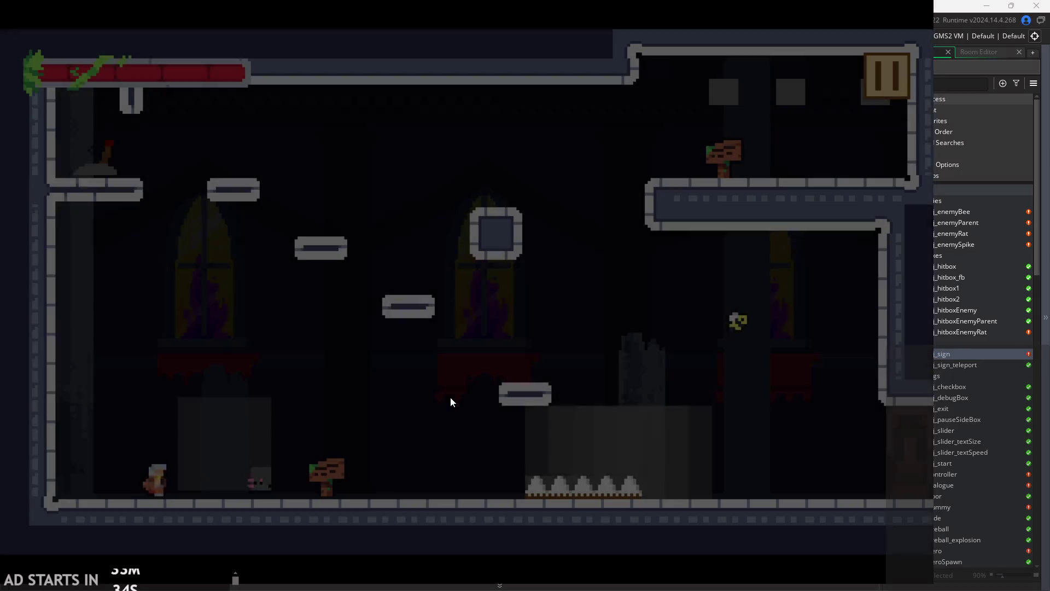
key("Right")
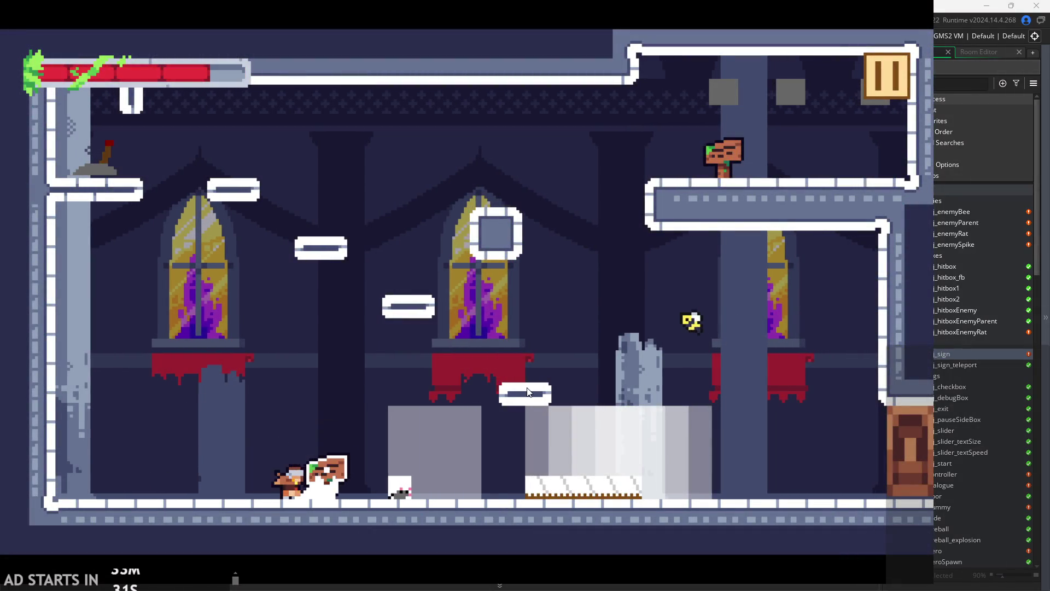
key("Right")
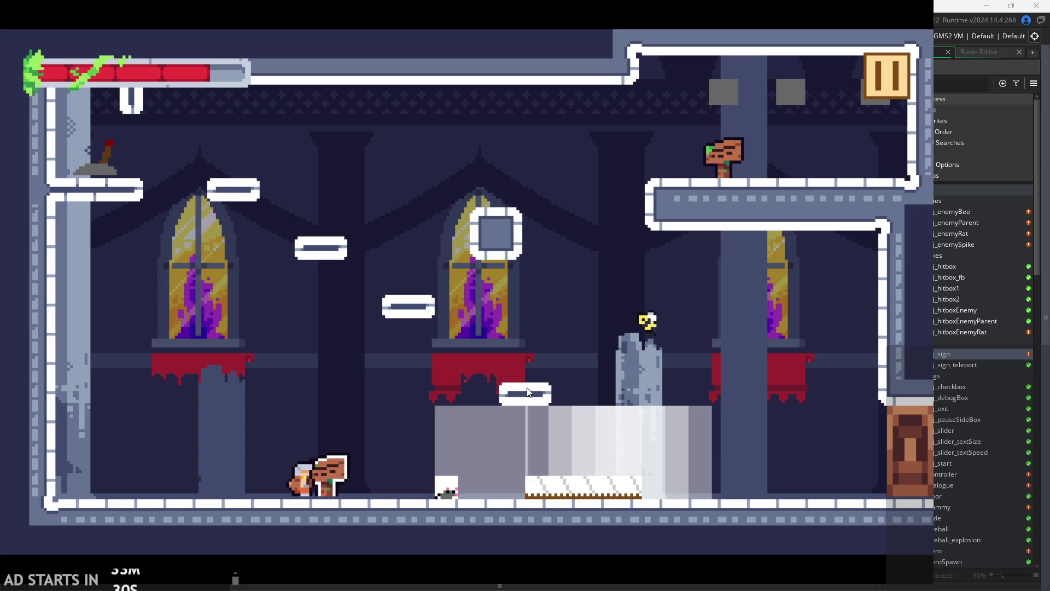
key("space")
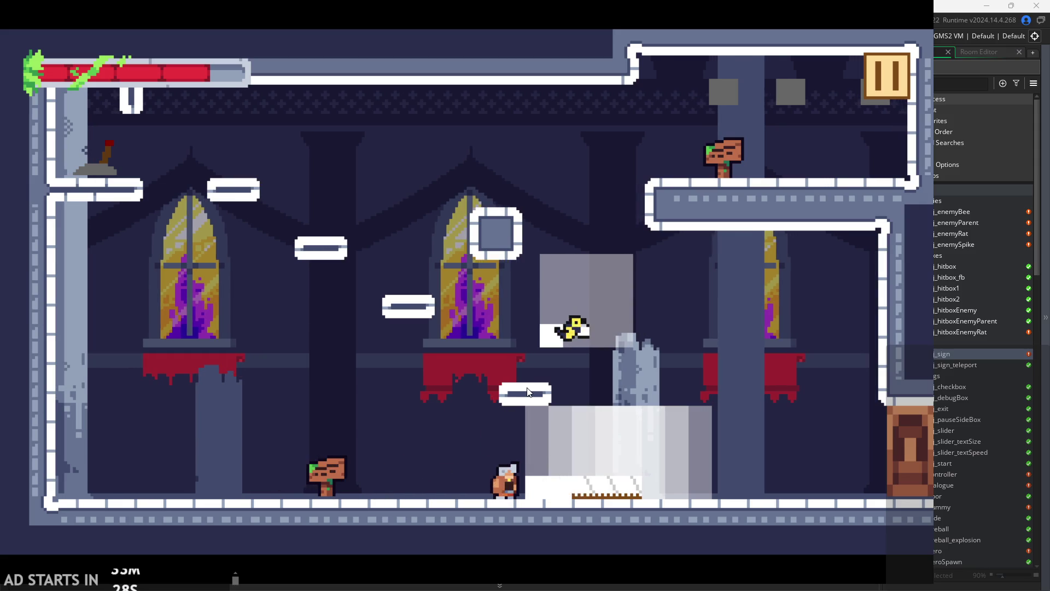
Move back left slashing at the nearby enemies, then pause and quit the game.
key("Left")
key("x")
key("x")
key("x")
key("x")
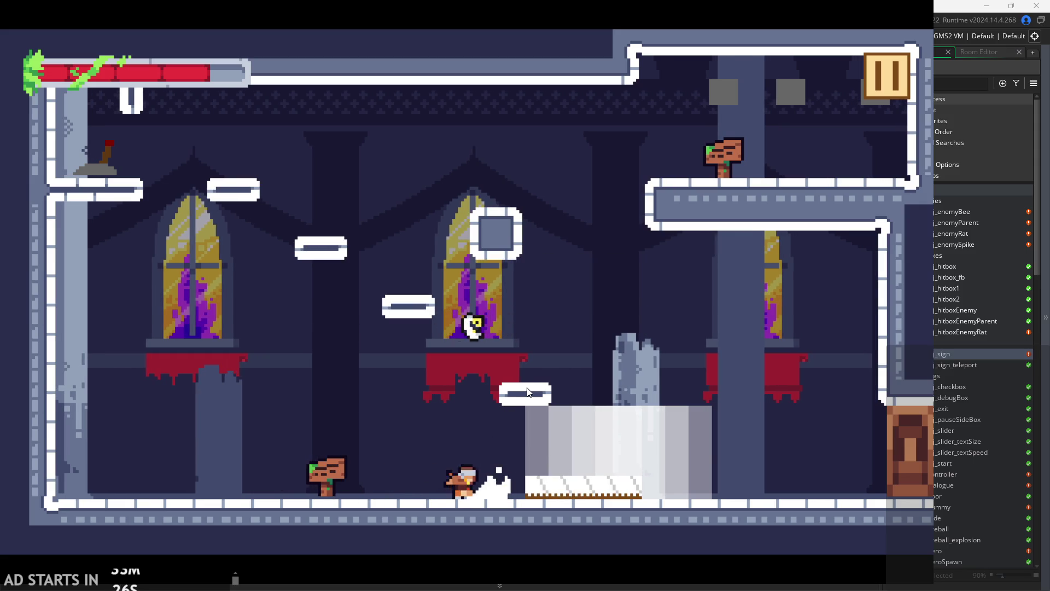
key("x")
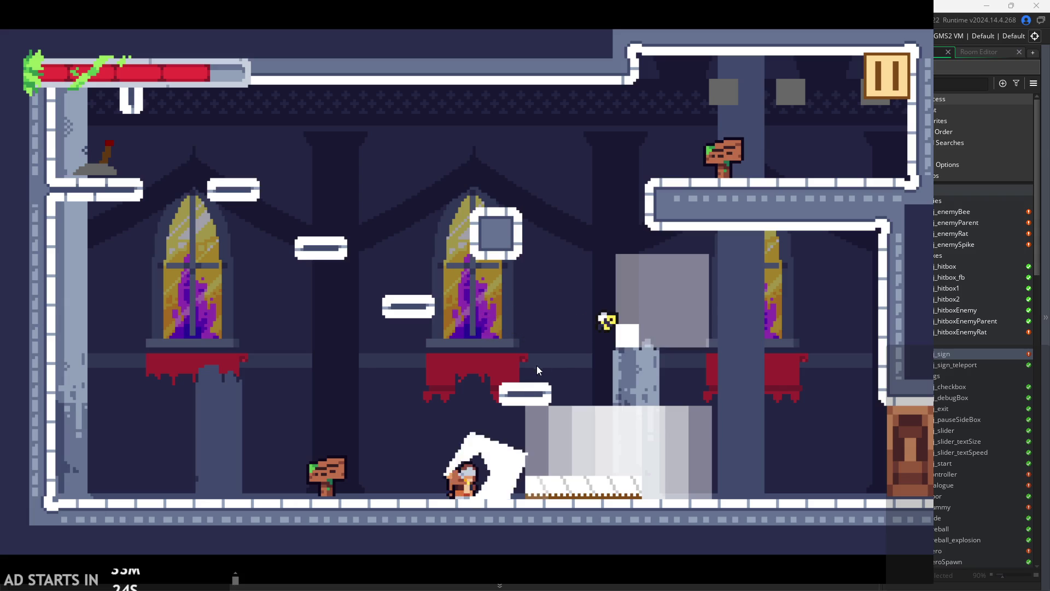
key("x")
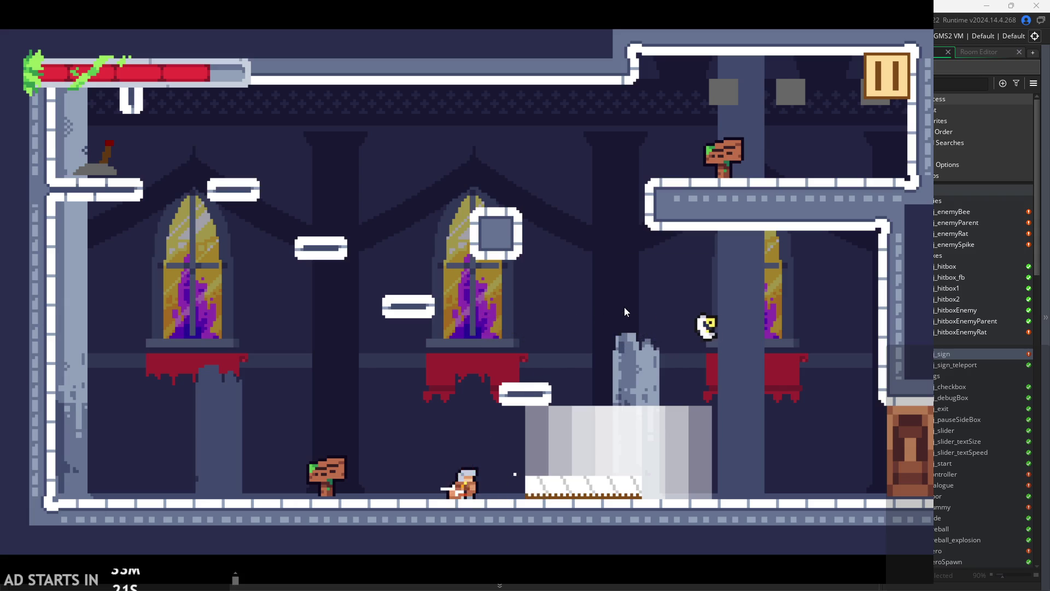
left_click(870, 57)
left_click(728, 480)
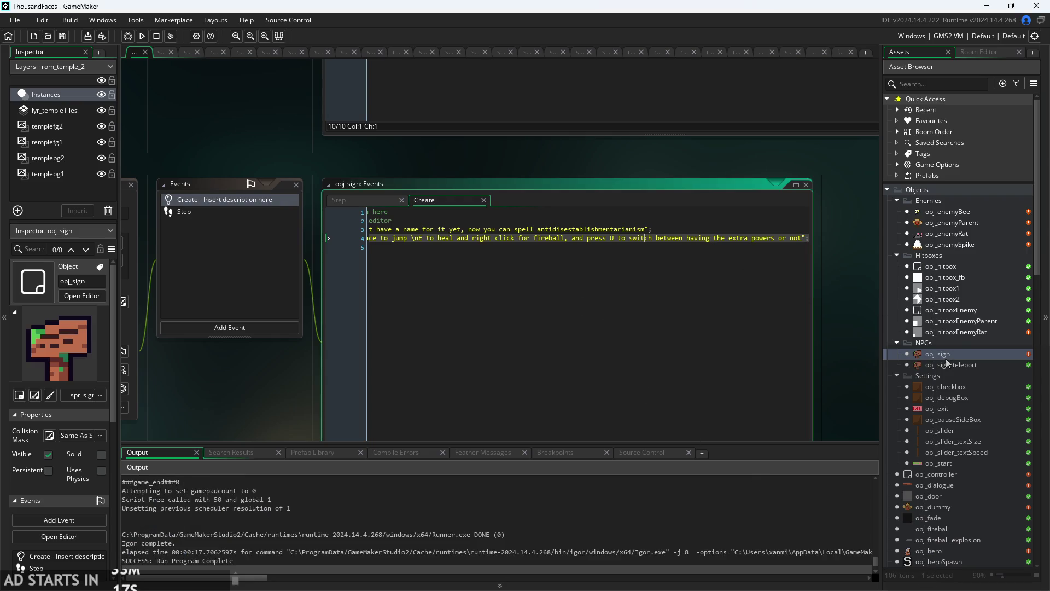
Check that obj_enemySpike's Create event sets hp=-1.
double_click(944, 242)
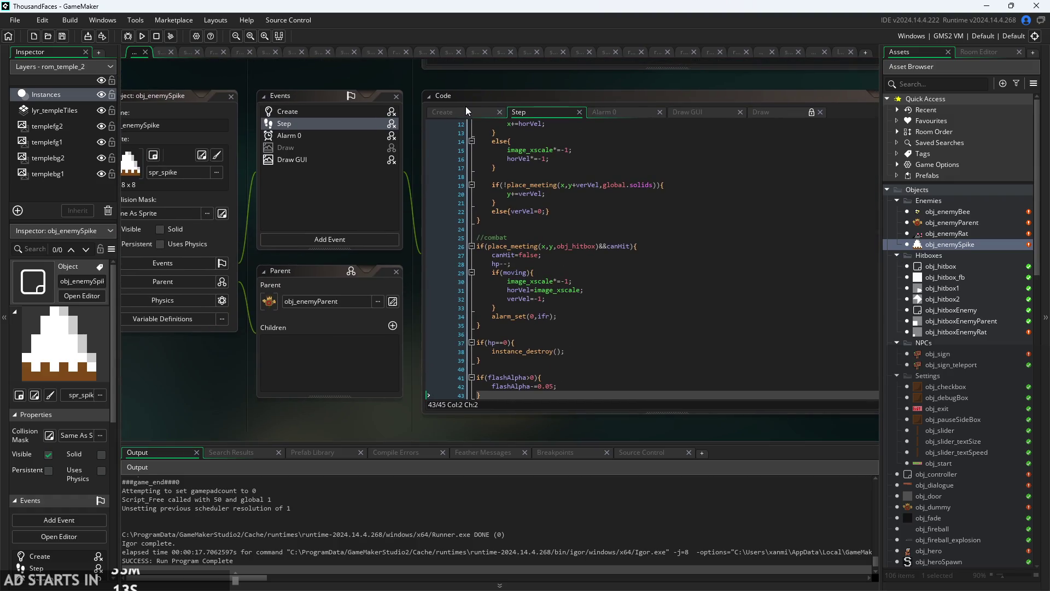
left_click(466, 110)
left_click(529, 124)
scroll(528, 123, "up", 2)
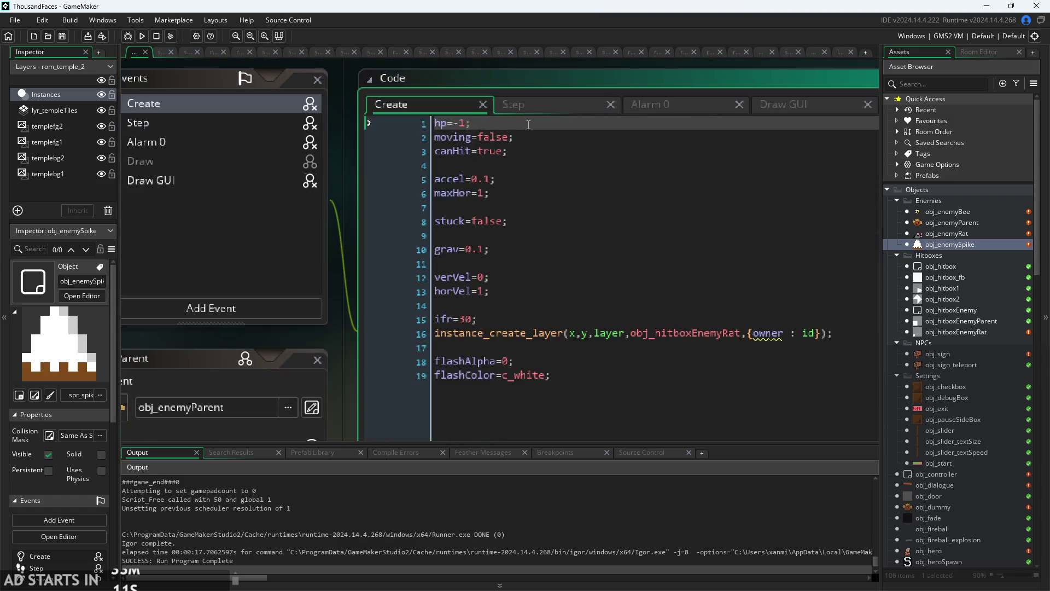
Change obj_enemyParent's Draw hp check on line 2 from != to >, then relaunch the game.
double_click(963, 222)
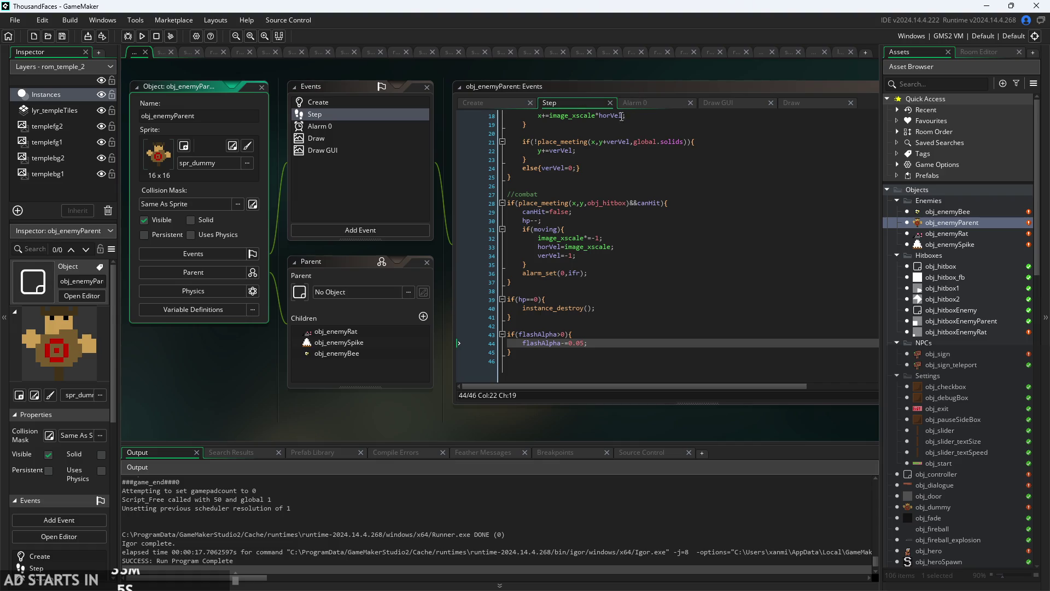
left_click(794, 103)
left_click(567, 139)
scroll(555, 121, "up", 3)
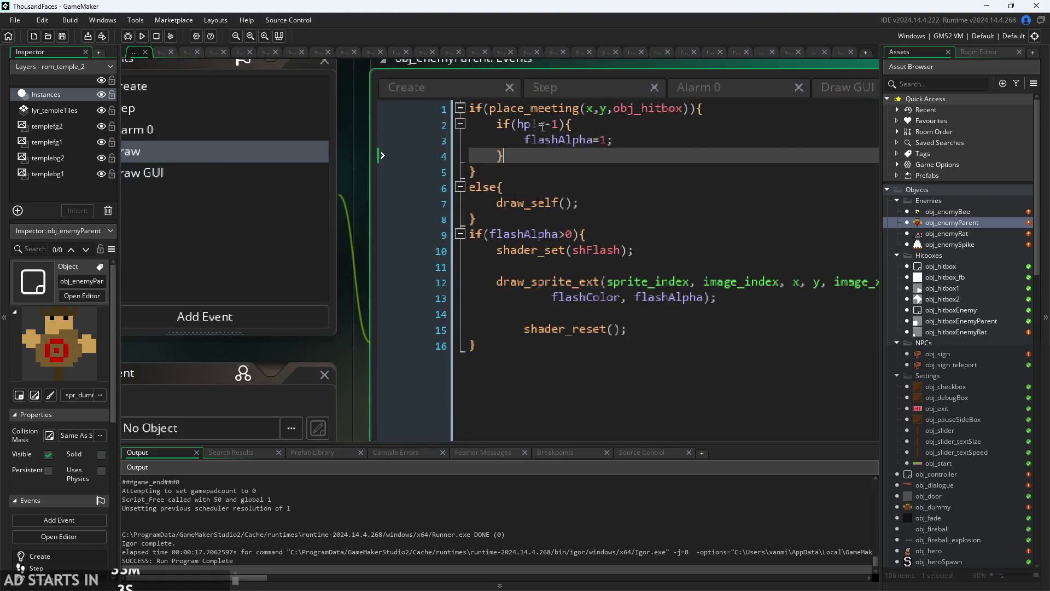
left_click(556, 126)
double_click(540, 125)
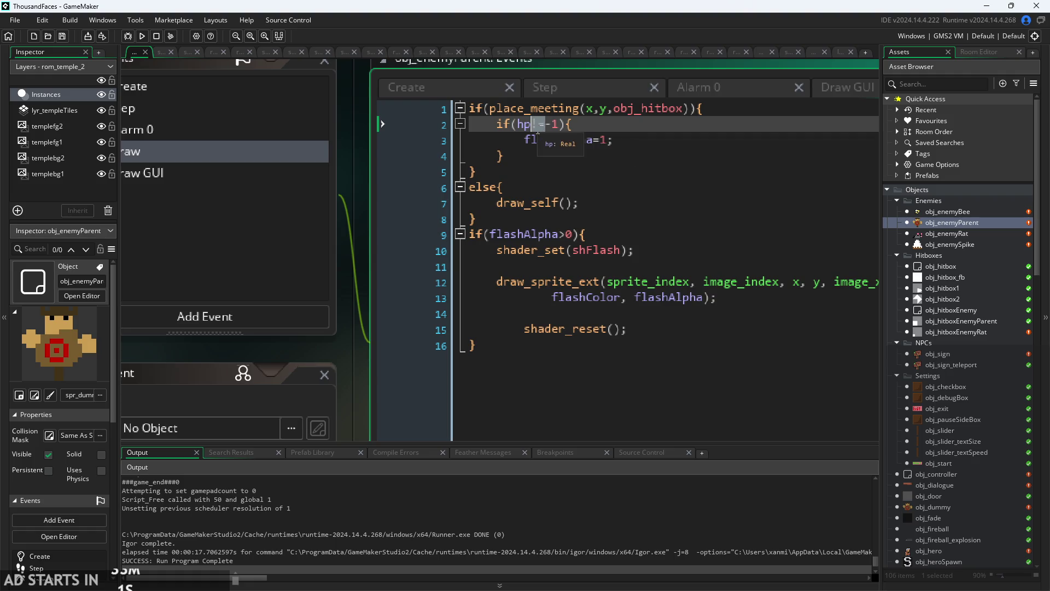
type(">")
key("Escape")
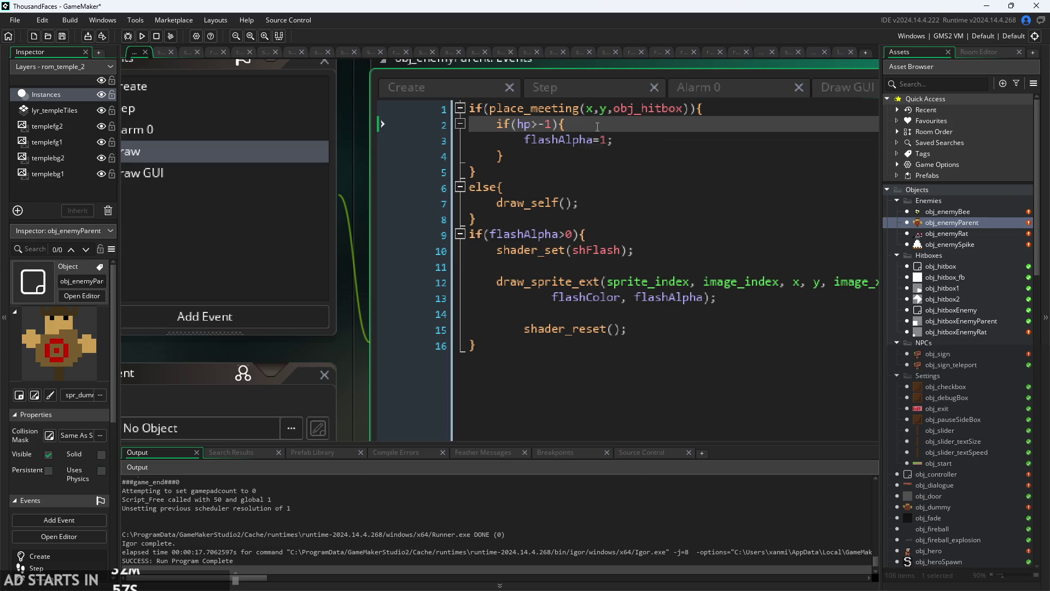
left_click(142, 35)
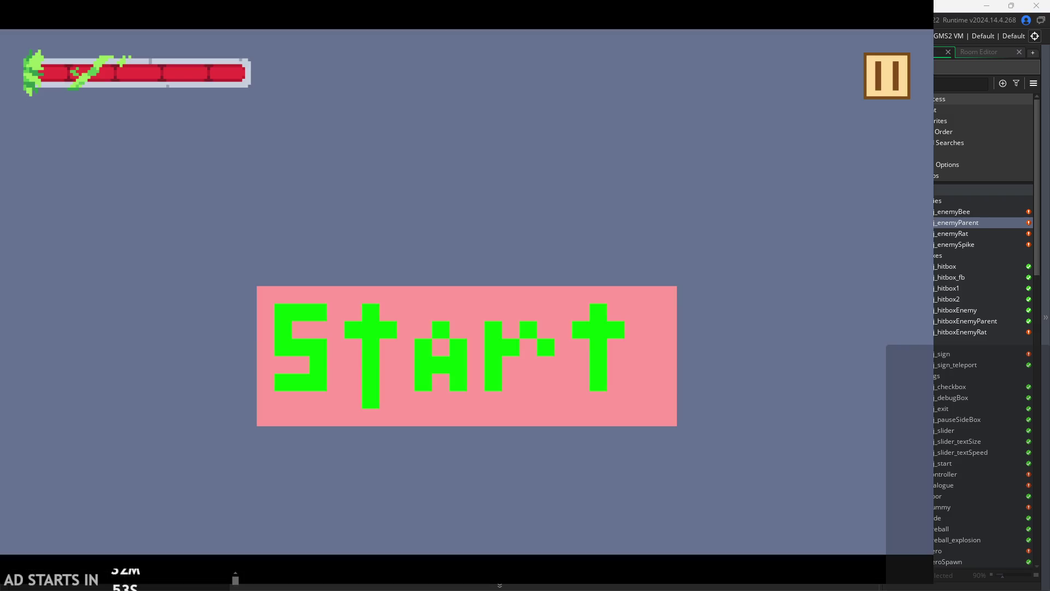
left_click(527, 328)
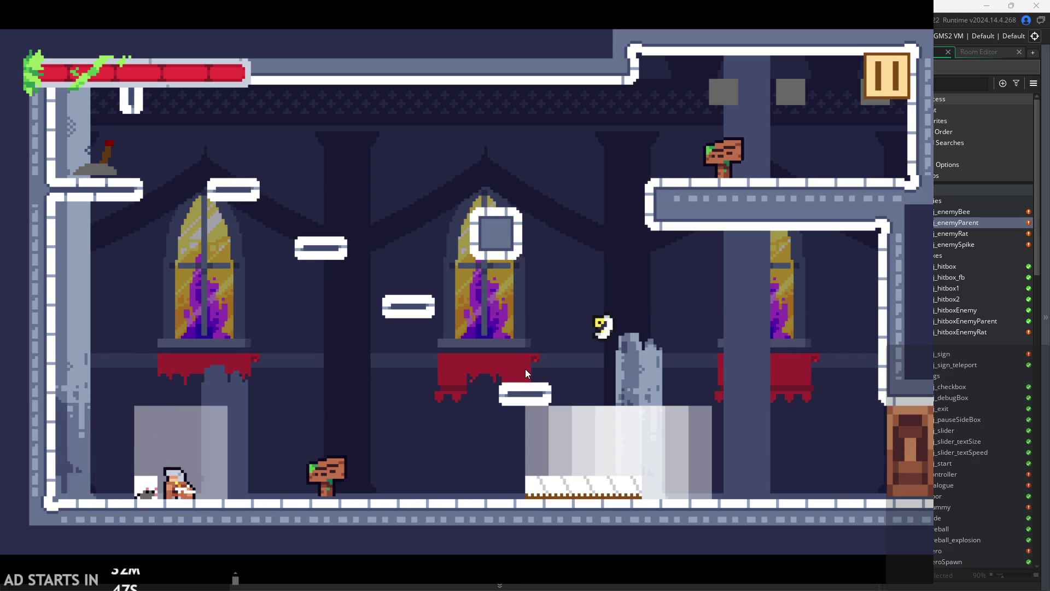
Walk right and slash the spikes to confirm they no longer flash, then quit the game.
key("Right")
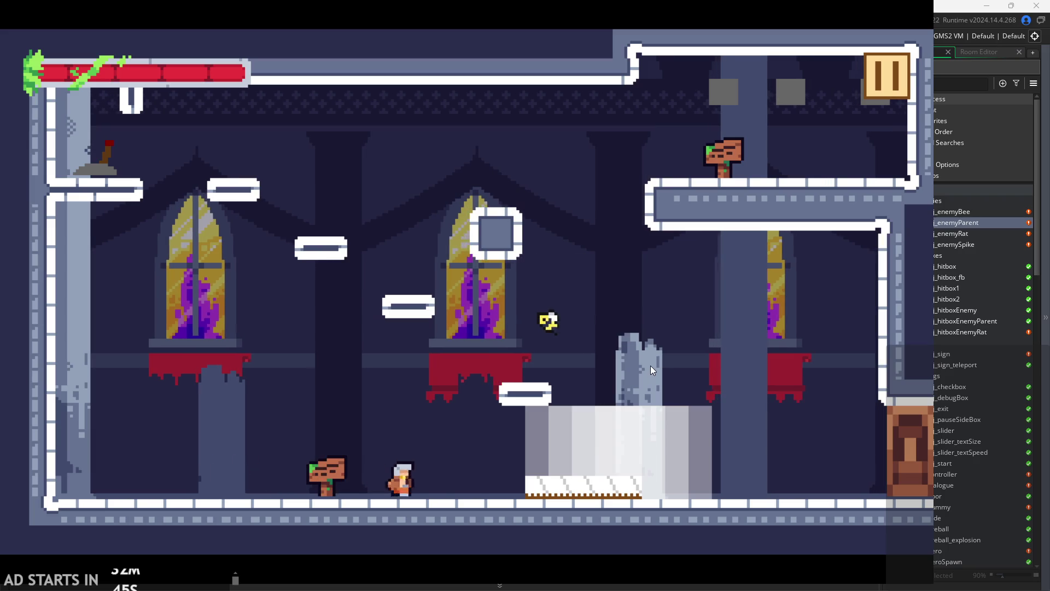
key("Right")
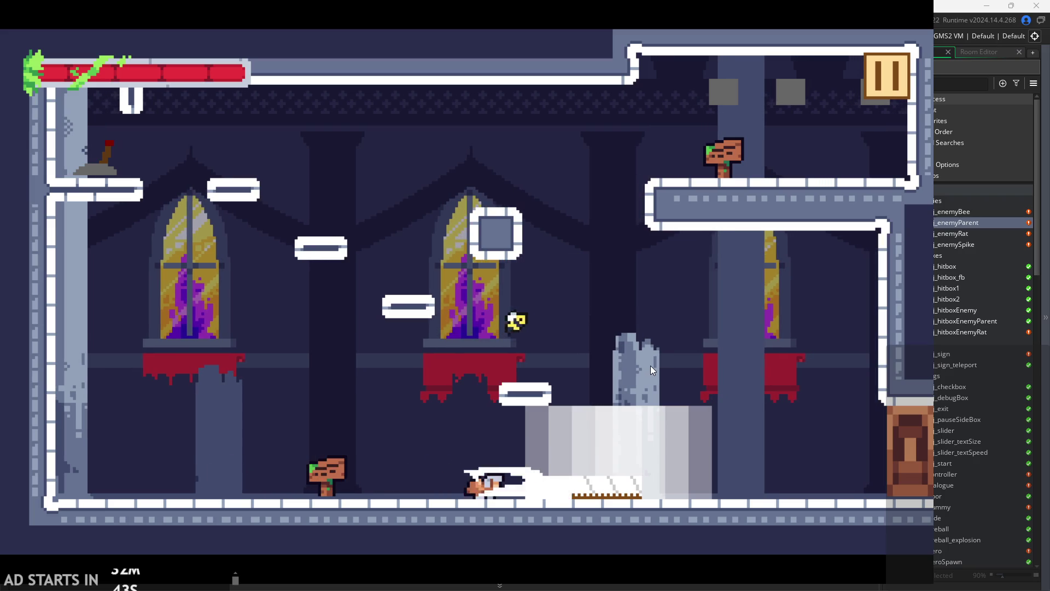
left_click(866, 69)
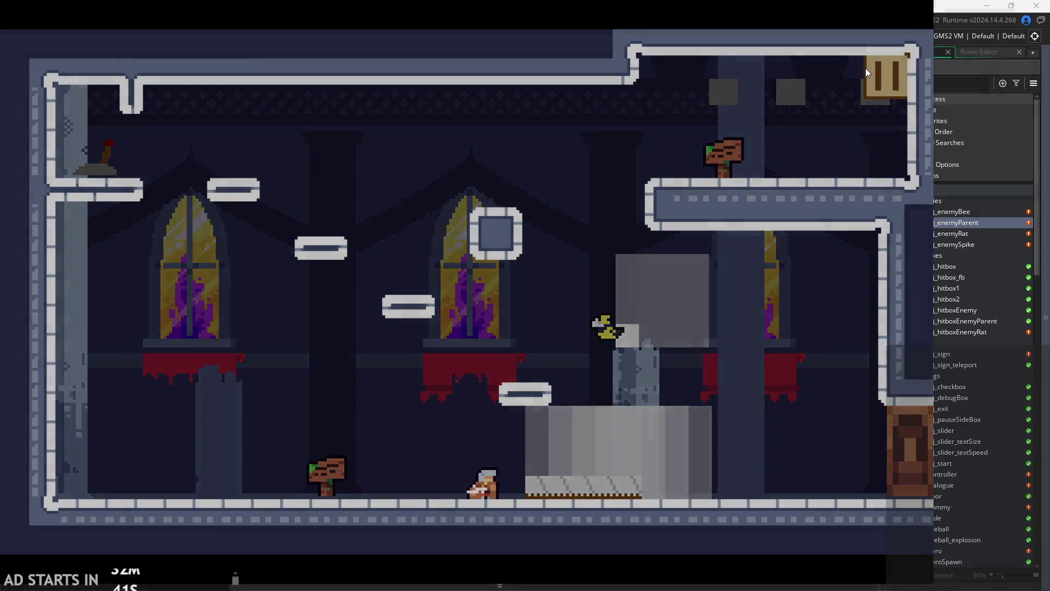
left_click(801, 481)
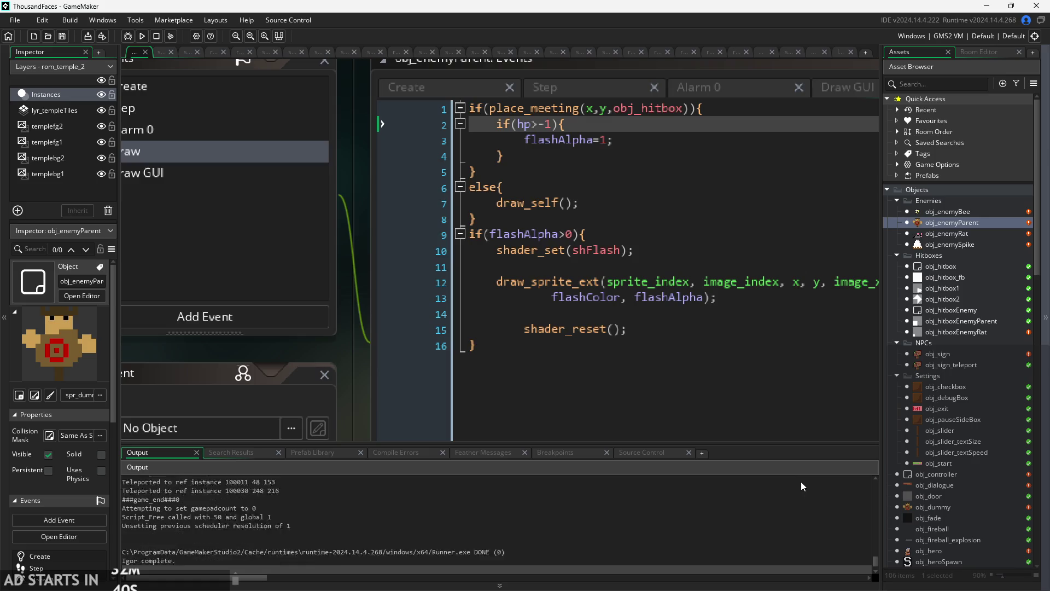
Step through the spike's hp>-1 flash condition and its closing brace in the Draw code.
left_click(631, 139)
left_click(645, 158)
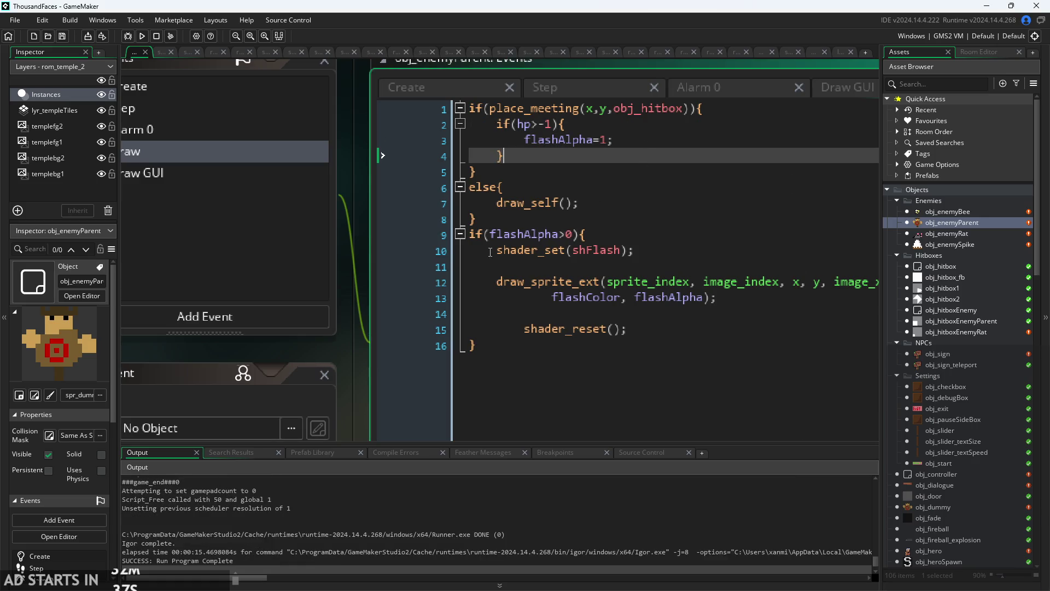
left_click(649, 123)
key("Down")
key("Down")
key("Up")
key("Up")
key("Down")
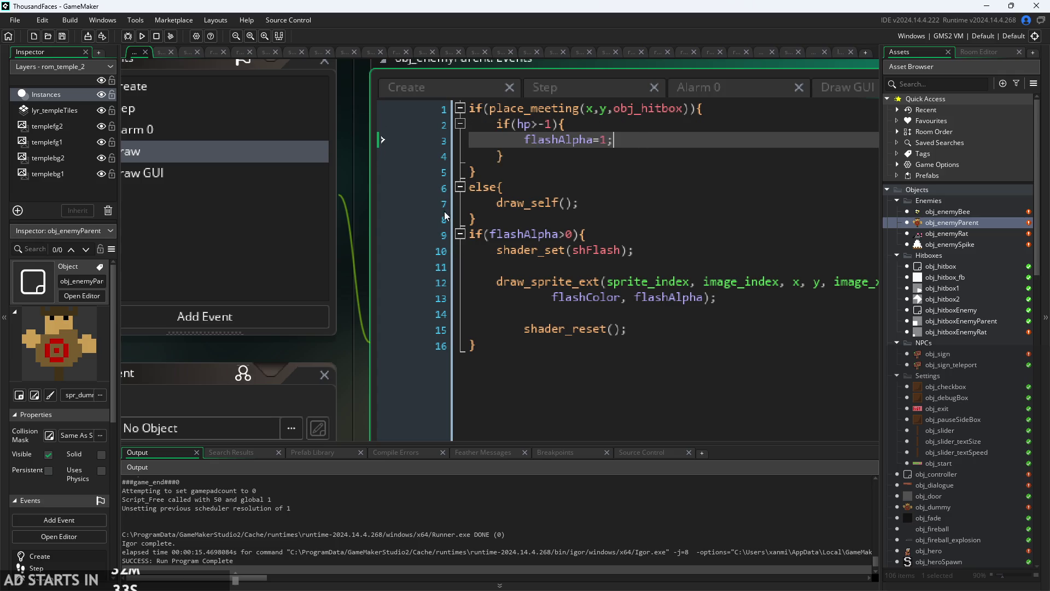
scroll(353, 323, "down", 3)
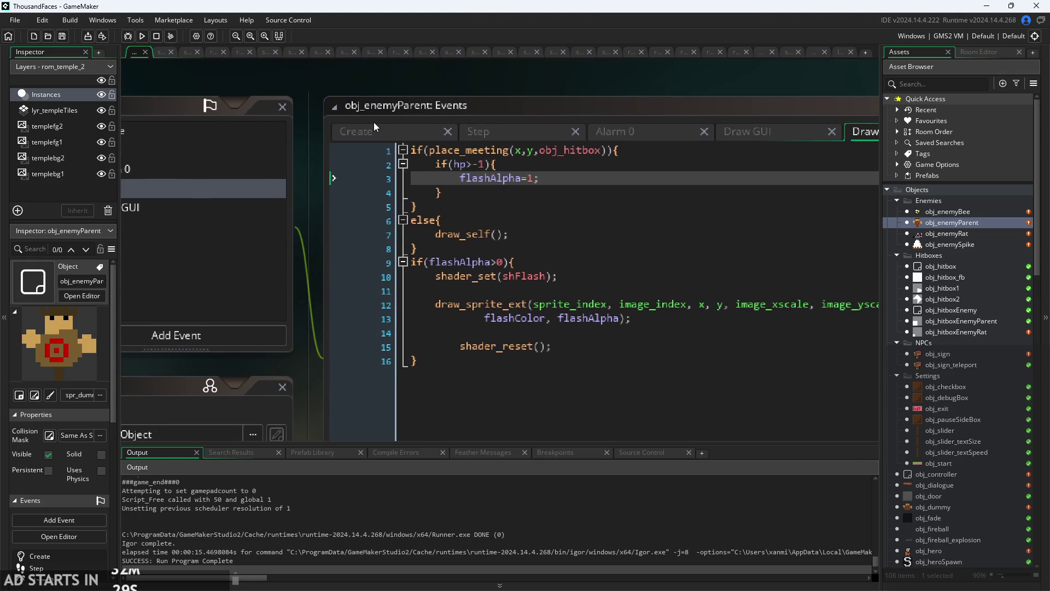
Reopen obj_enemySpike and bring up its Draw event at the flashAlpha check.
double_click(970, 242)
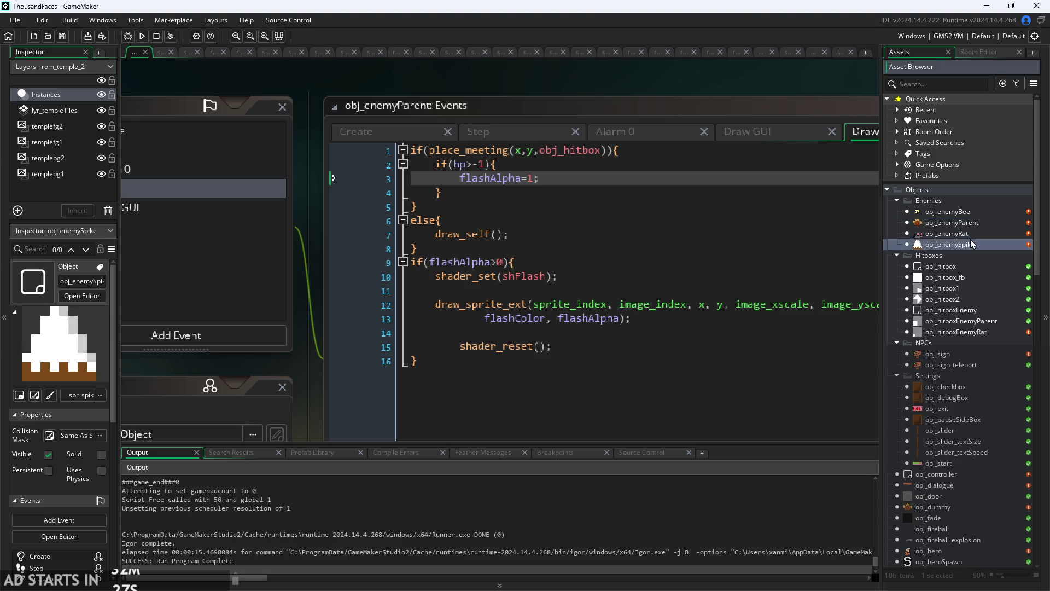
left_click(806, 108)
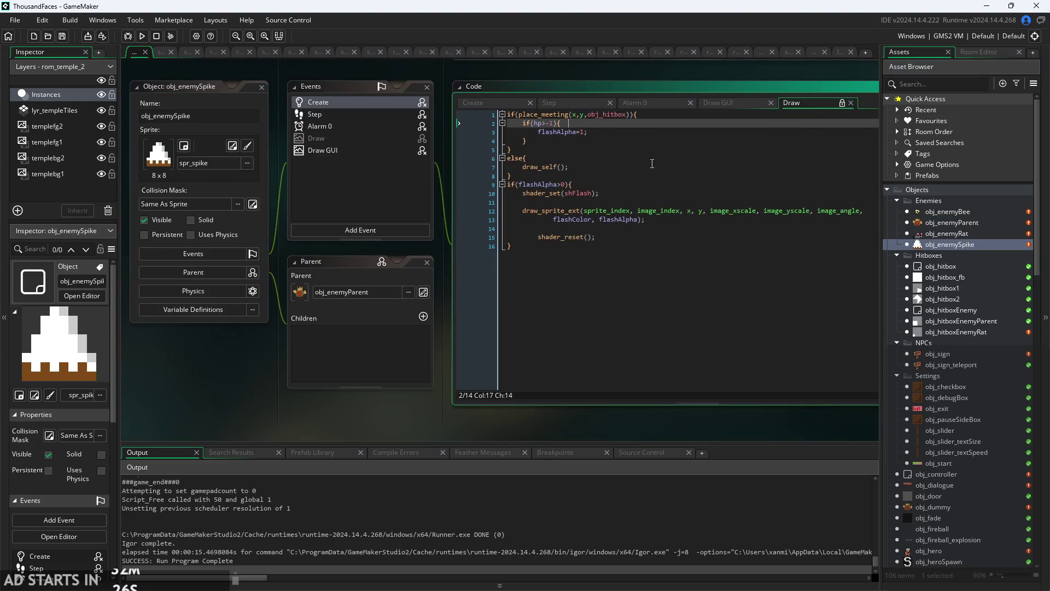
scroll(600, 136, "up", 2)
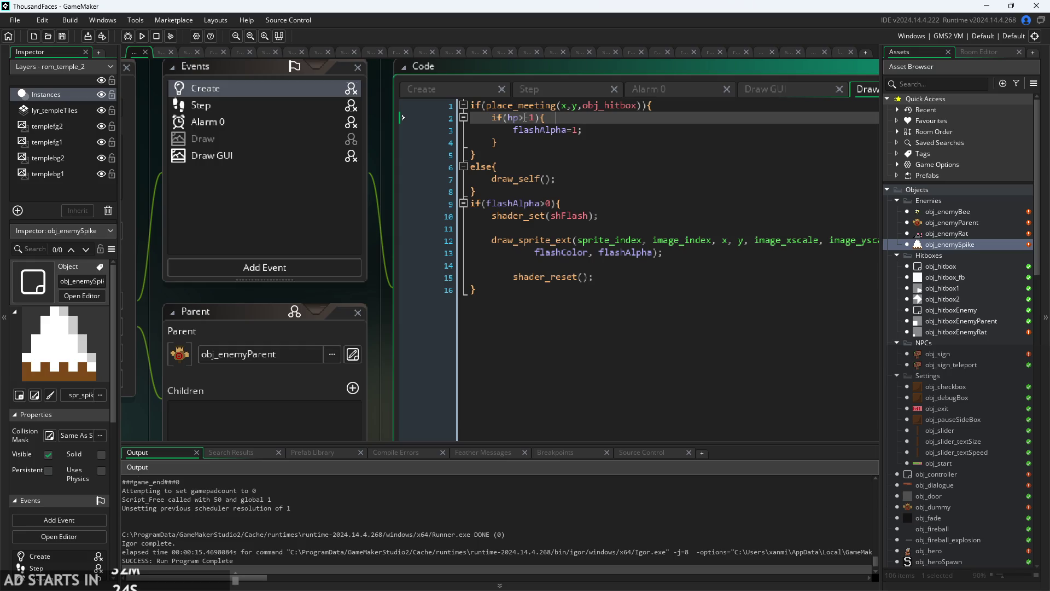
scroll(383, 250, "down", 2)
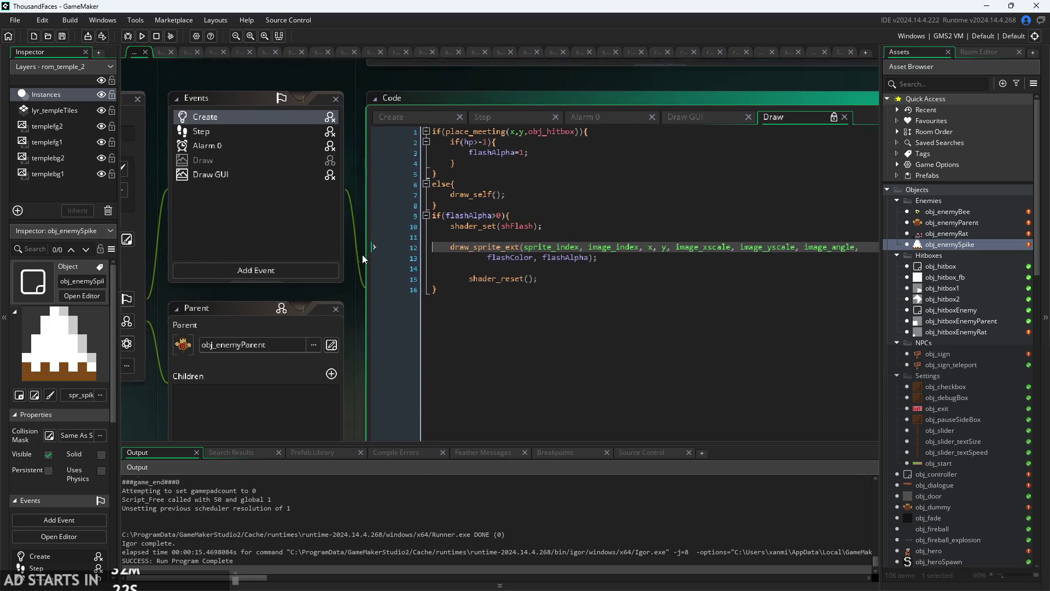
left_click(506, 218)
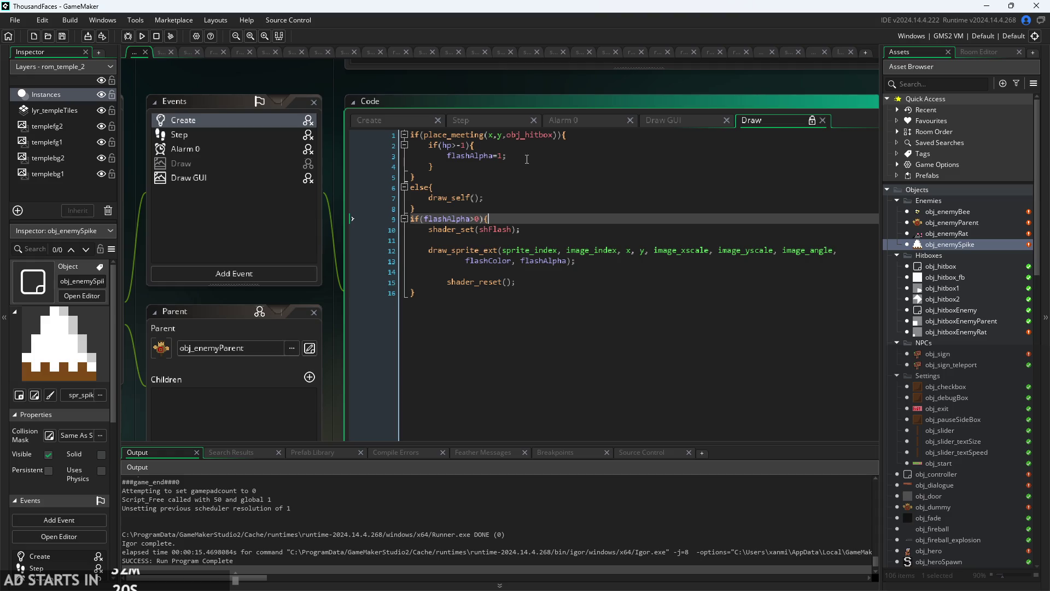
Compare the Create event's hp=-1 with the Draw flash check, then build and run the game.
left_click(399, 120)
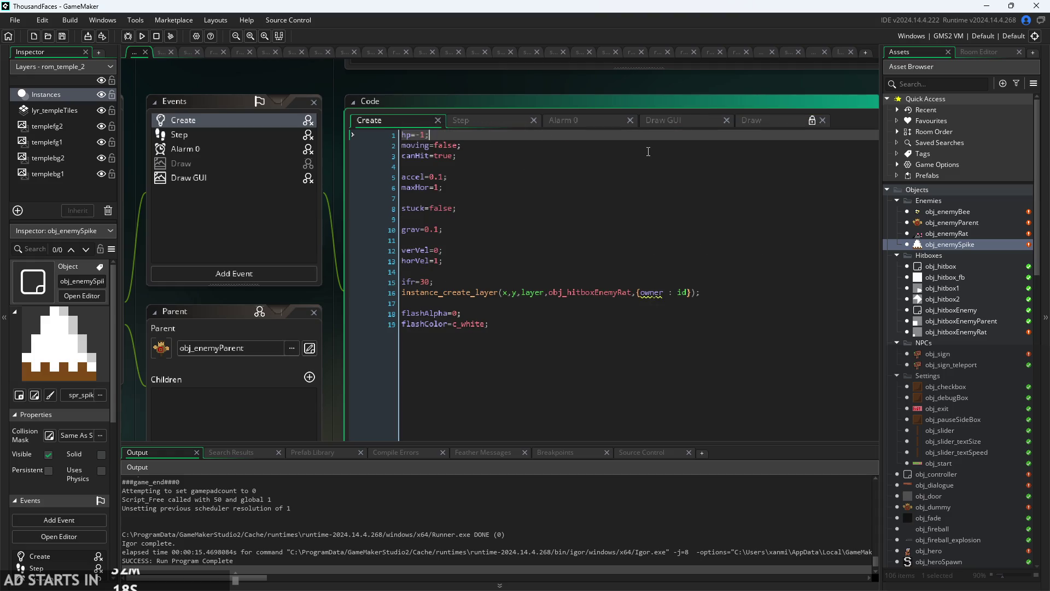
left_click(783, 118)
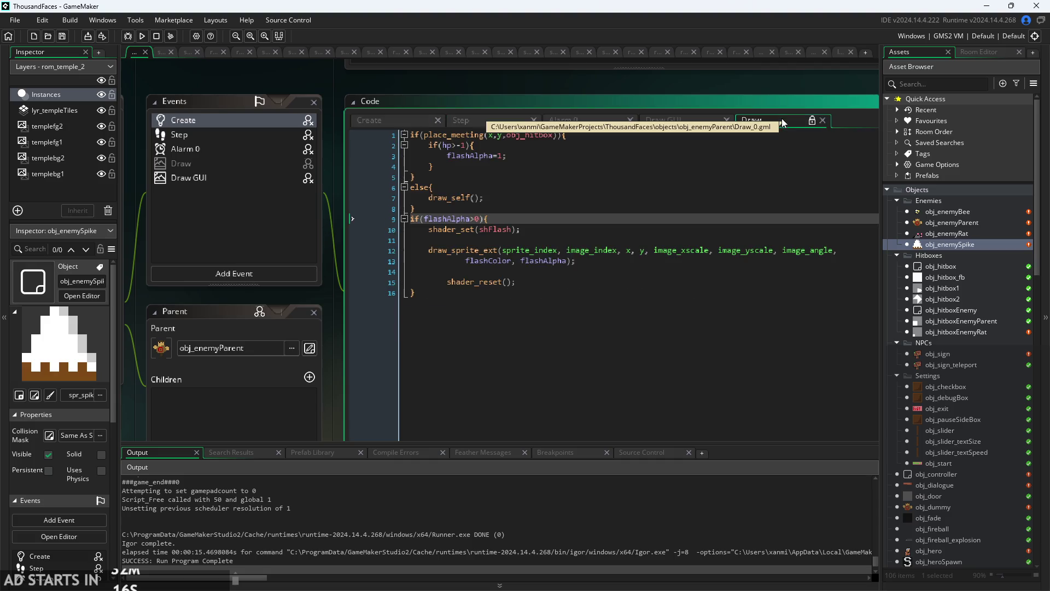
left_click(380, 120)
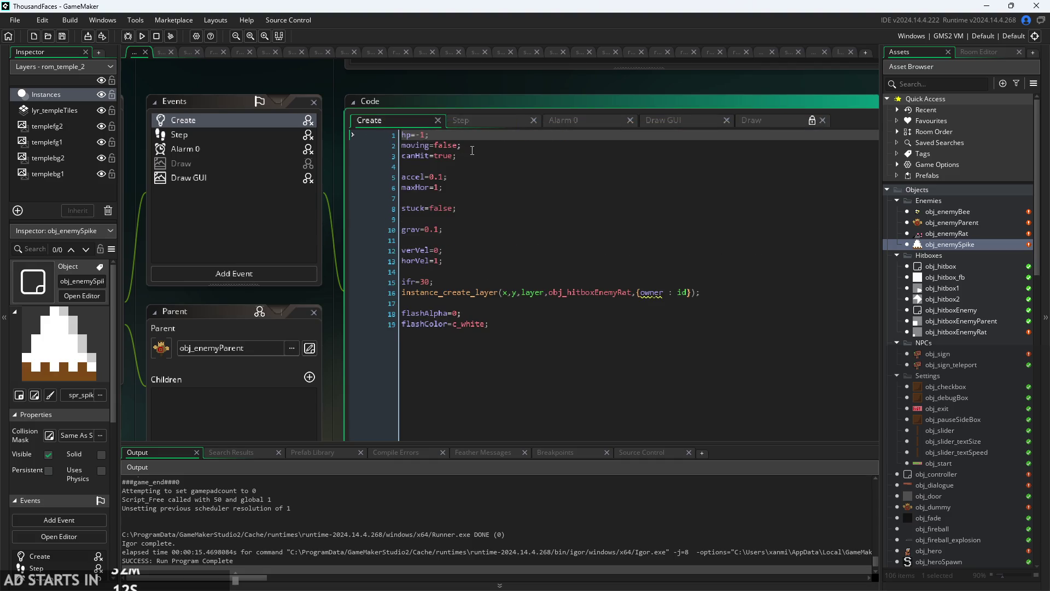
left_click(780, 120)
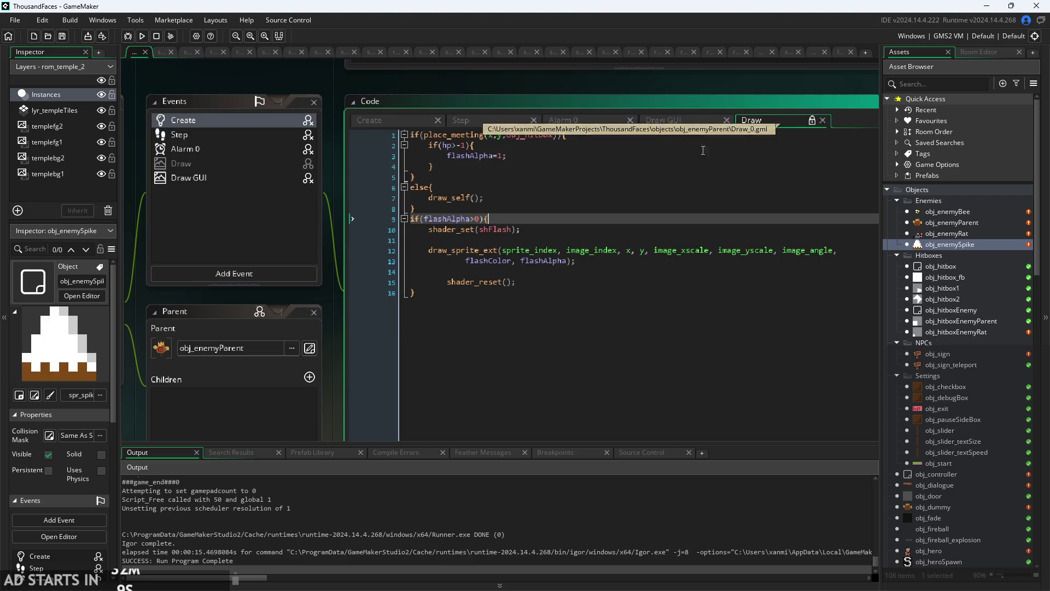
left_click(145, 40)
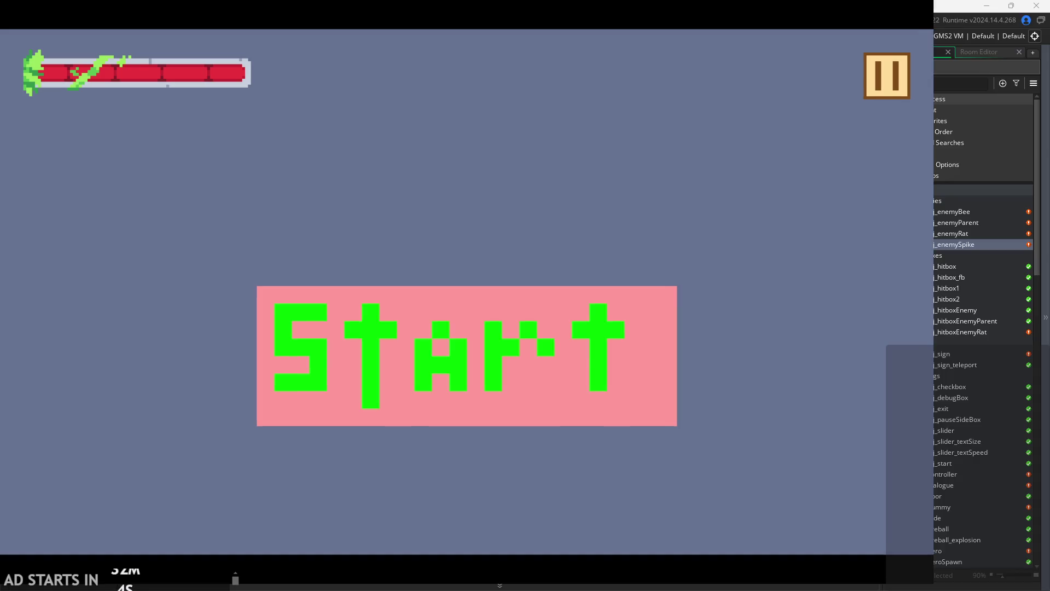
Start the game, run right through the temple room and repeatedly attack the bee.
left_click(514, 329)
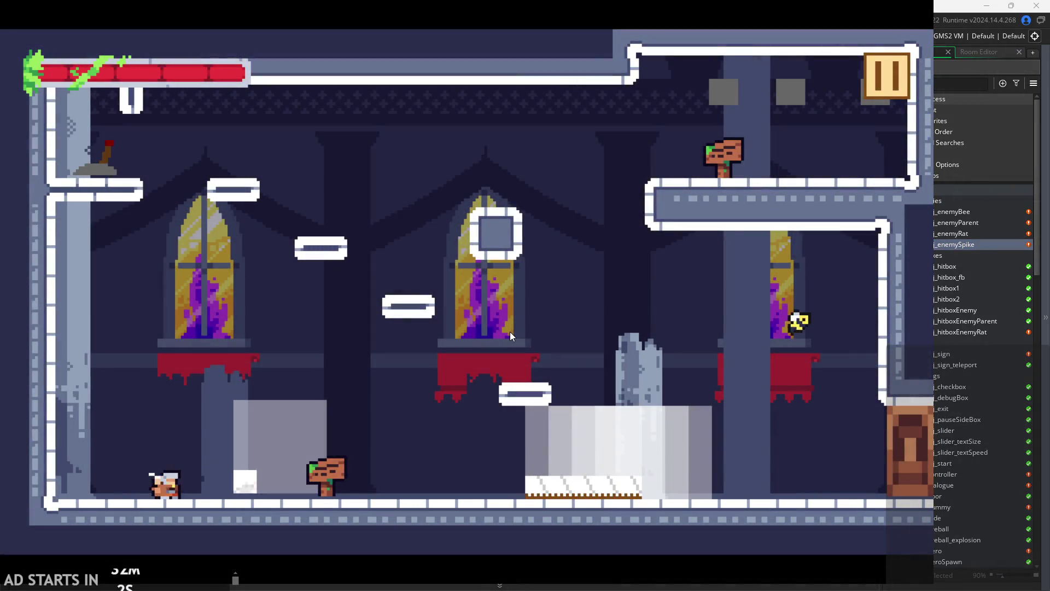
key("Right")
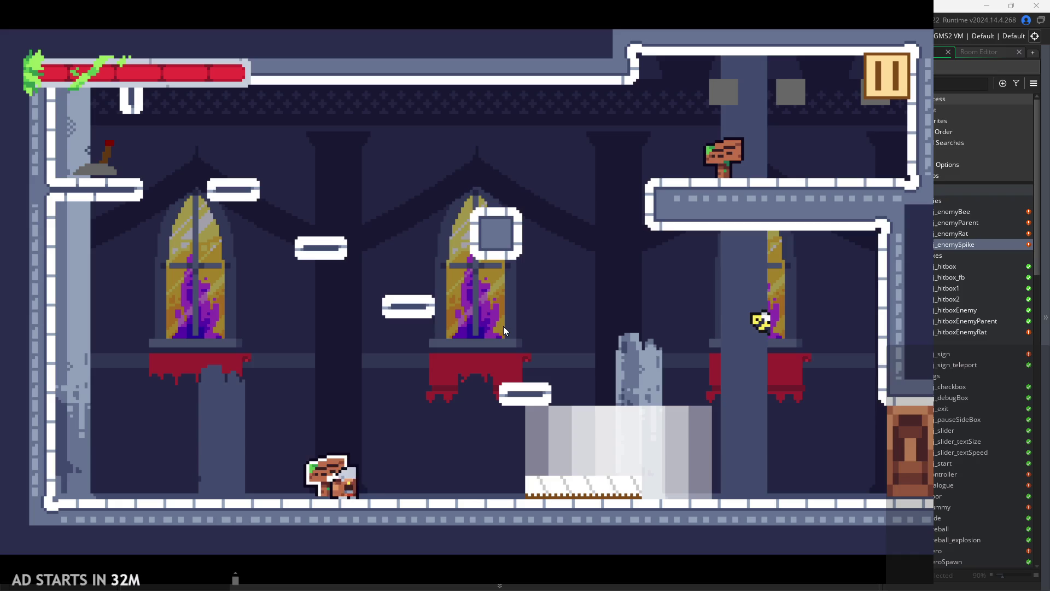
key("Right")
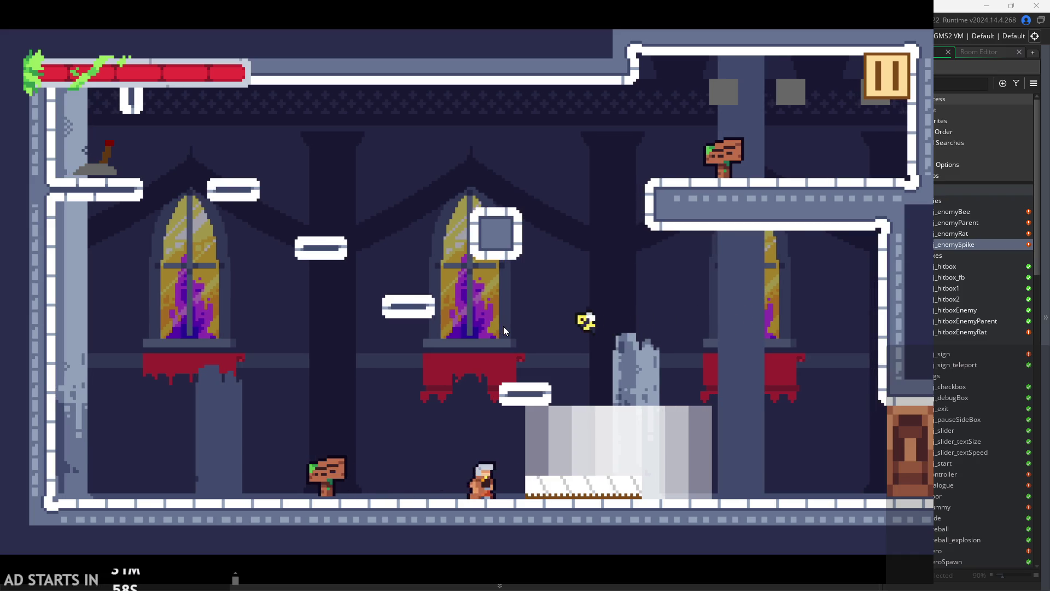
key("x")
key("Right")
key("x")
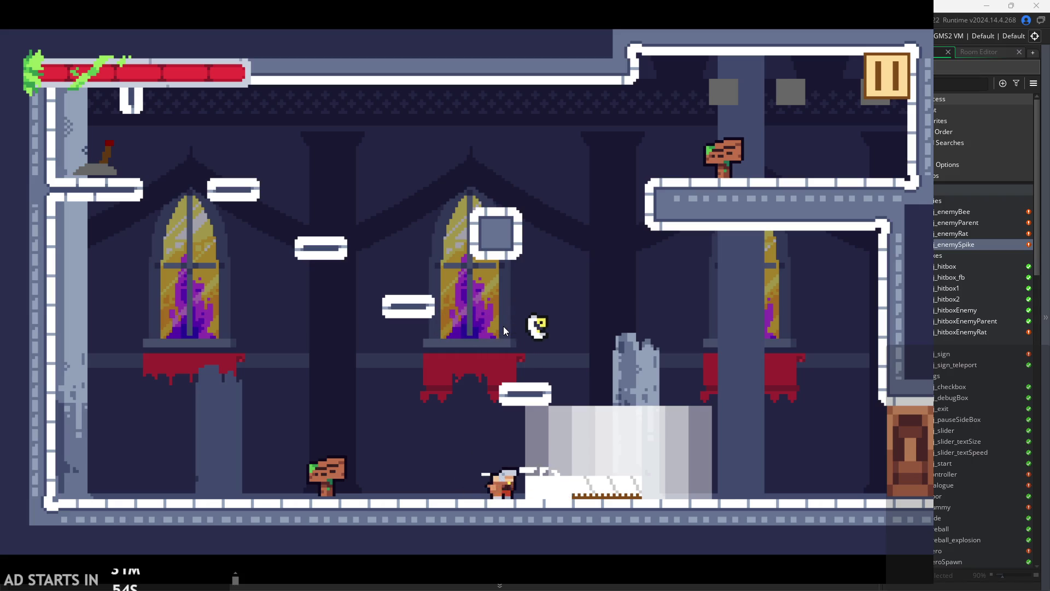
key("x")
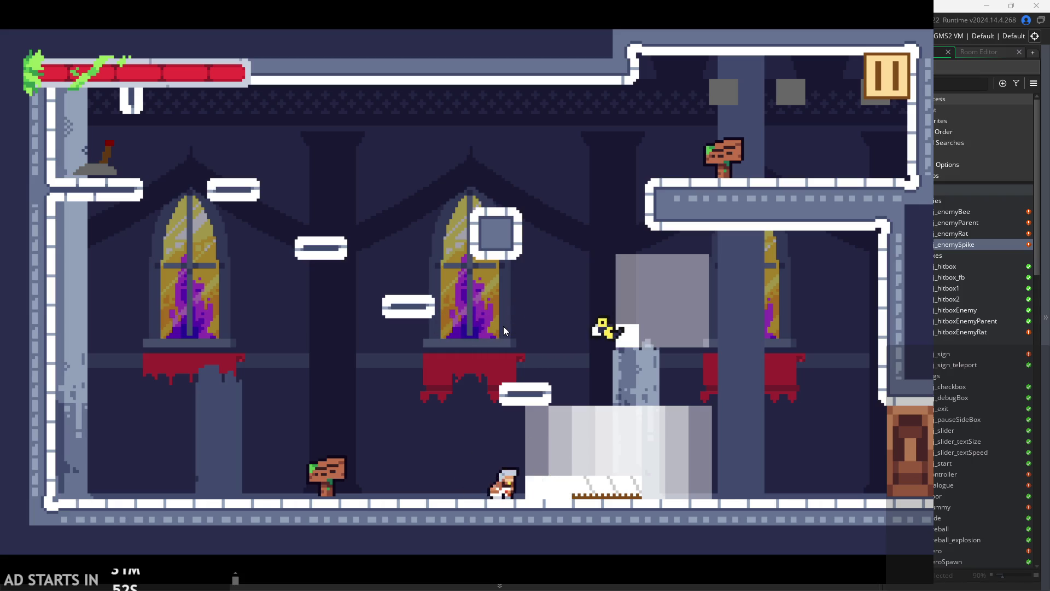
key("x")
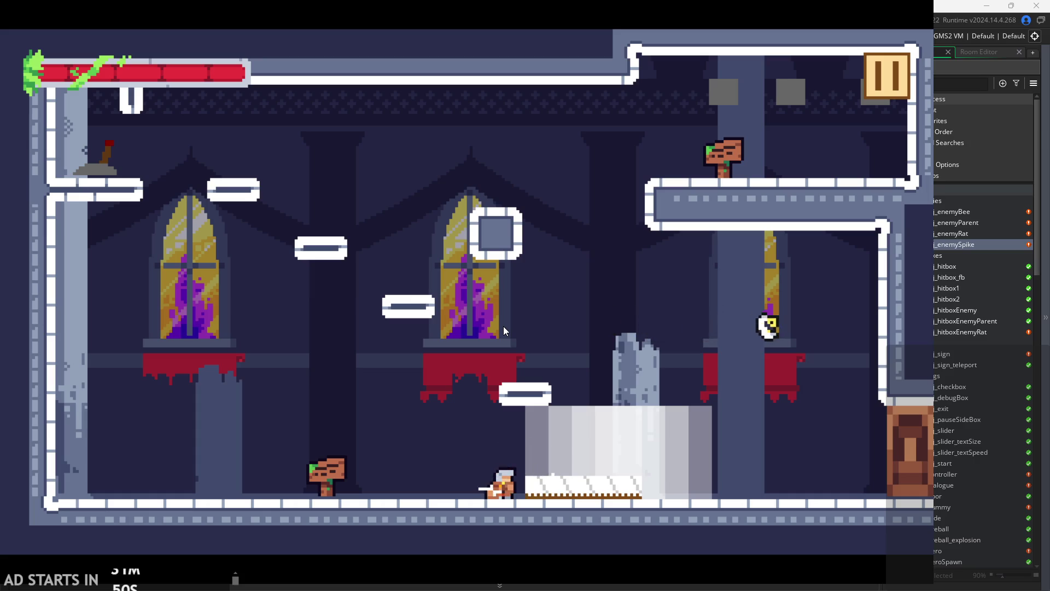
key("x")
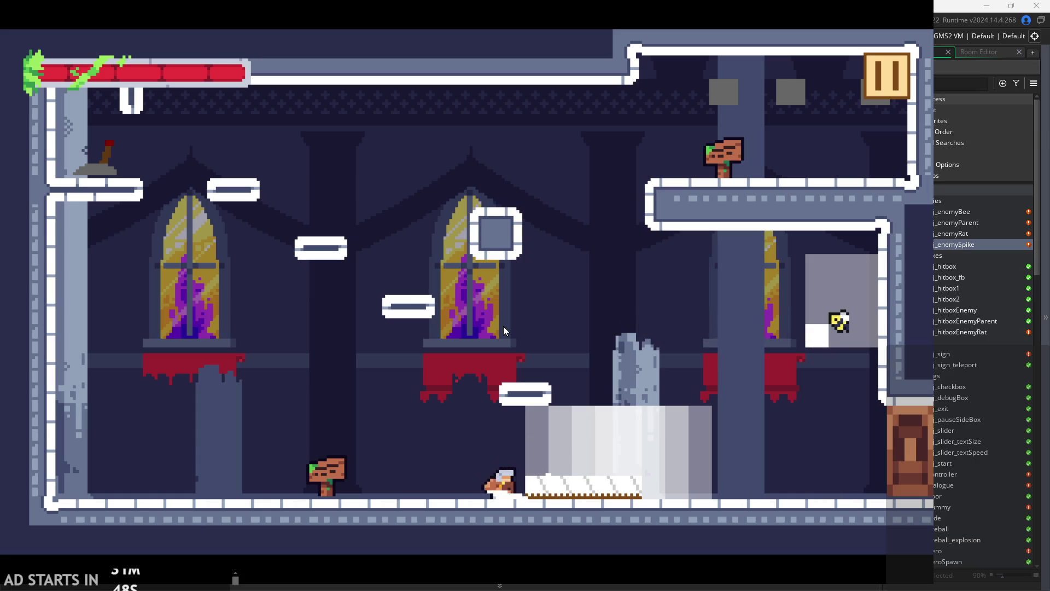
key("x")
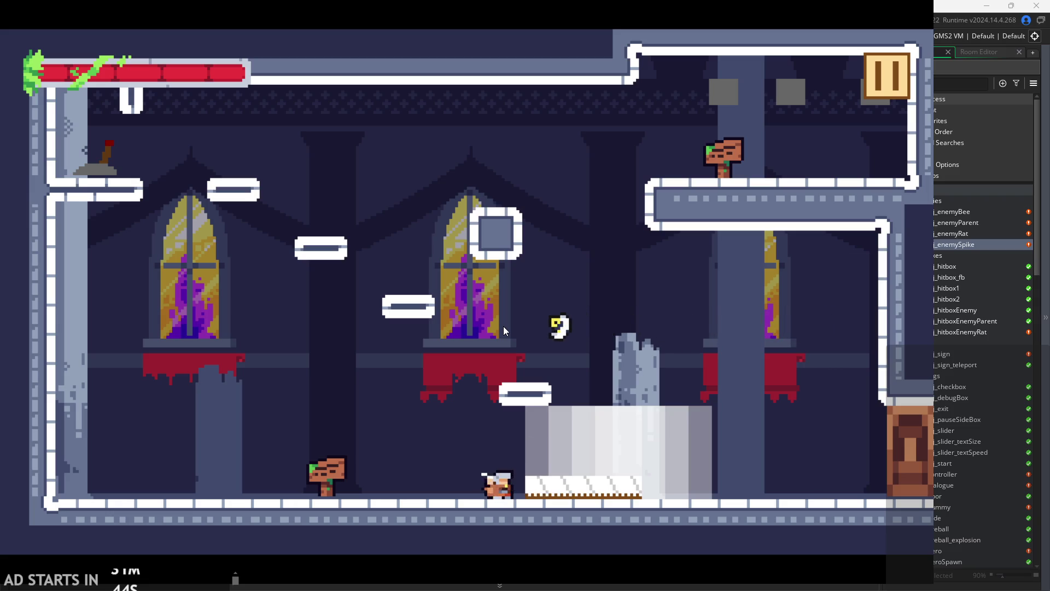
key("x")
key("x")
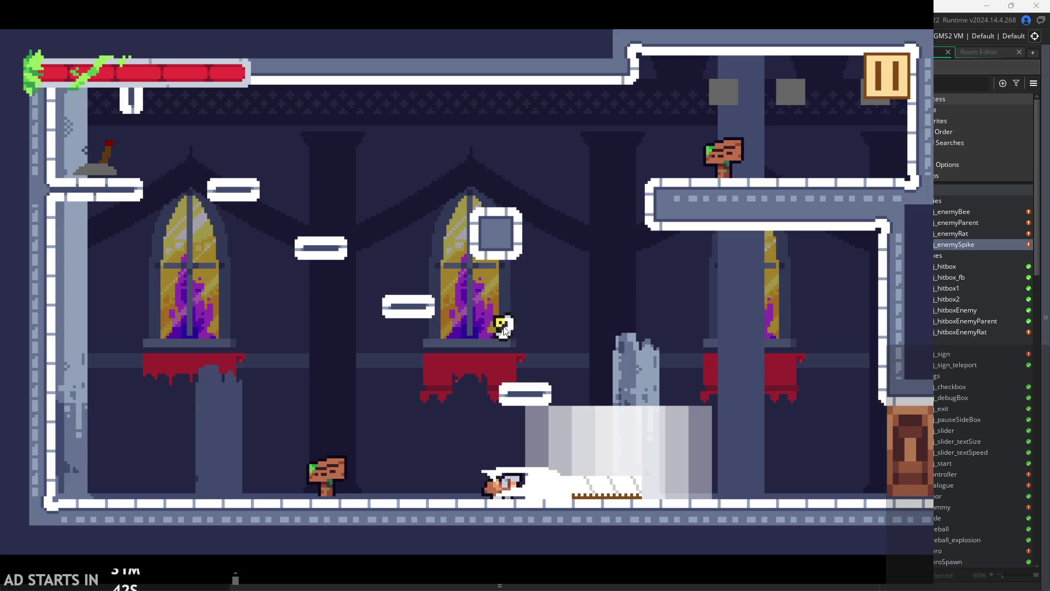
key("x")
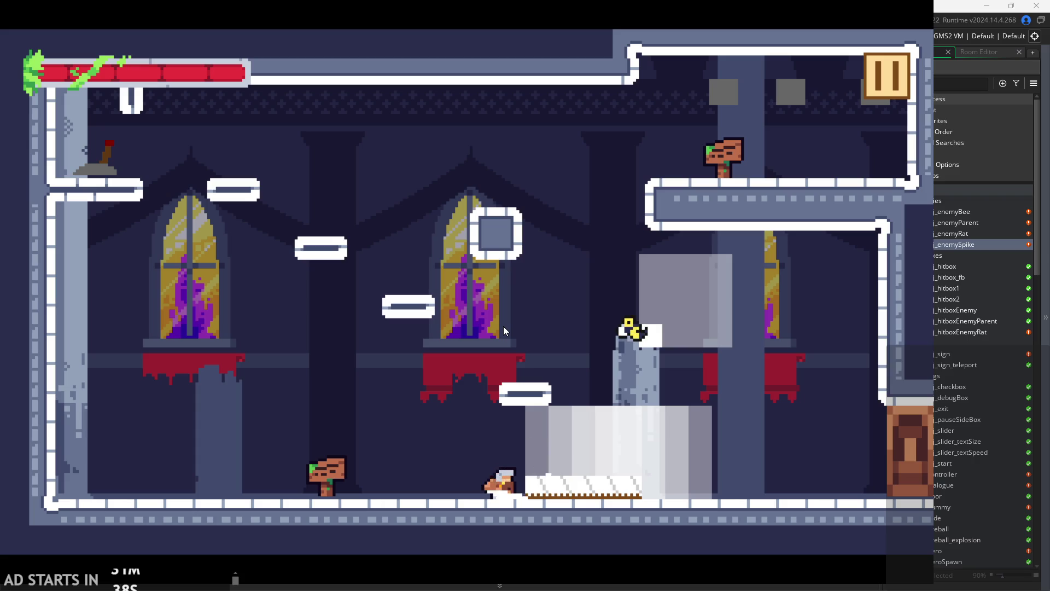
key("x")
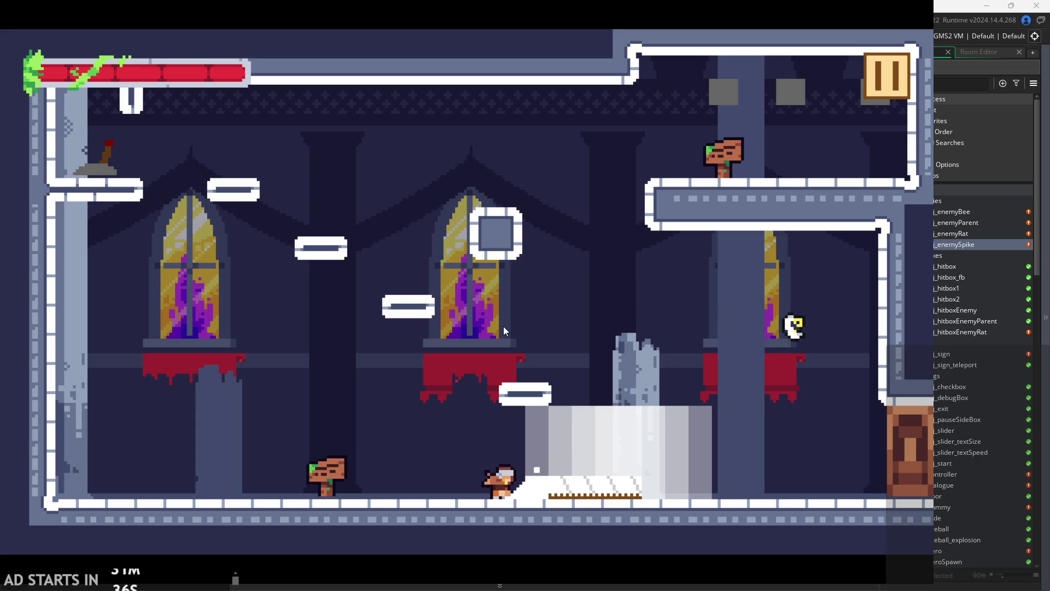
key("x")
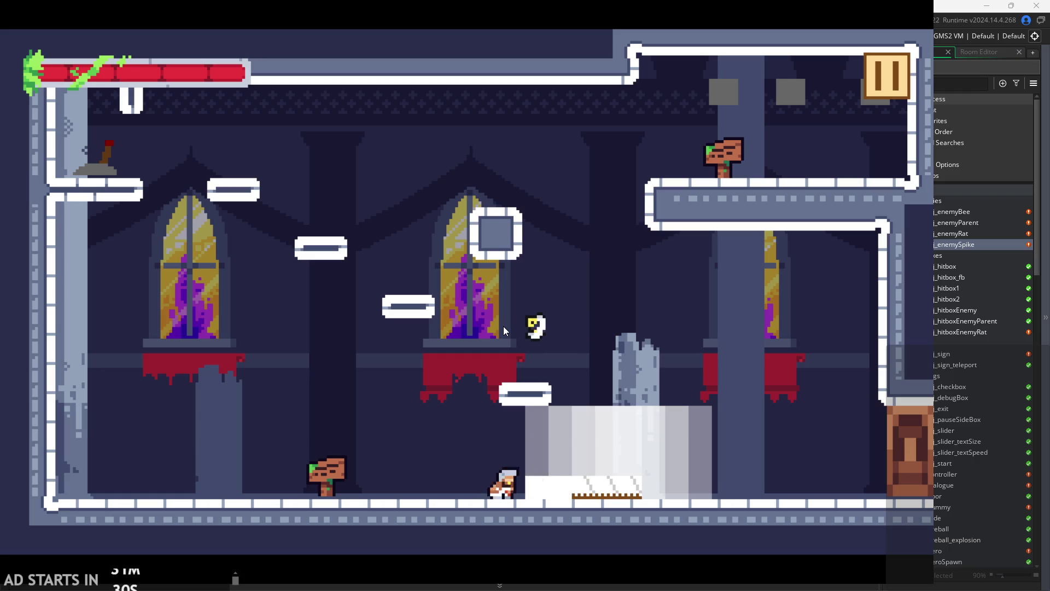
key("x")
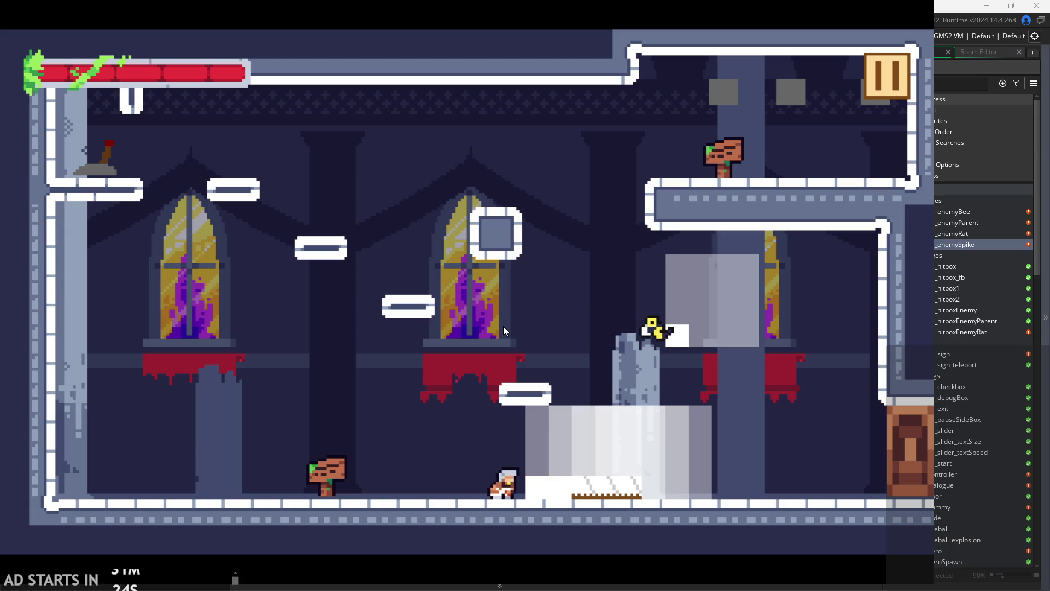
Turn left and slash repeatedly near the spikes, then pause and exit to the Draw code.
key("Left")
key("x")
key("x")
key("x")
key("x")
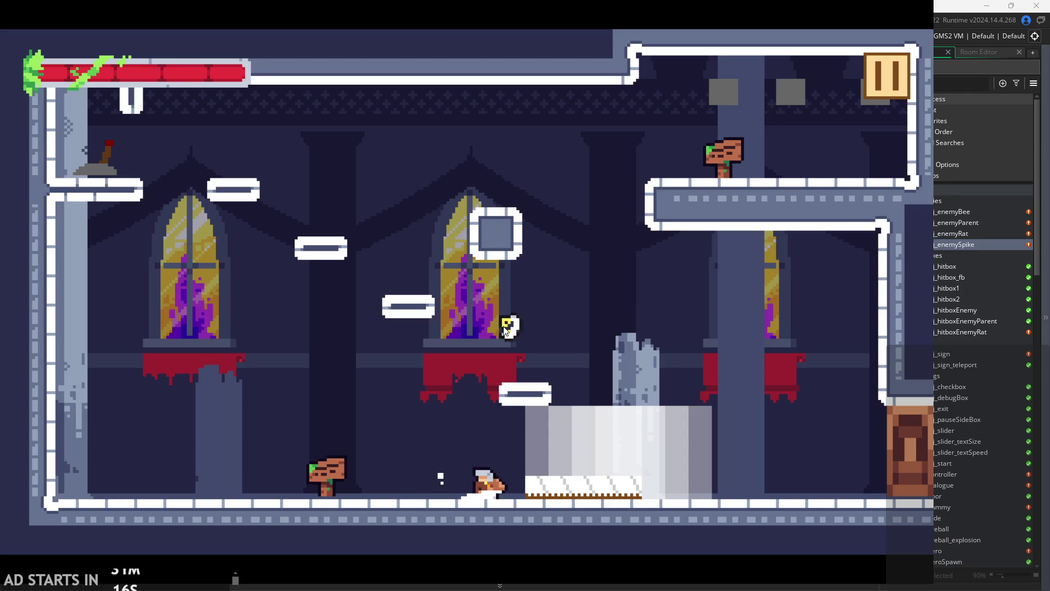
key("x")
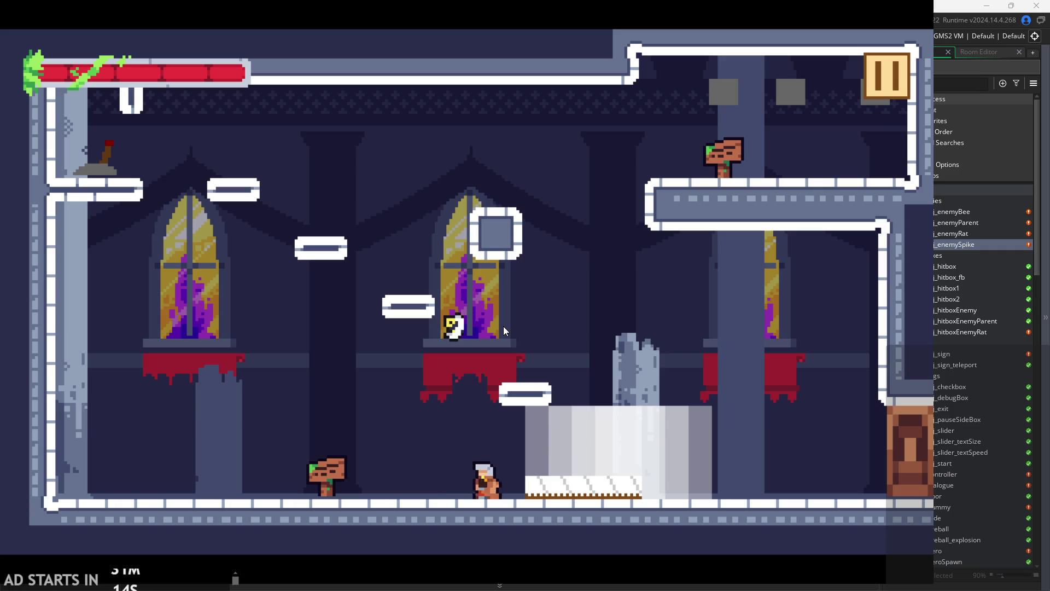
key("x")
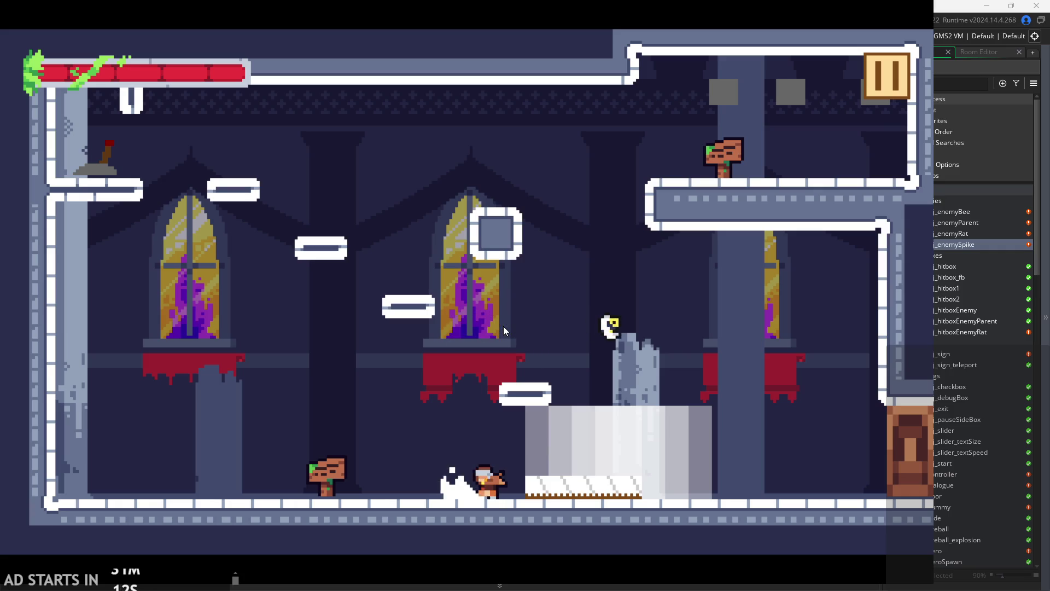
key("x")
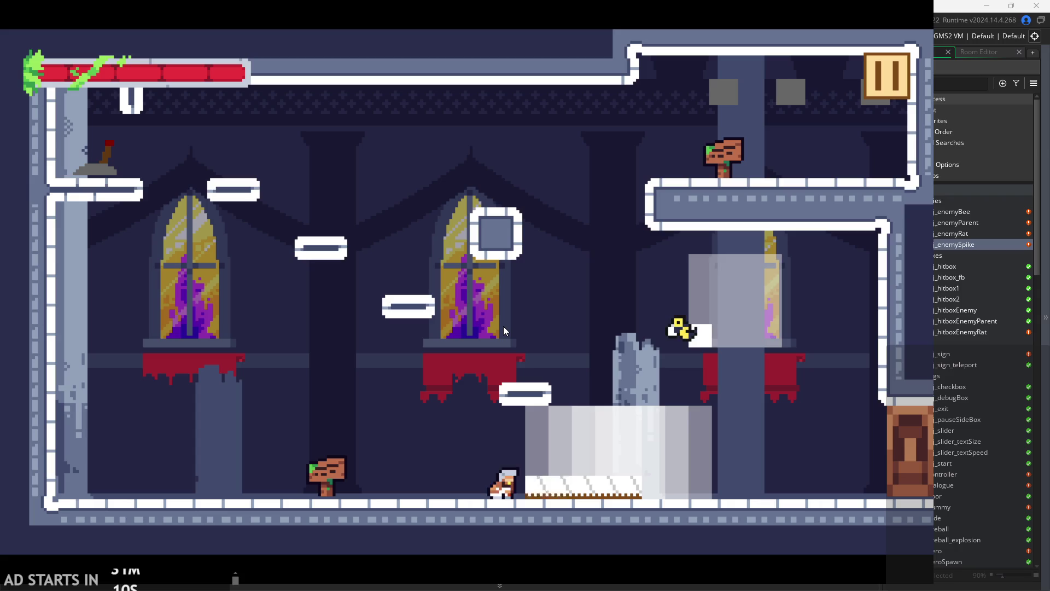
key("x")
key("x")
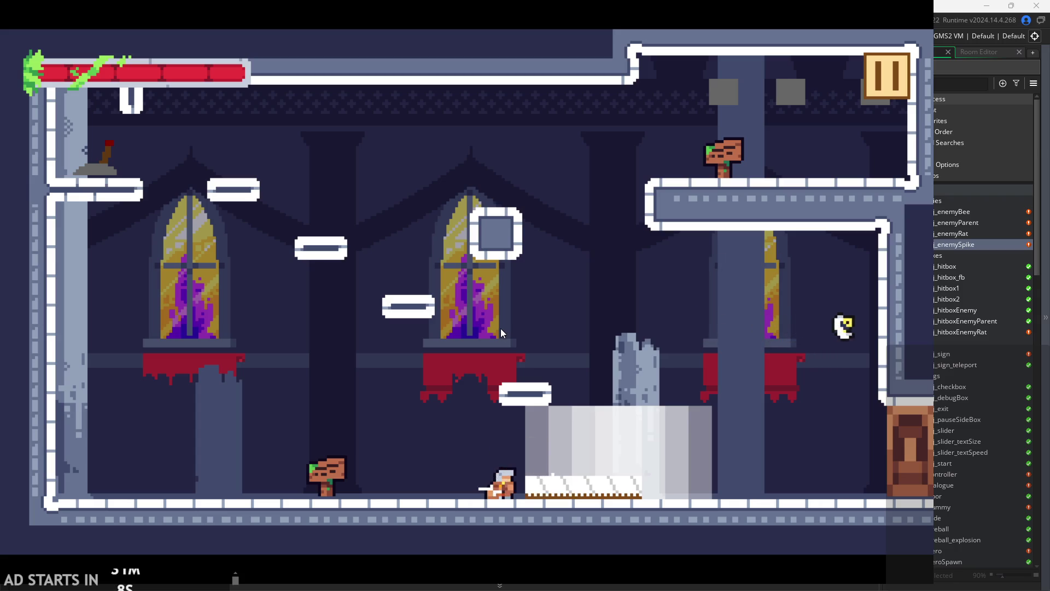
key("x")
key("x")
left_click(891, 71)
left_click(810, 479)
left_click(775, 280)
Review the Step event and the Create variables down to flashColor, fitting the code panel in view.
key("Up")
key("Up")
key("Up")
key("Down")
key("Down")
key("Down")
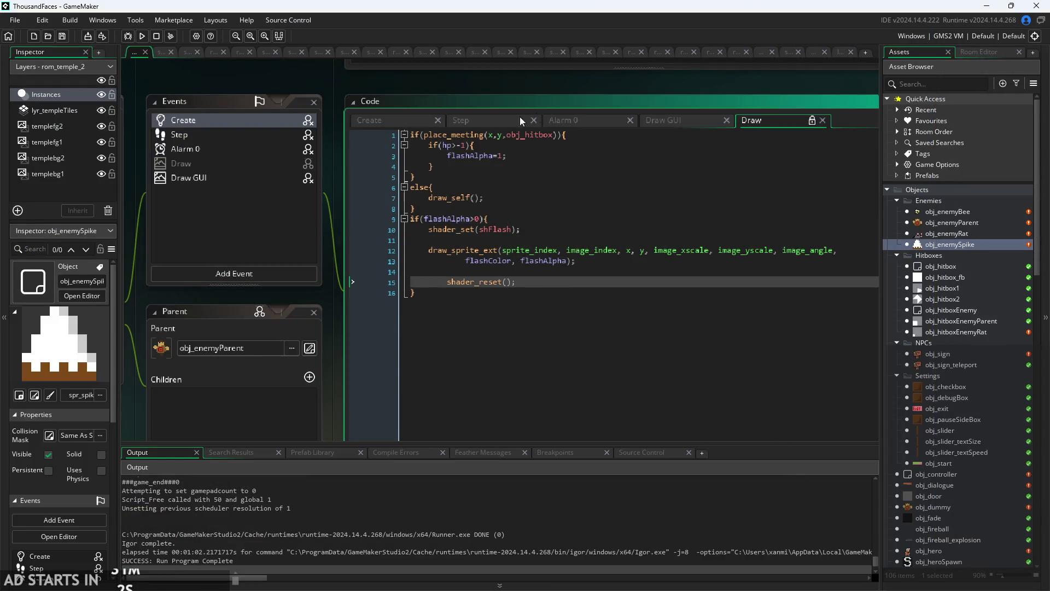
left_click(519, 121)
left_click(421, 120)
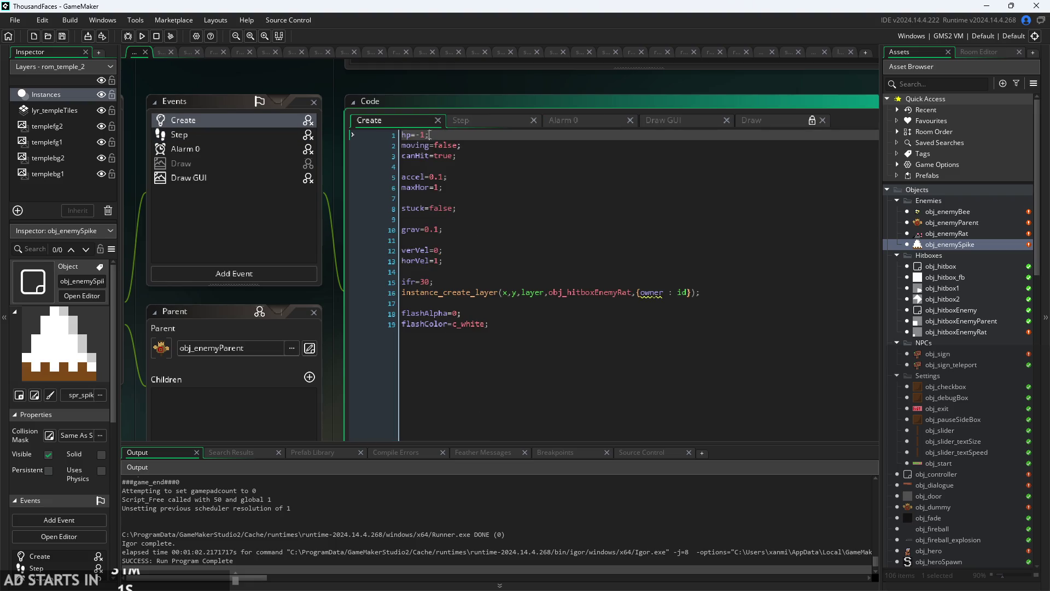
left_click(492, 208)
left_click(495, 261)
left_click(503, 323)
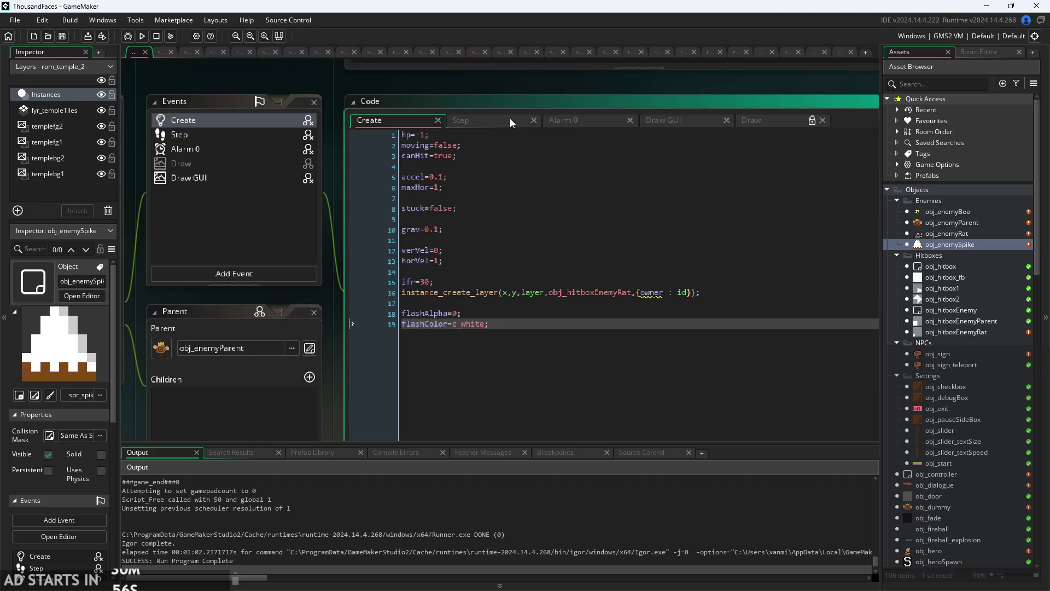
left_click(510, 120)
scroll(528, 320, "down", 2)
mouse_move(340, 392)
left_mouse_down()
mouse_move(281, 333)
mouse_move(267, 359)
left_mouse_up()
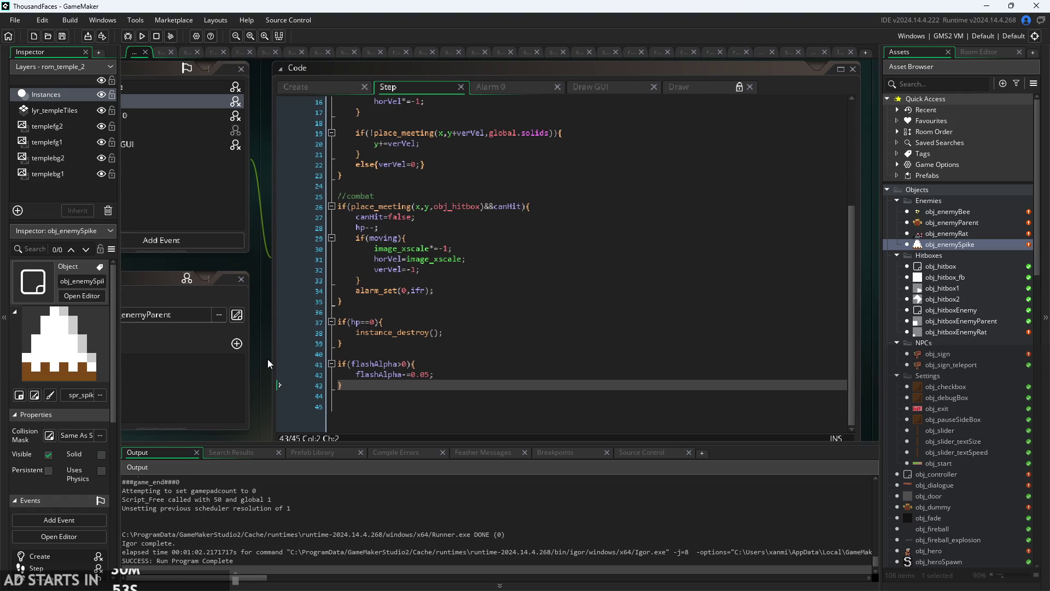
Check the Draw GUI code and the Step event's flashAlpha fade-out check.
left_click(508, 88)
left_click(583, 90)
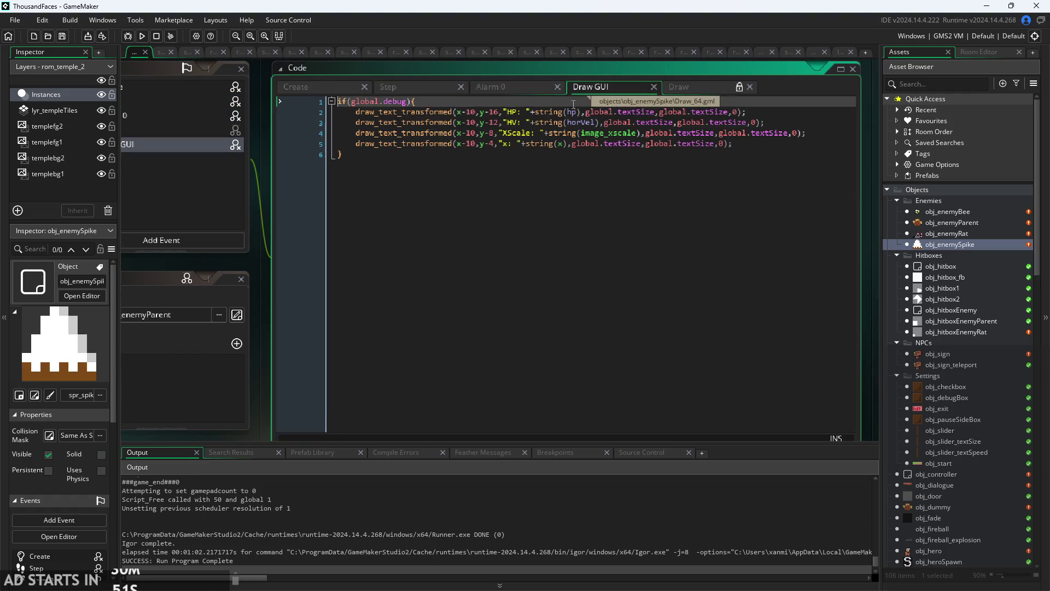
left_click(417, 86)
scroll(442, 335, "up", 2)
scroll(442, 334, "up", 2)
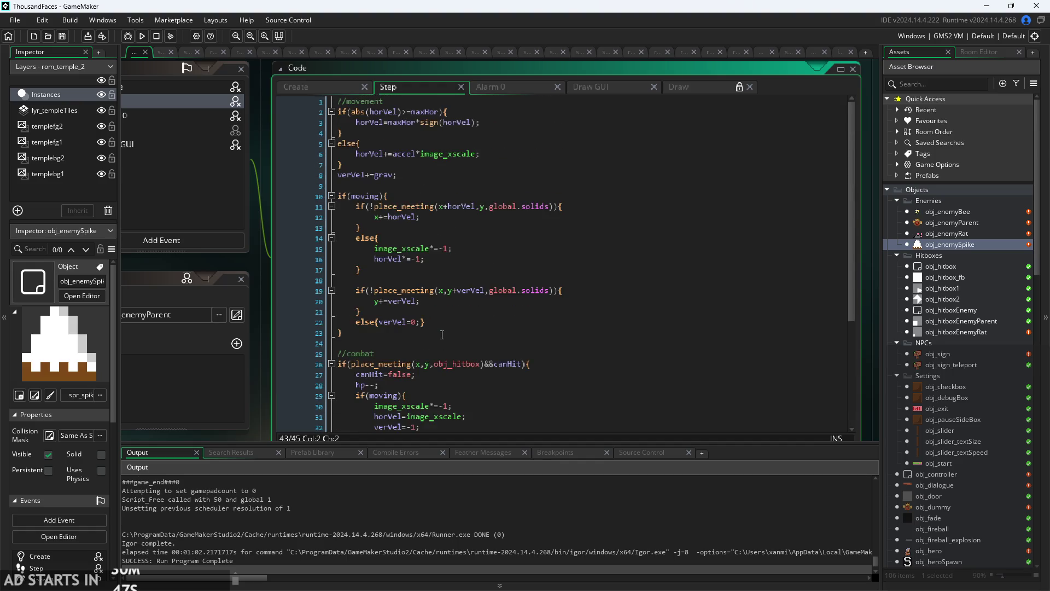
scroll(453, 308, "down", 5)
left_click(455, 343)
left_click(454, 363)
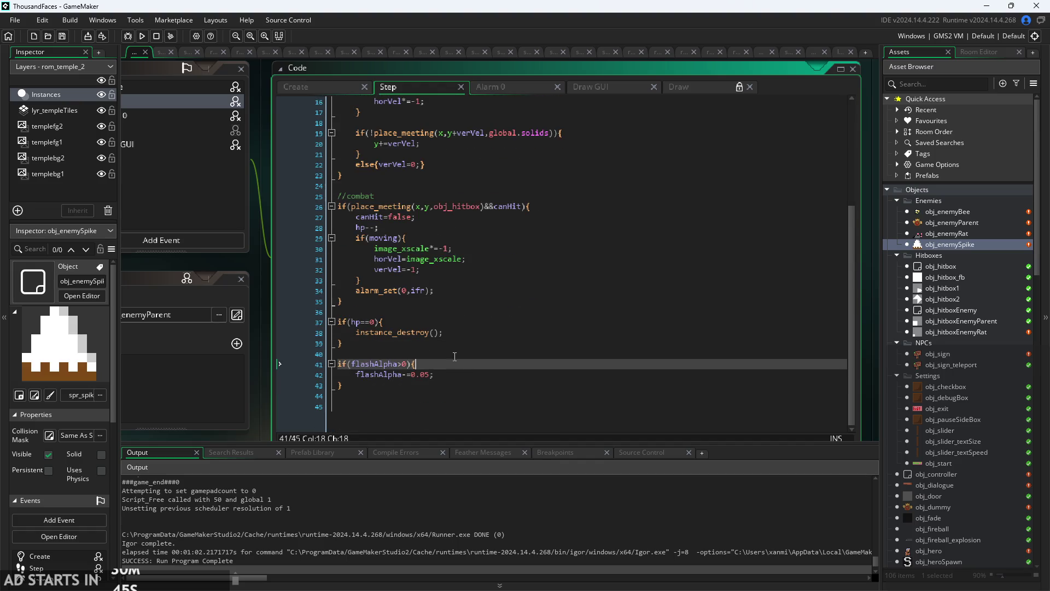
Compare the Draw event's flashAlpha>0 check on line 9 and hp>-1 condition on line 2 with Create.
left_click(690, 86)
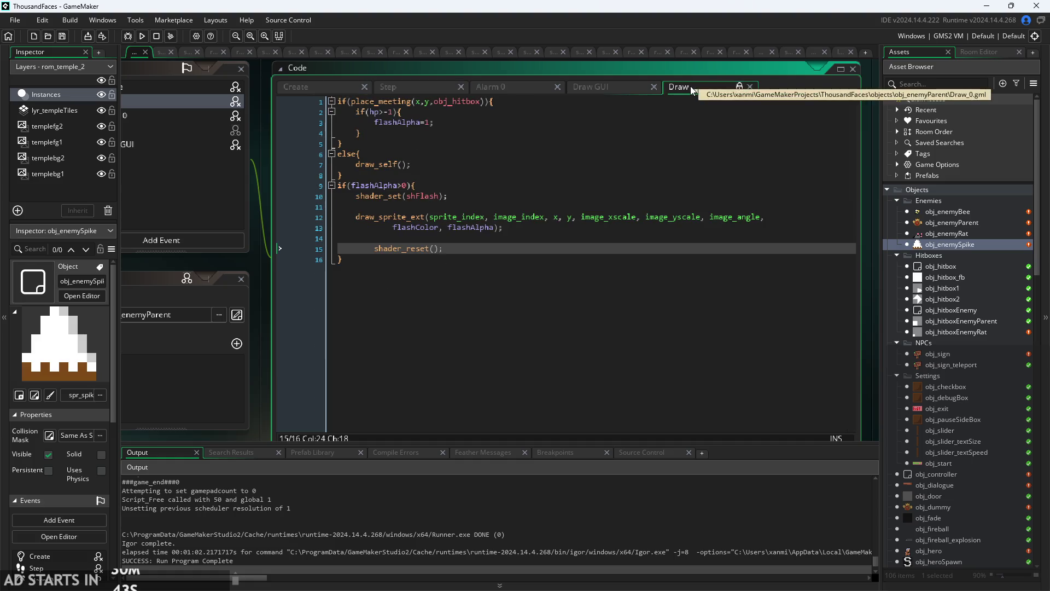
left_click(534, 196)
left_click(534, 186)
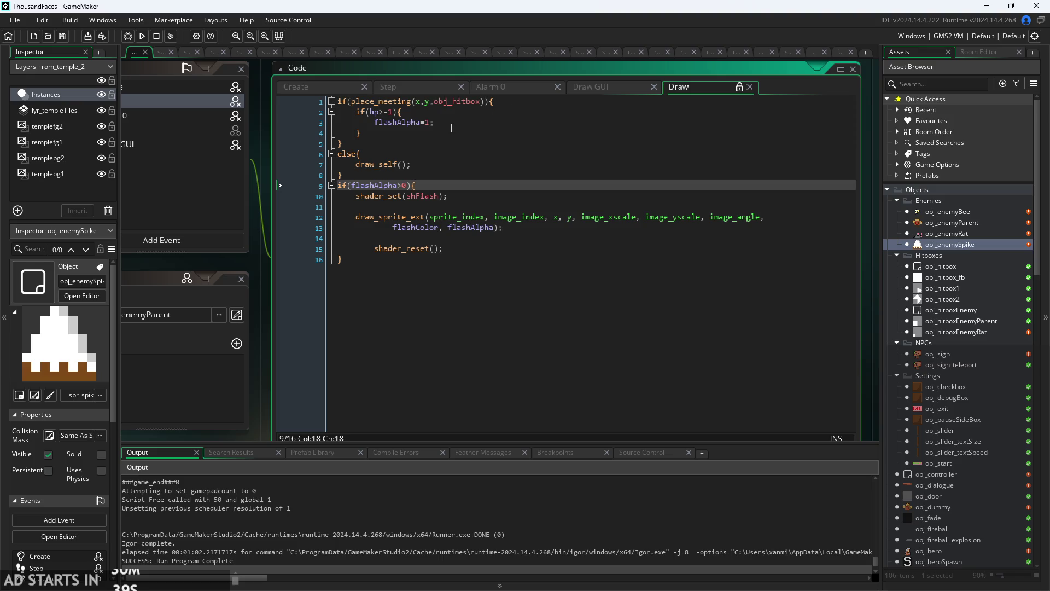
left_click(330, 87)
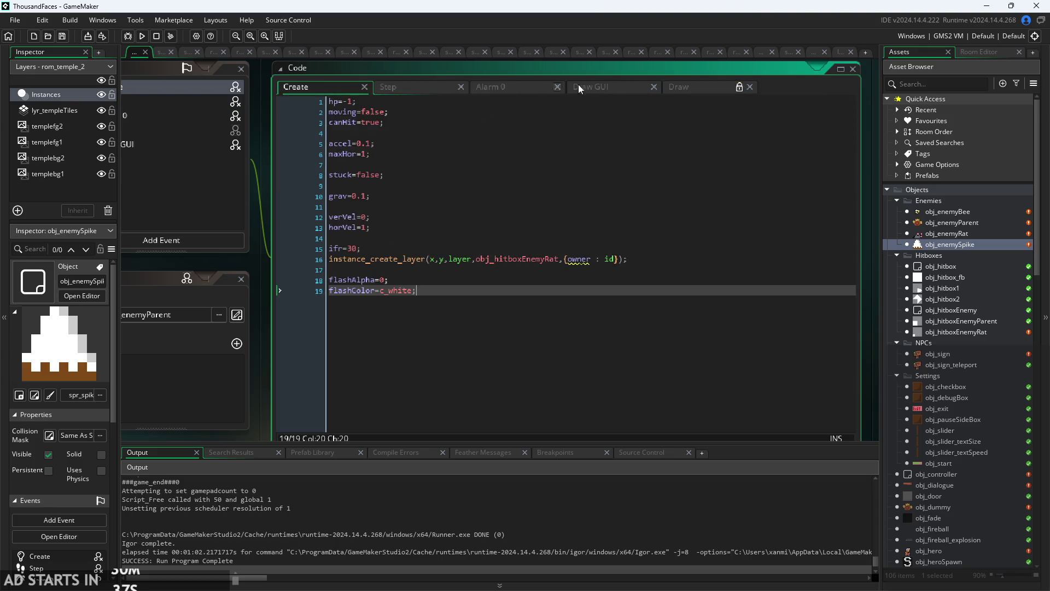
left_click(700, 85)
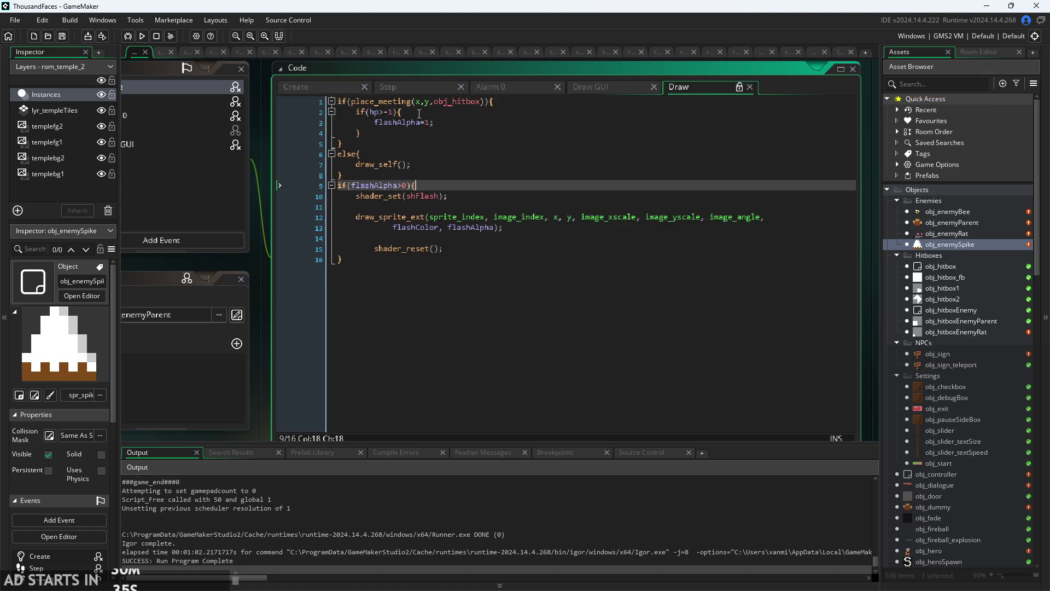
left_click(397, 112)
left_click(420, 113)
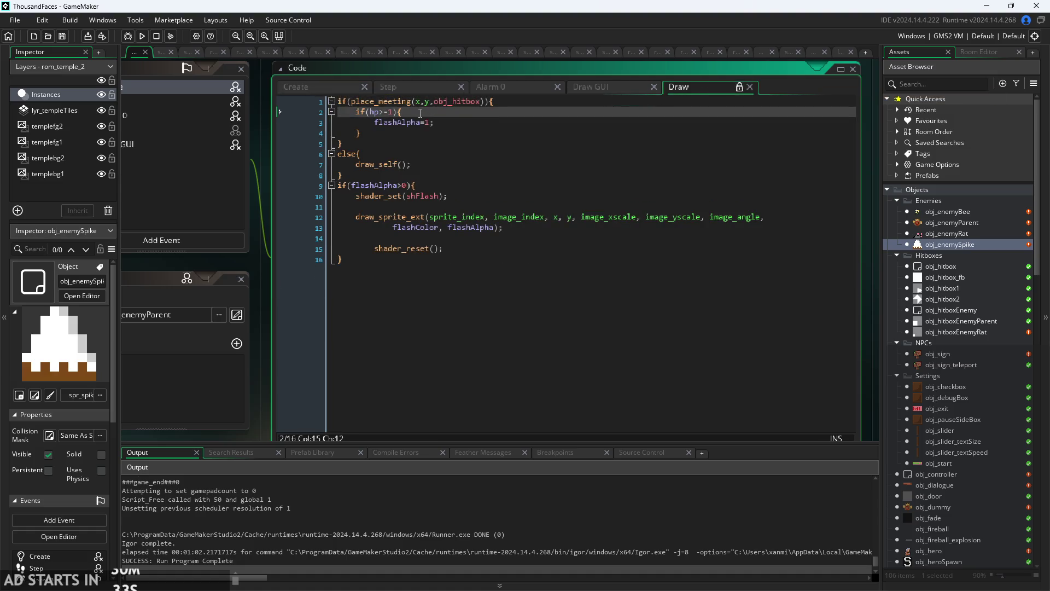
Inspect the draw_sprite_ext call and closing braces, then bring up Create showing hp=-1.
scroll(258, 156, "up", 4, "ctrl")
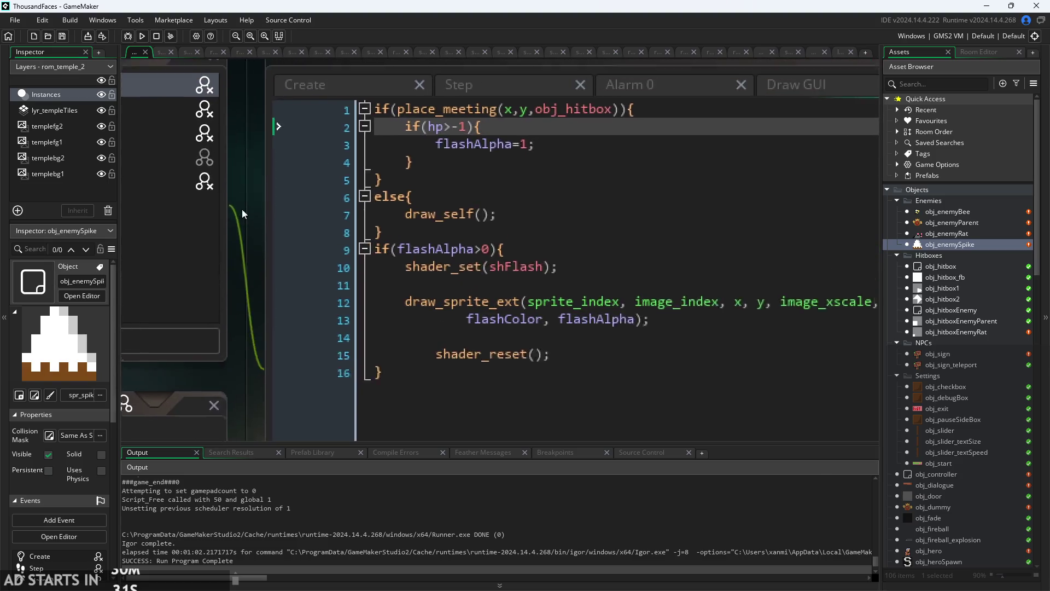
scroll(513, 138, "down", 1, "ctrl")
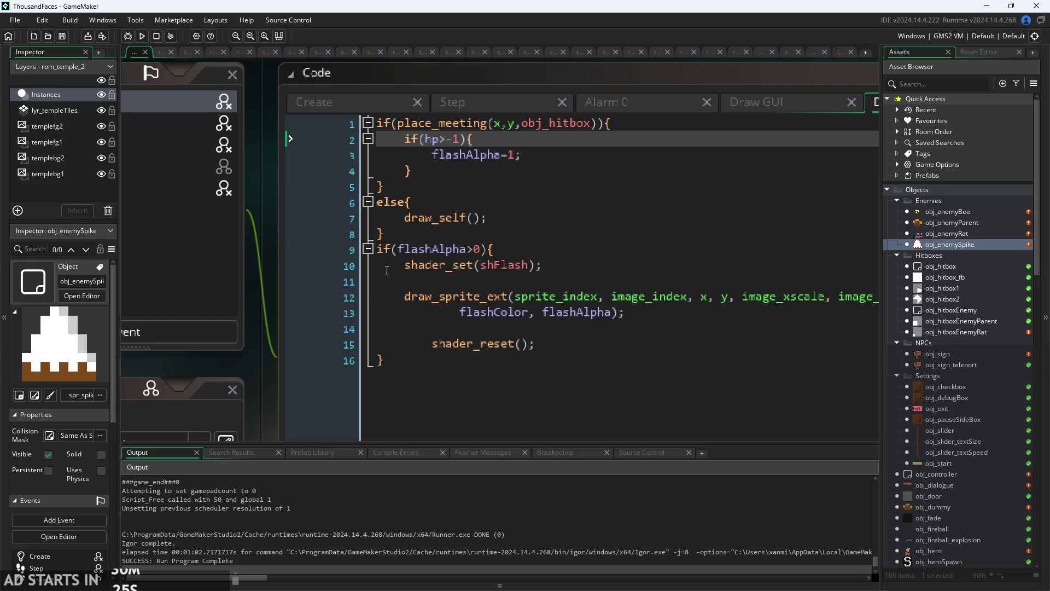
left_click(565, 284)
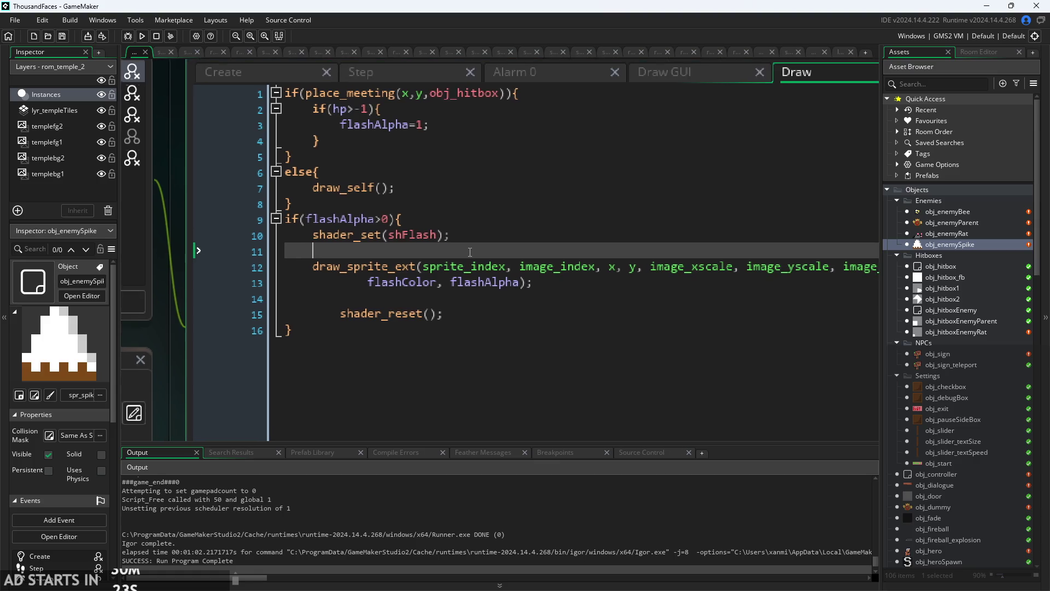
left_click(494, 239)
left_click(498, 256)
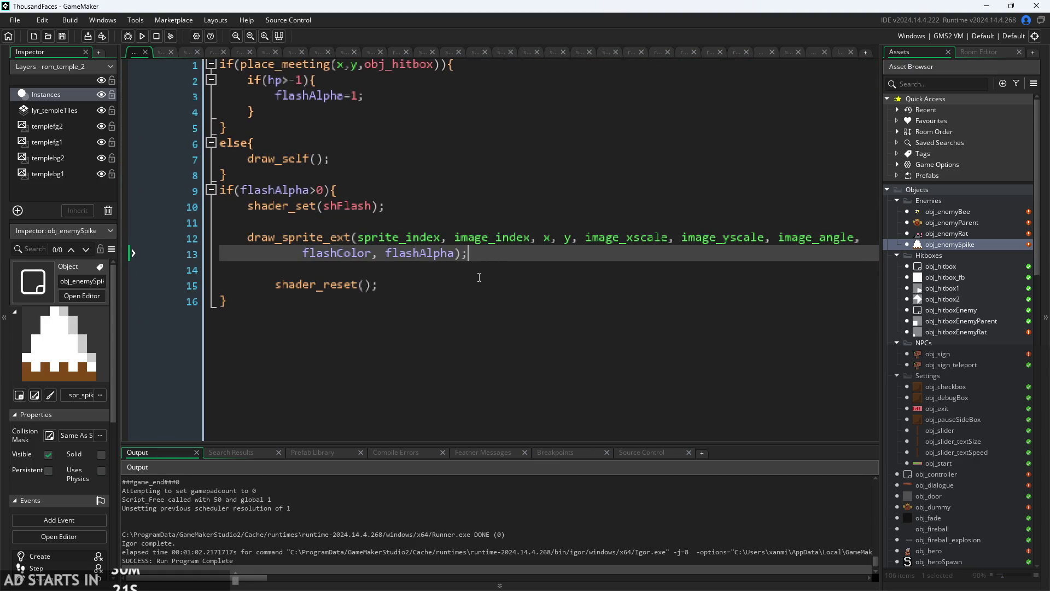
scroll(479, 277, "down", 1)
left_click(509, 296)
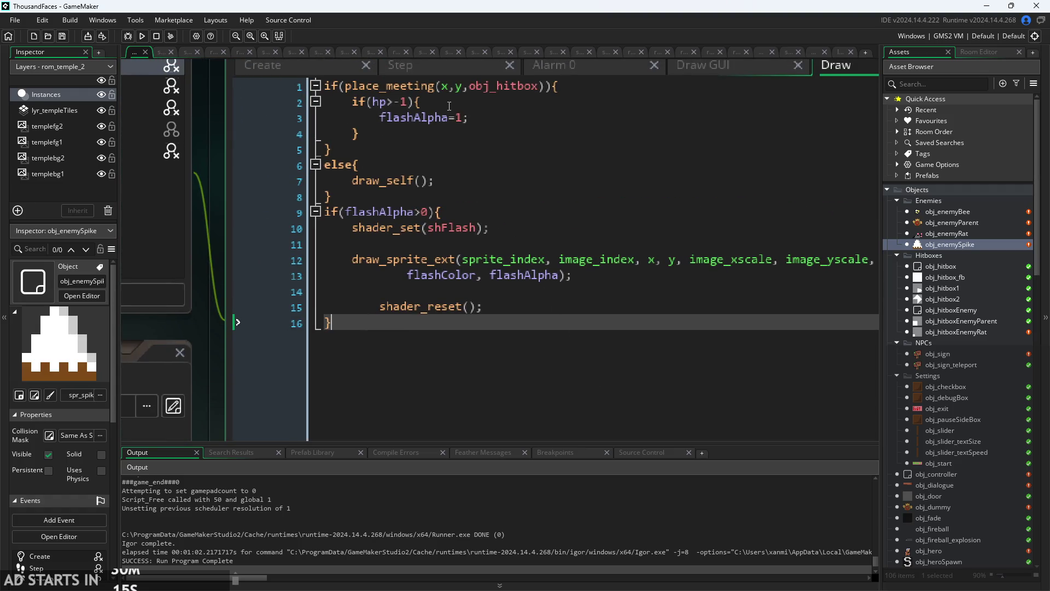
left_click(387, 102)
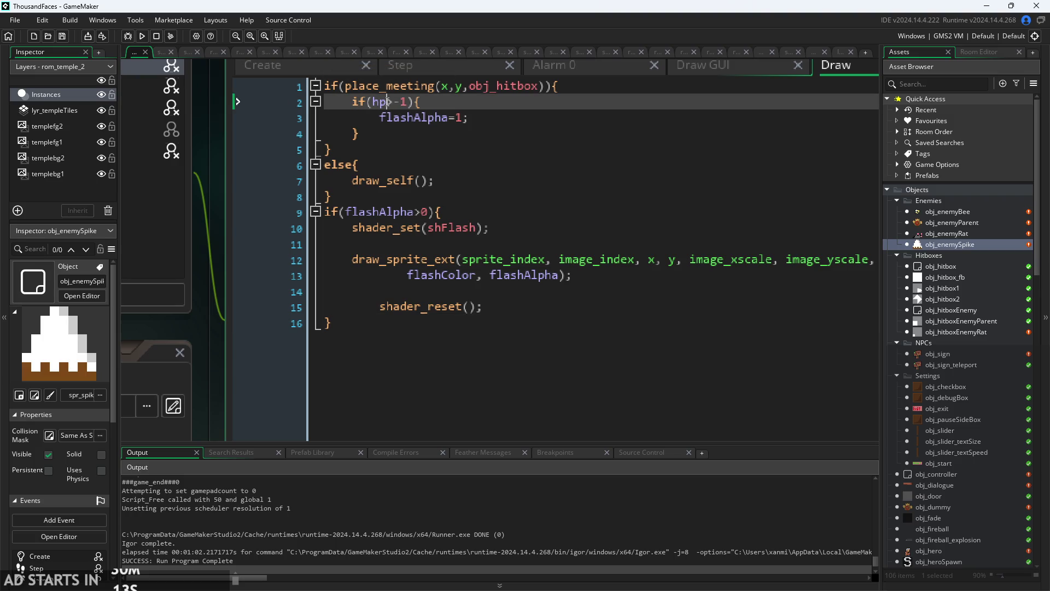
left_click(267, 66)
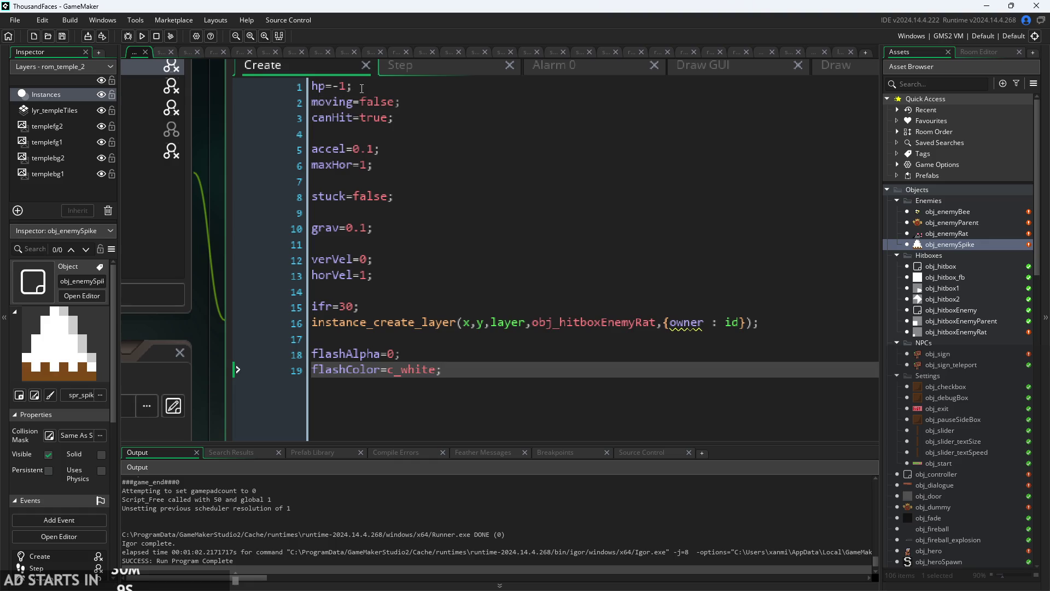
Open obj_enemyParent's Draw code at the hp>-1 condition on line 2.
double_click(941, 216)
double_click(941, 227)
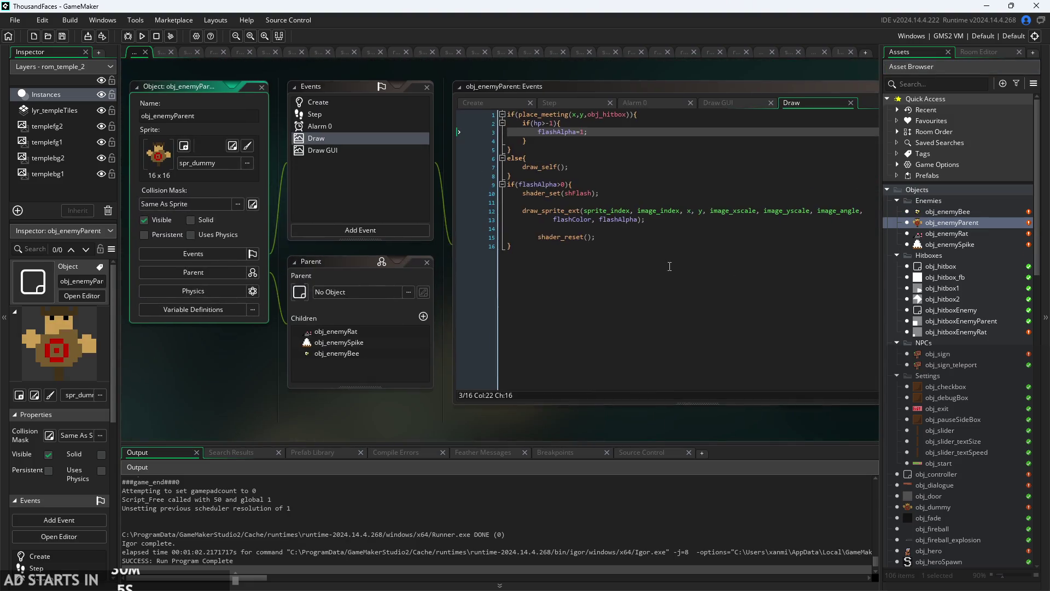
scroll(457, 343, "up", 4)
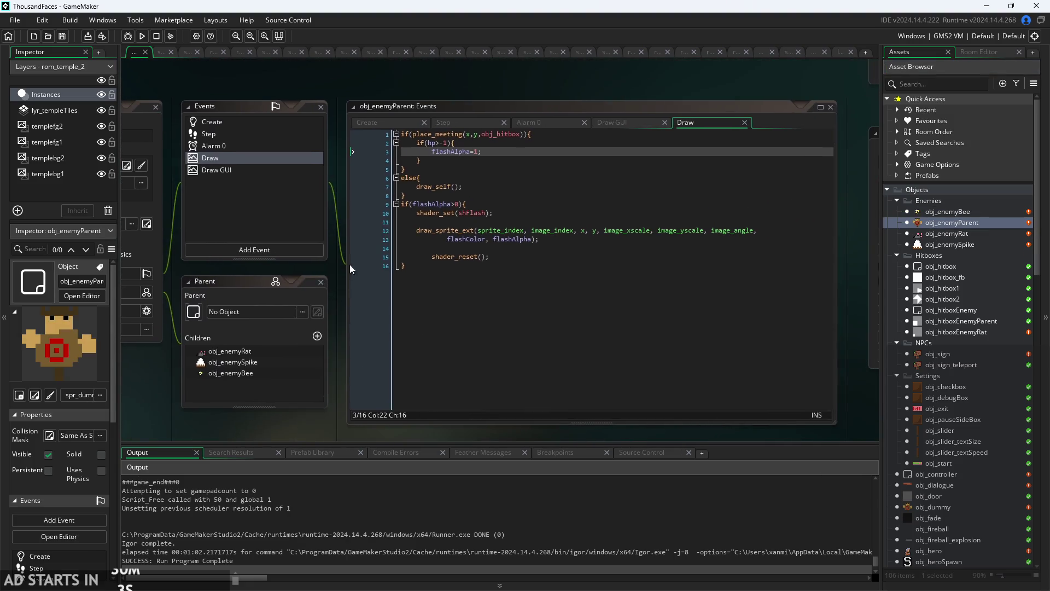
left_click(491, 146)
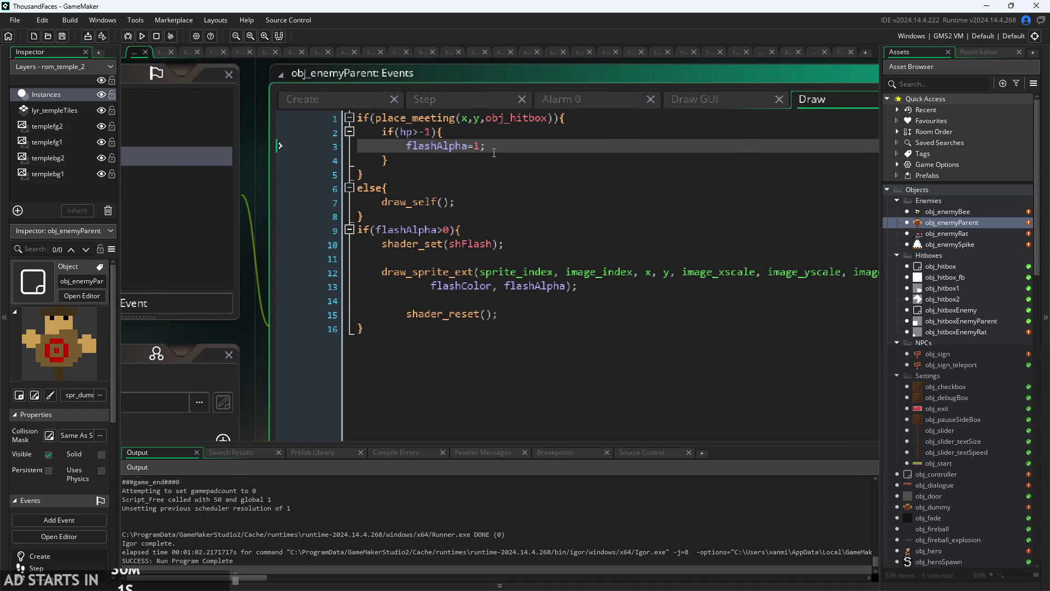
left_click(482, 137)
left_click(419, 132)
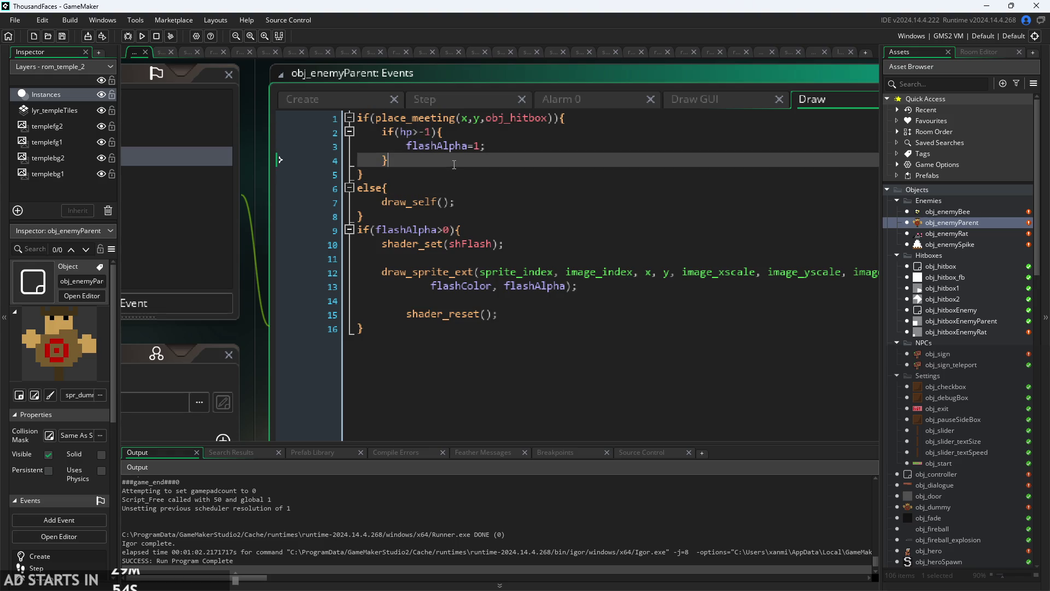
Inspect the closing braces of the flash checks down to the end of the Draw code.
left_click(462, 211)
key("Up")
key("Up")
key("Up")
left_click(463, 203)
left_click(462, 211)
key("Up")
key("Up")
key("Up")
key("Down")
key("Down")
key("Down")
left_click(447, 323)
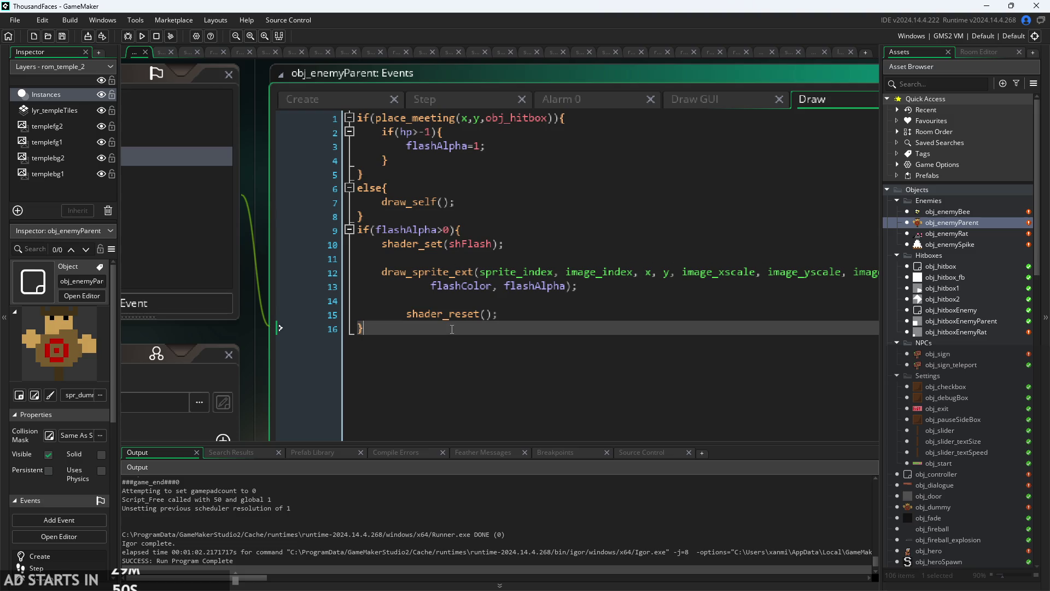
scroll(447, 320, "down", 3)
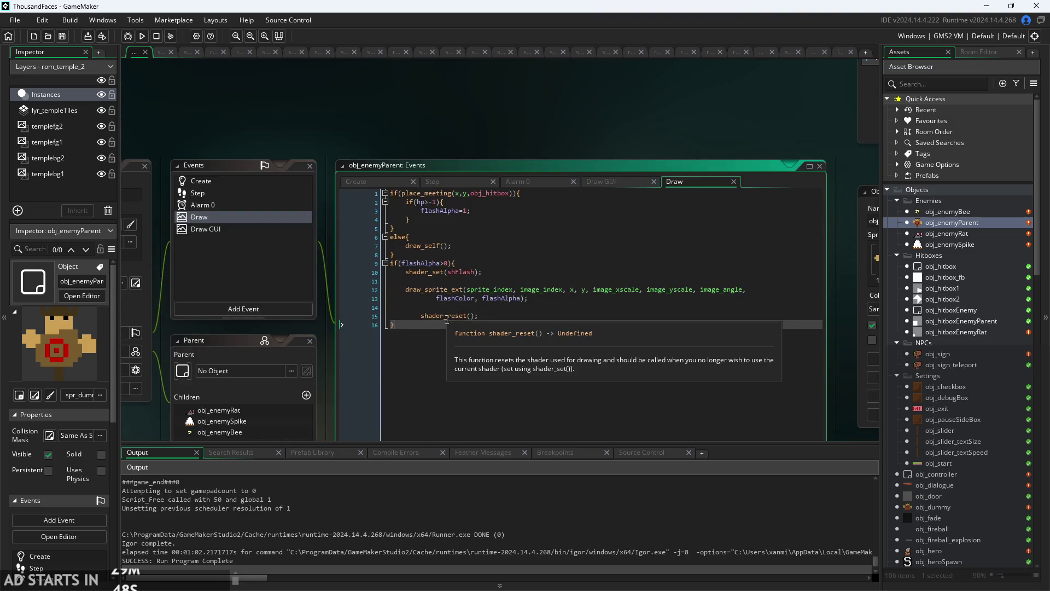
scroll(479, 299, "up", 2)
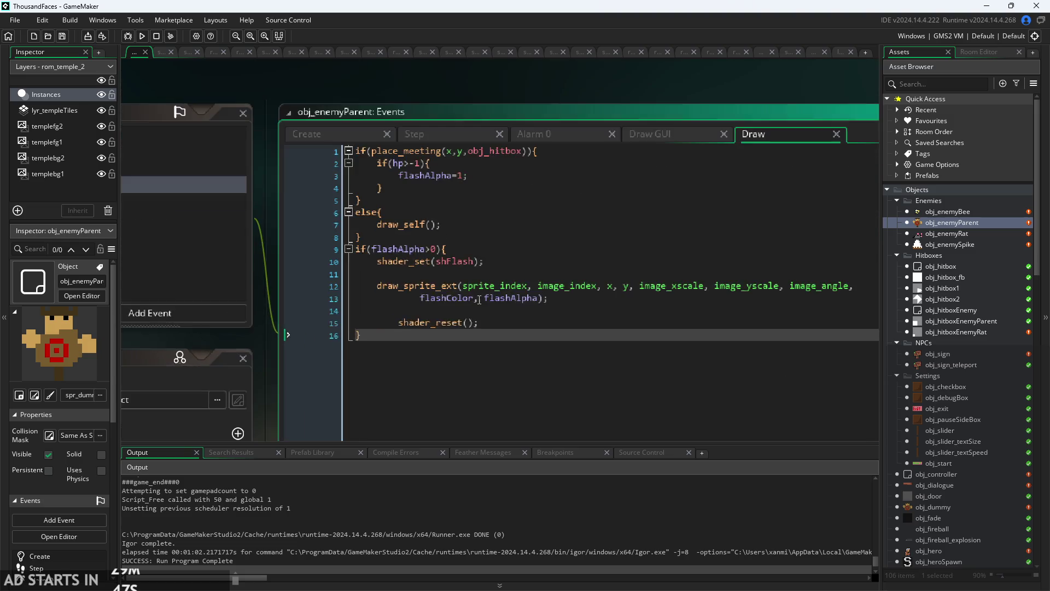
Browse the parent's Create, Step, Alarm 0 and Draw GUI code before returning to Draw.
left_click(356, 138)
left_click(442, 133)
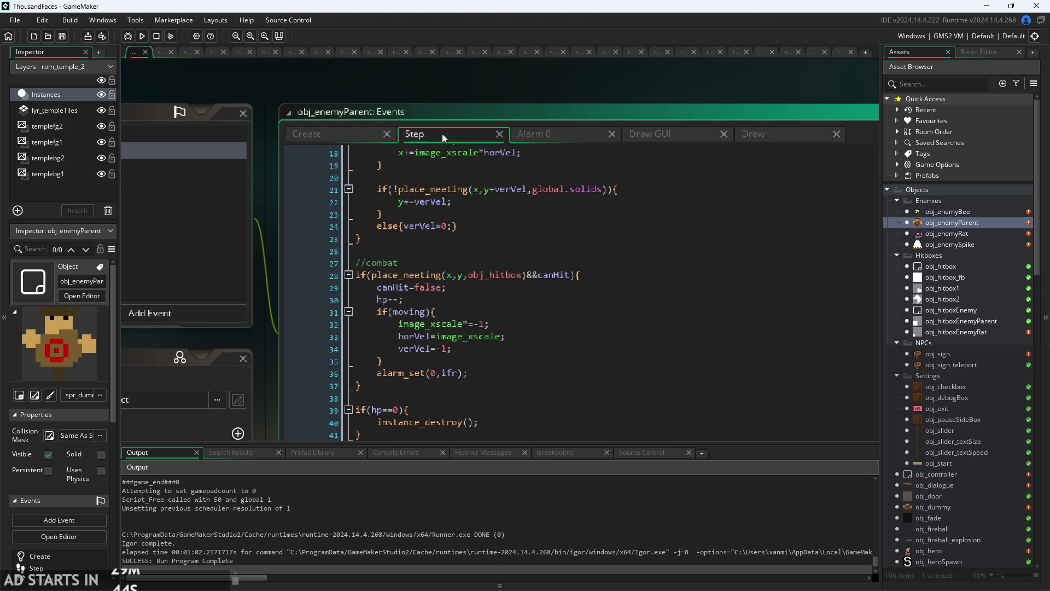
left_click(534, 135)
left_click(665, 136)
left_click(777, 140)
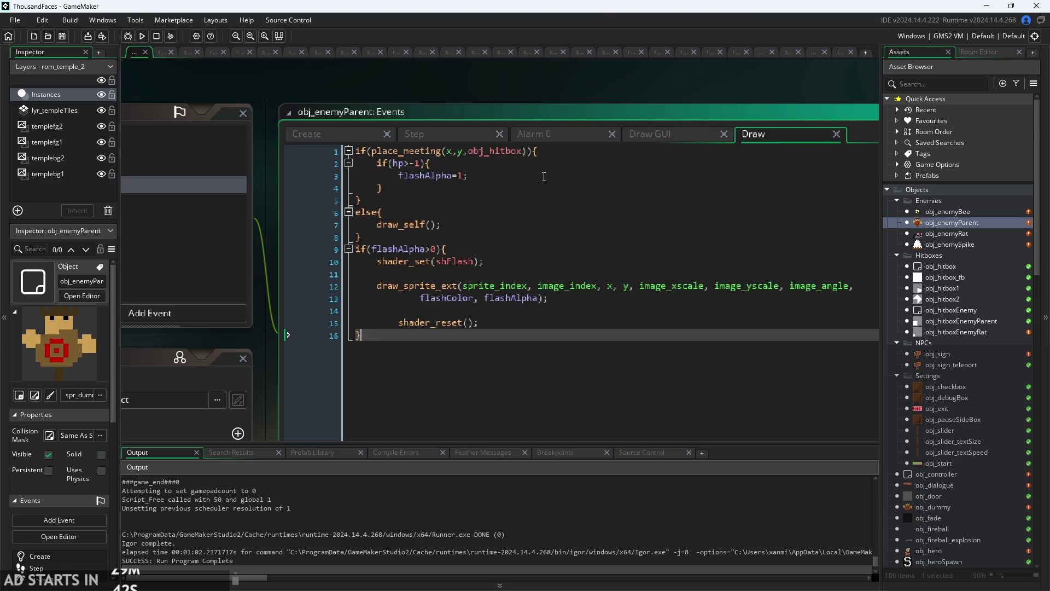
Delete the closing brace on line 4 after flashAlpha=1 in the hp>-1 block.
left_click(513, 162)
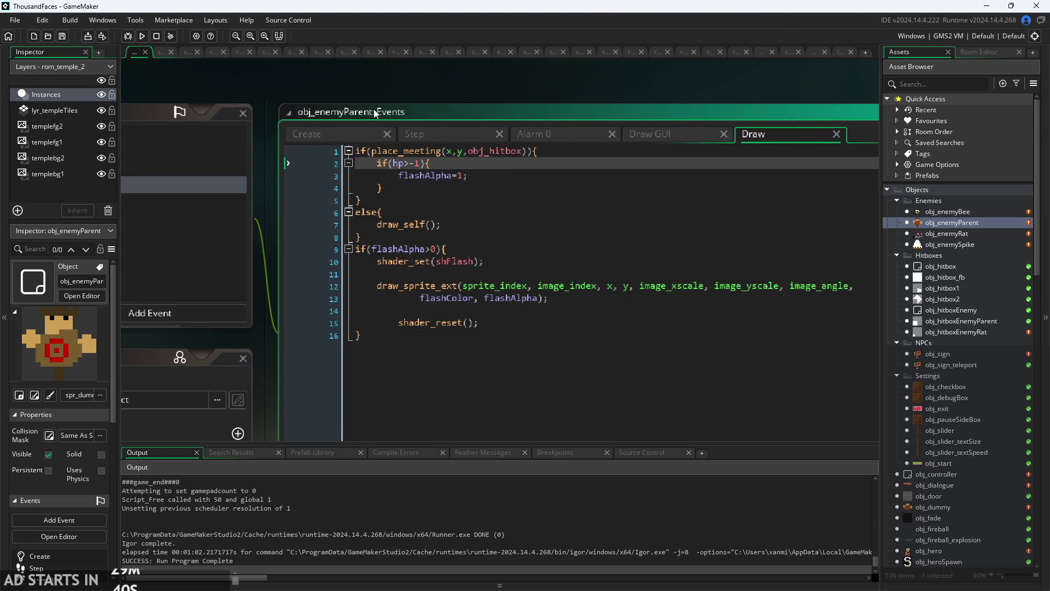
scroll(448, 173, "up", 1)
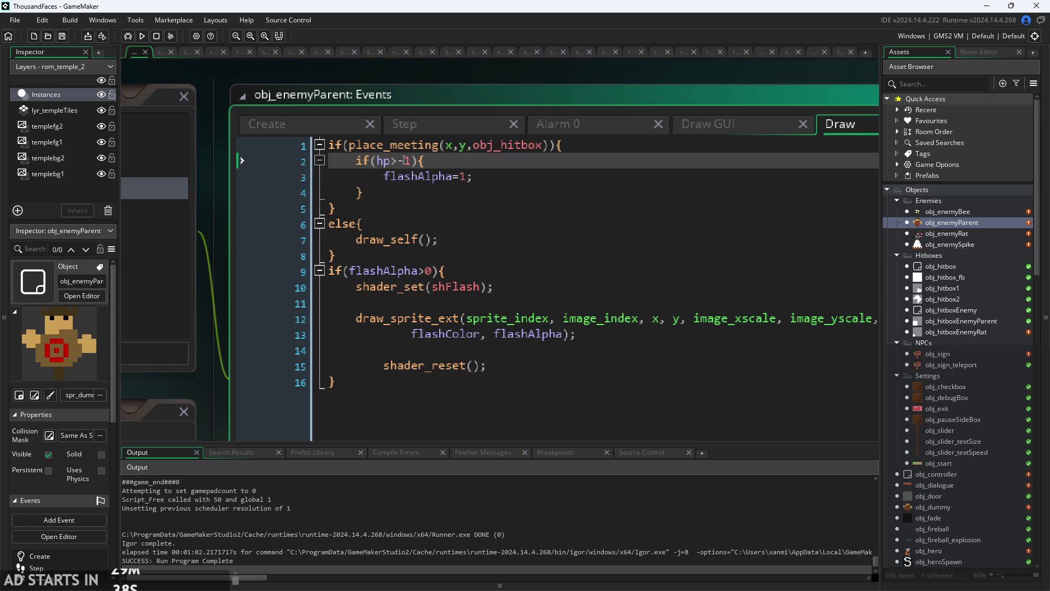
left_click(408, 195)
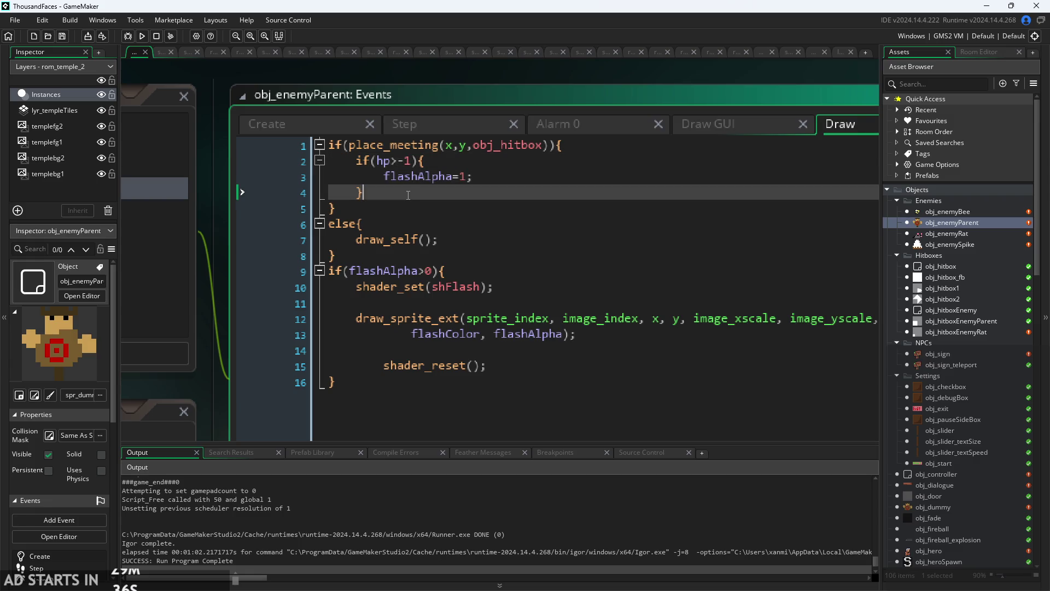
key("BackSpace")
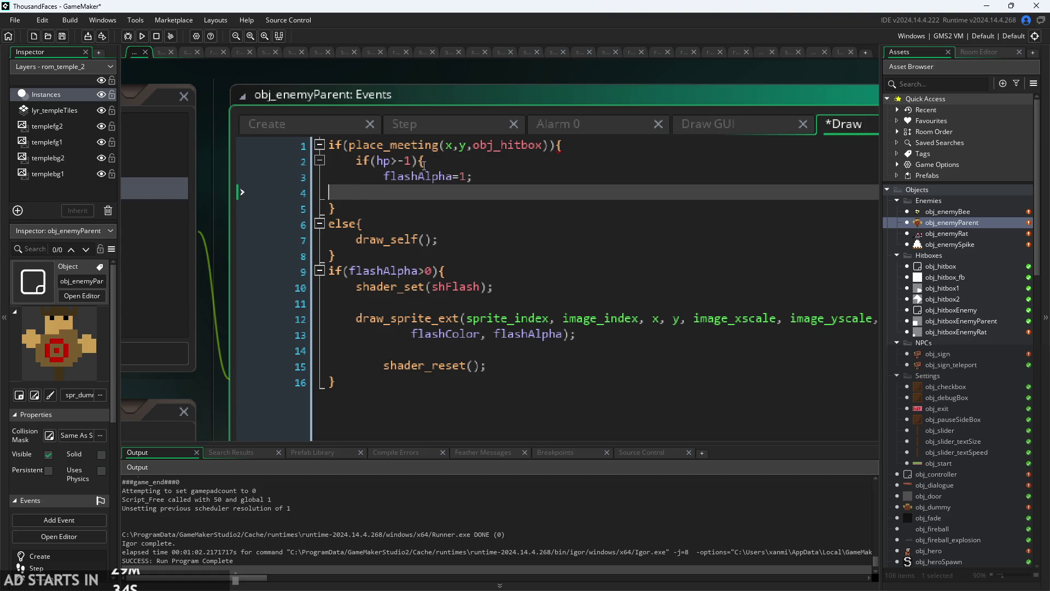